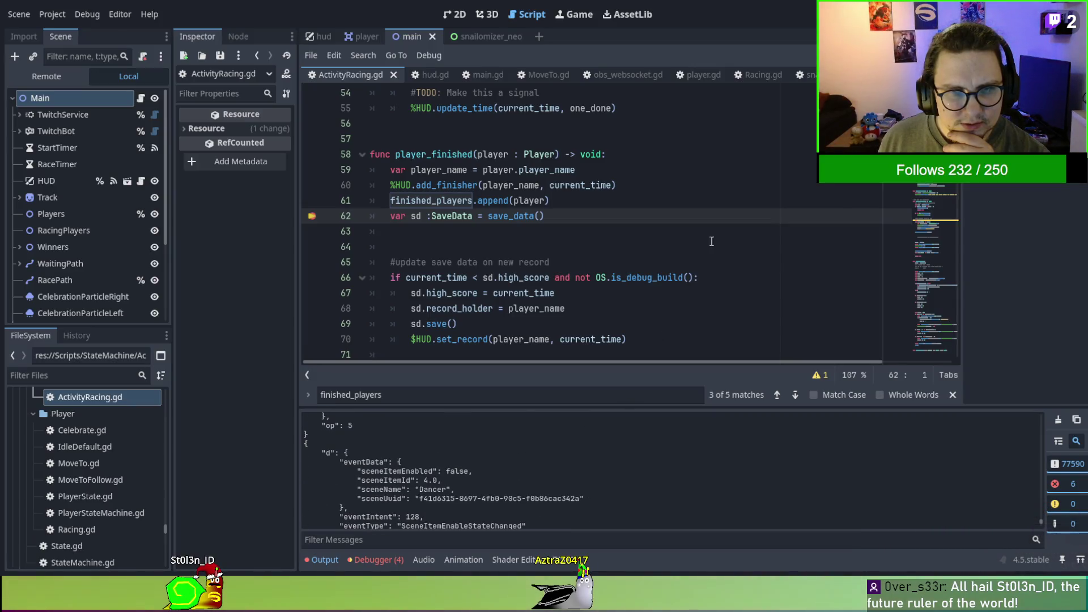
Search ActivityRacing.gd for 'OBS' and jump to the first match.
left_click(730, 188)
key("ctrl+f")
type("OBS")
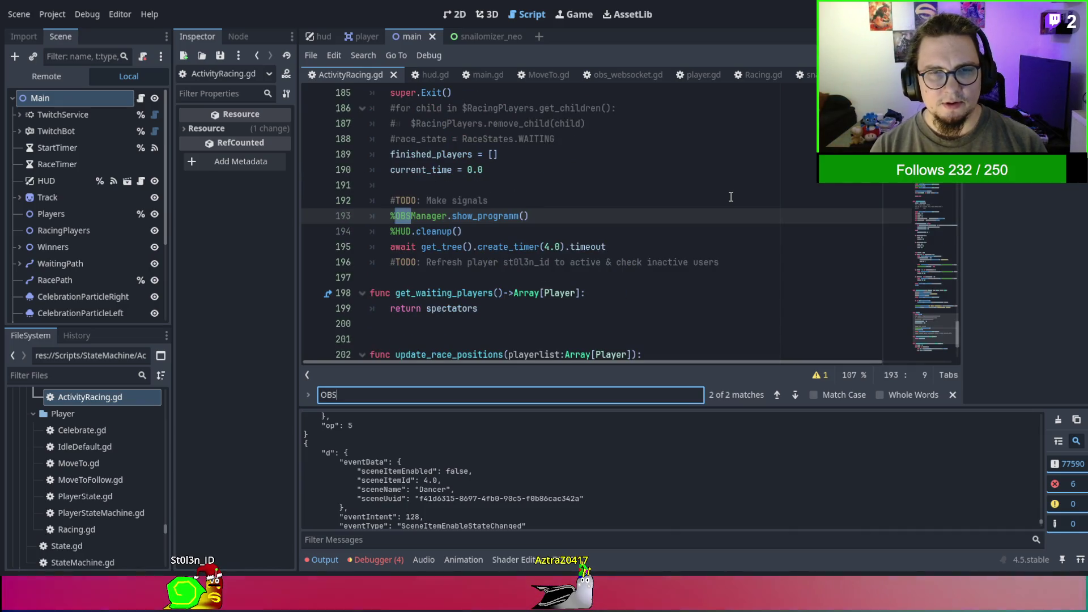
scroll(730, 197, "up", 5)
scroll(749, 233, "down", 3)
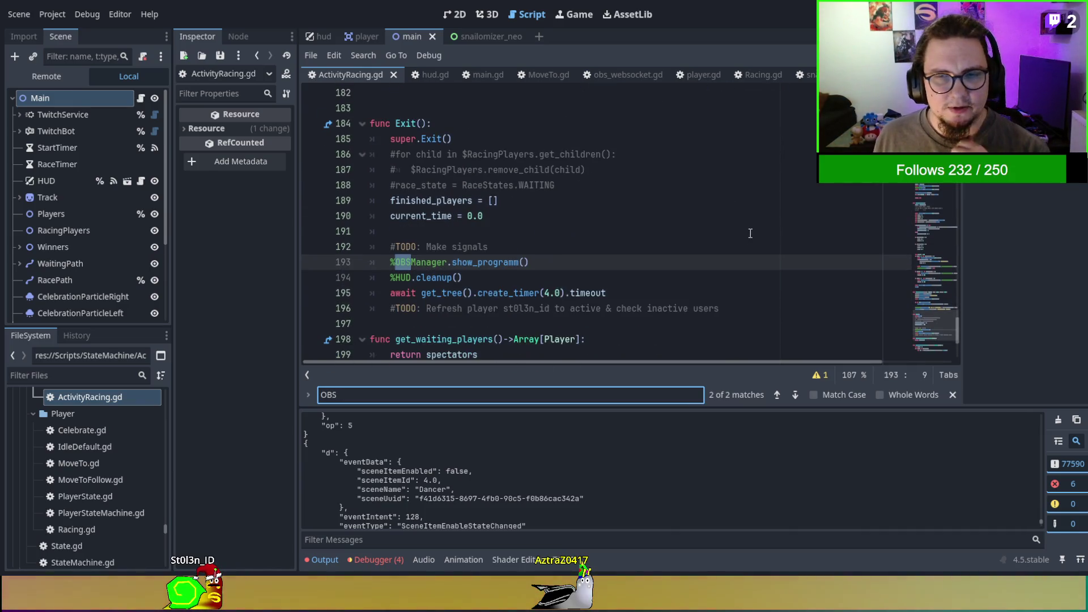
left_click(793, 396)
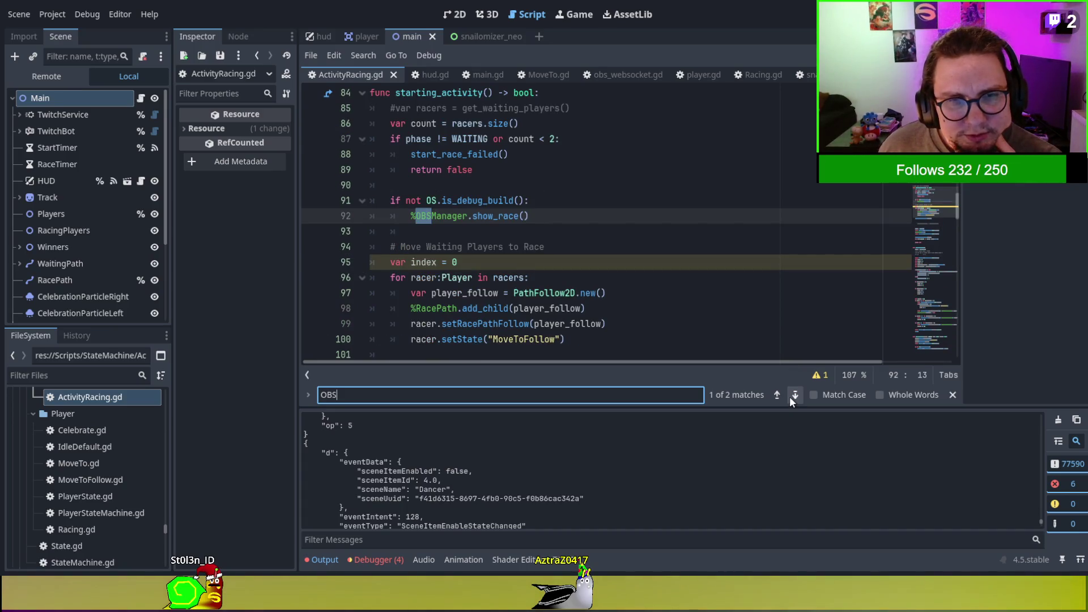
Step through the OBS matches to line 193, then return to the show_race match on line 92.
double_click(482, 201)
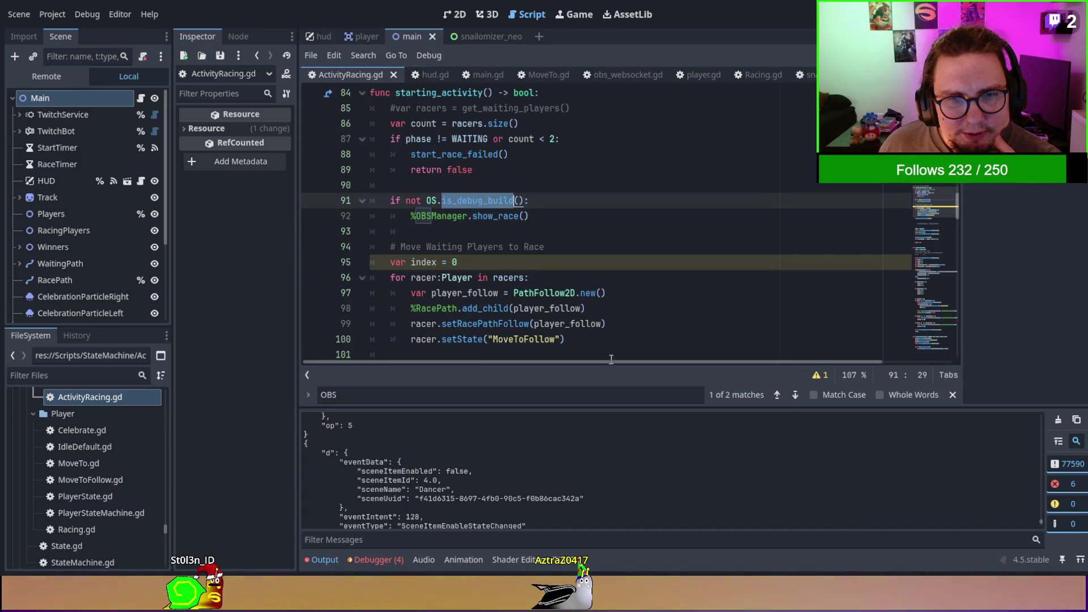
left_click(795, 396)
left_click(795, 396)
left_click(796, 396)
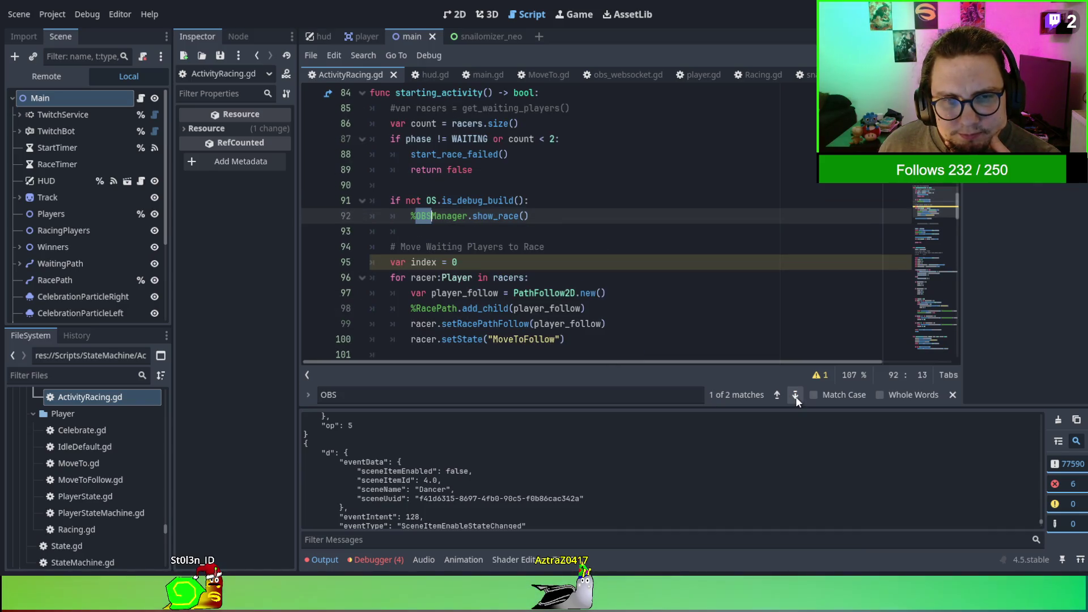
left_click(795, 396)
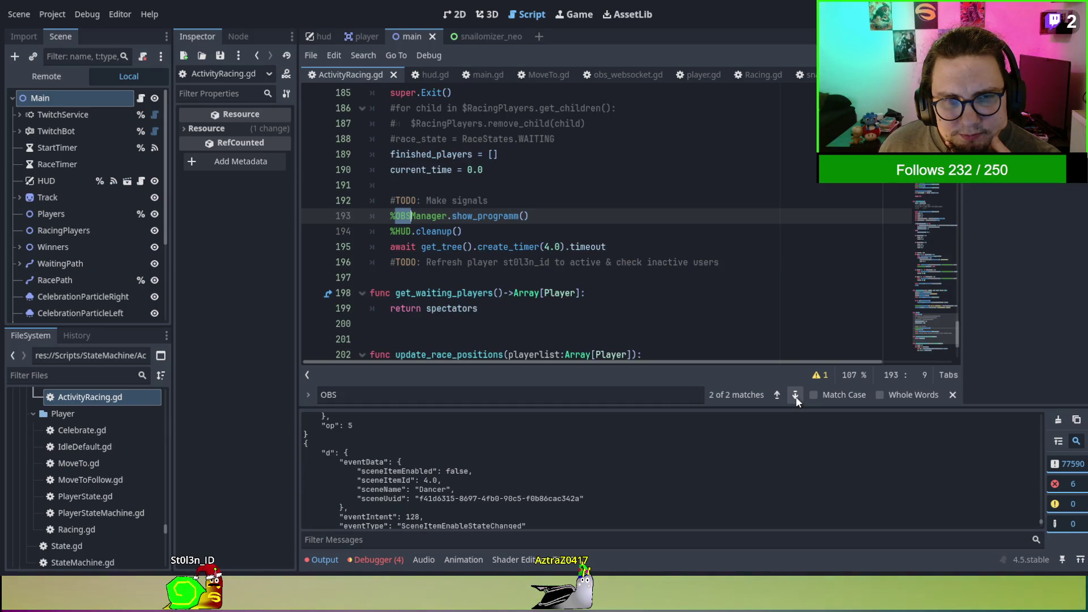
scroll(689, 234, "up", 1)
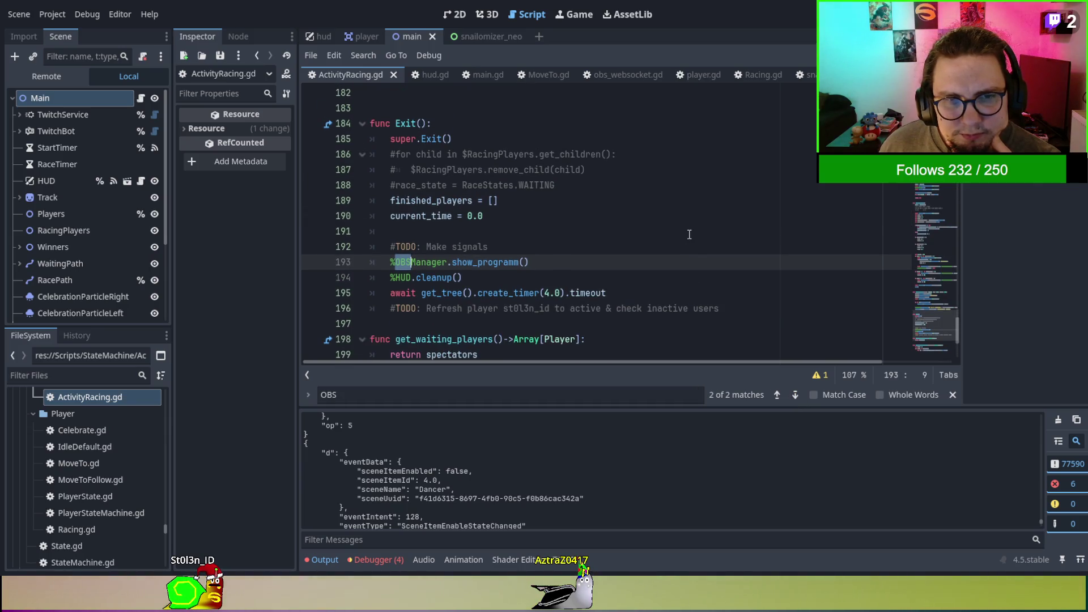
left_click(778, 396)
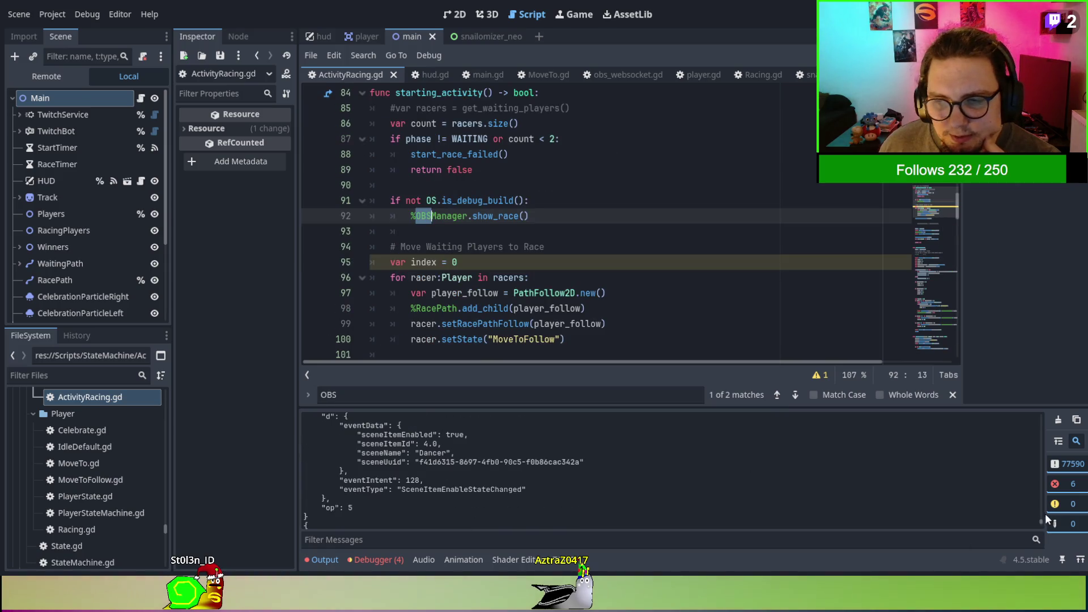
mouse_move(1042, 519)
left_mouse_down()
mouse_move(1042, 401)
mouse_move(1035, 438)
mouse_move(1032, 413)
left_mouse_up()
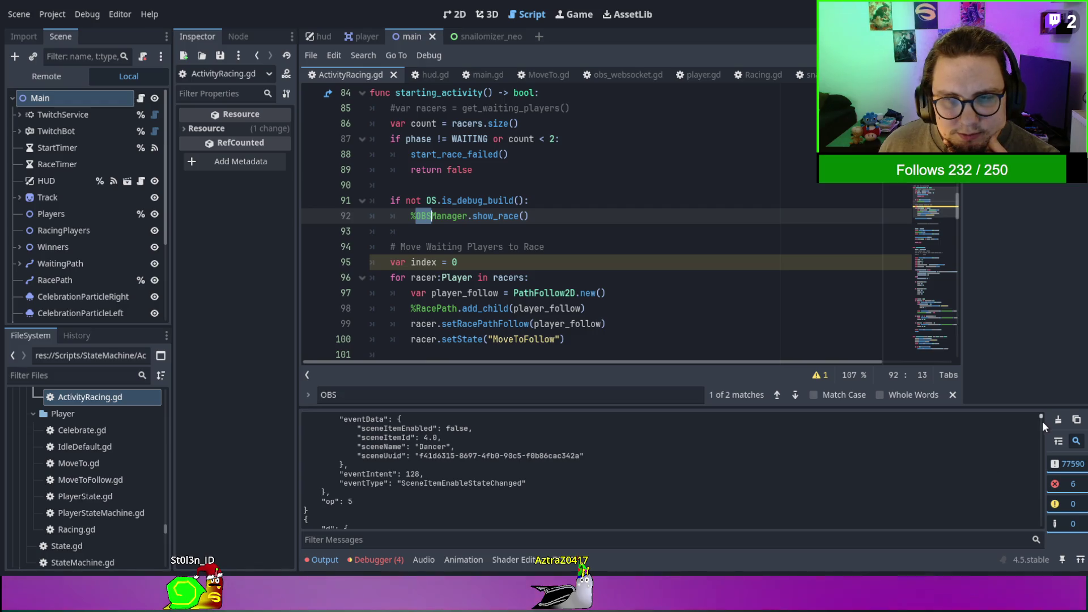
left_click_drag(1041, 415, 1035, 540)
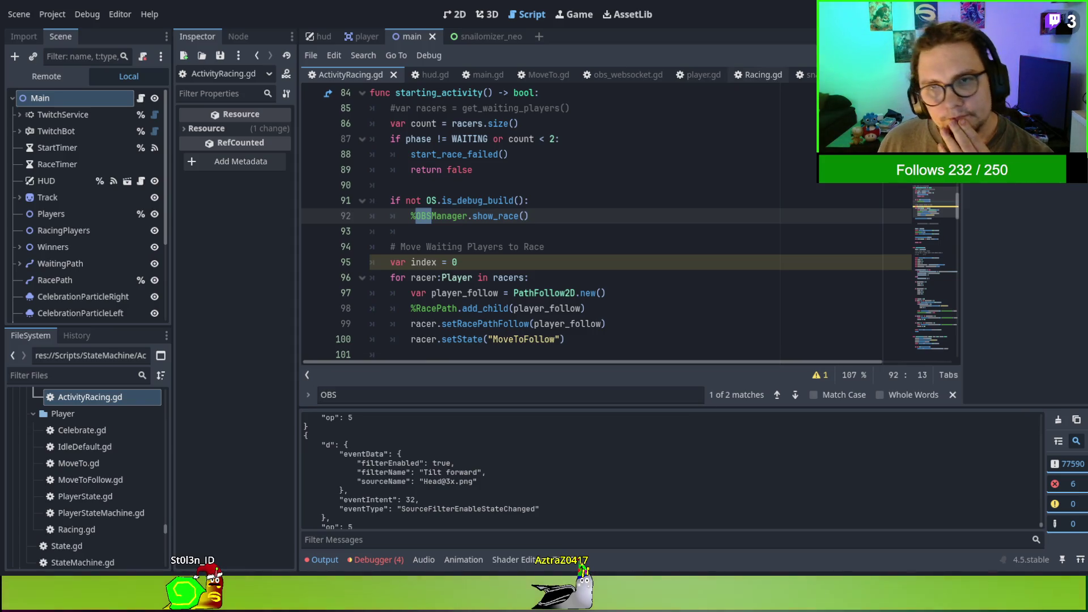
scroll(567, 75, "up", 3)
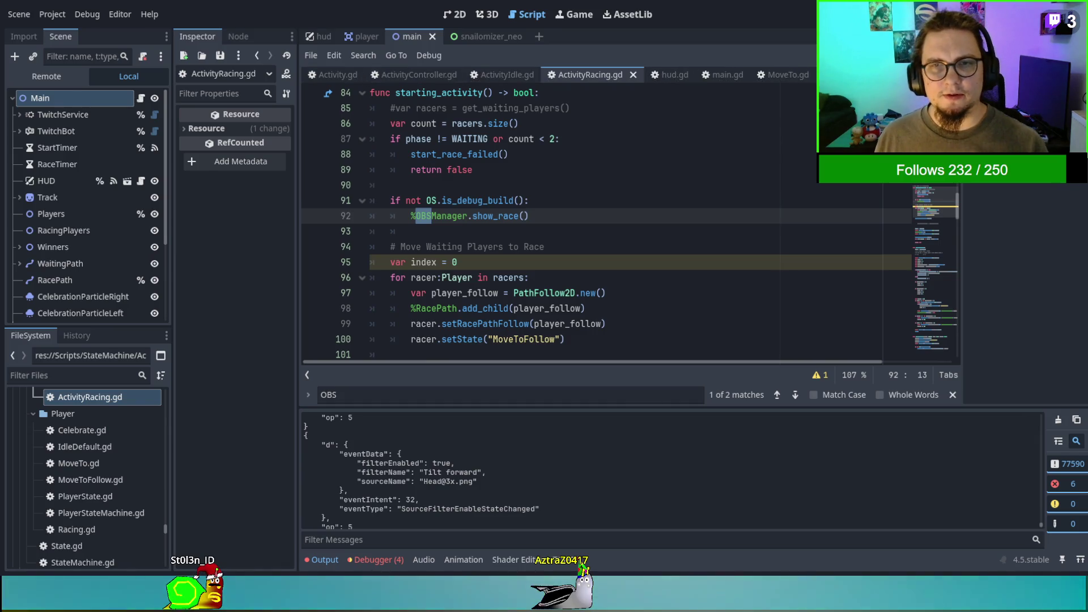
left_click(712, 75)
Search main.gd for 'OBS' to the line 72 match, then read add_test_players on line 76.
key("ctrl+f")
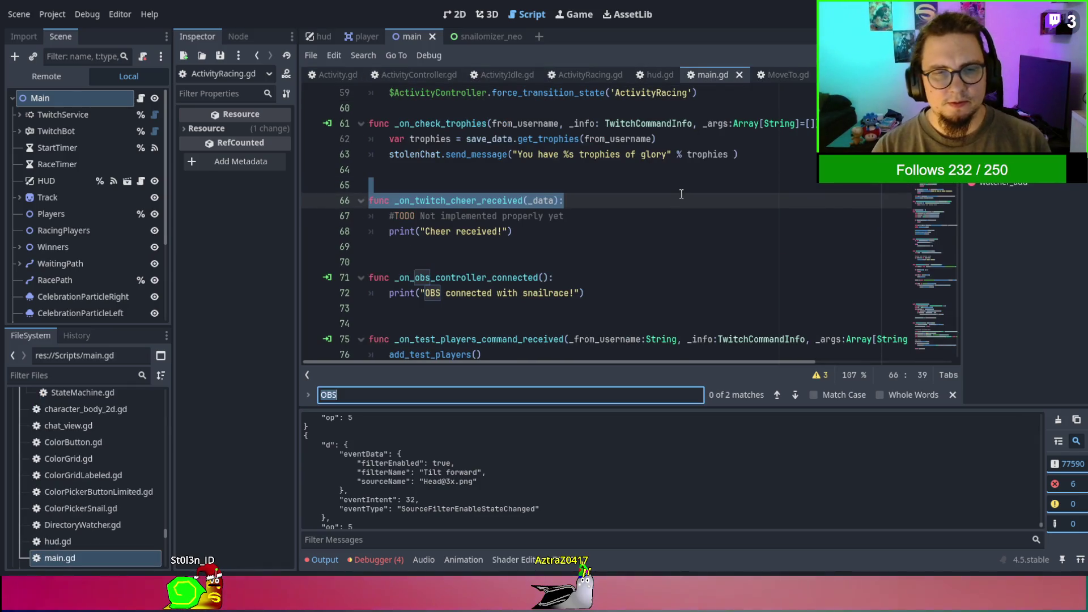
key("Return")
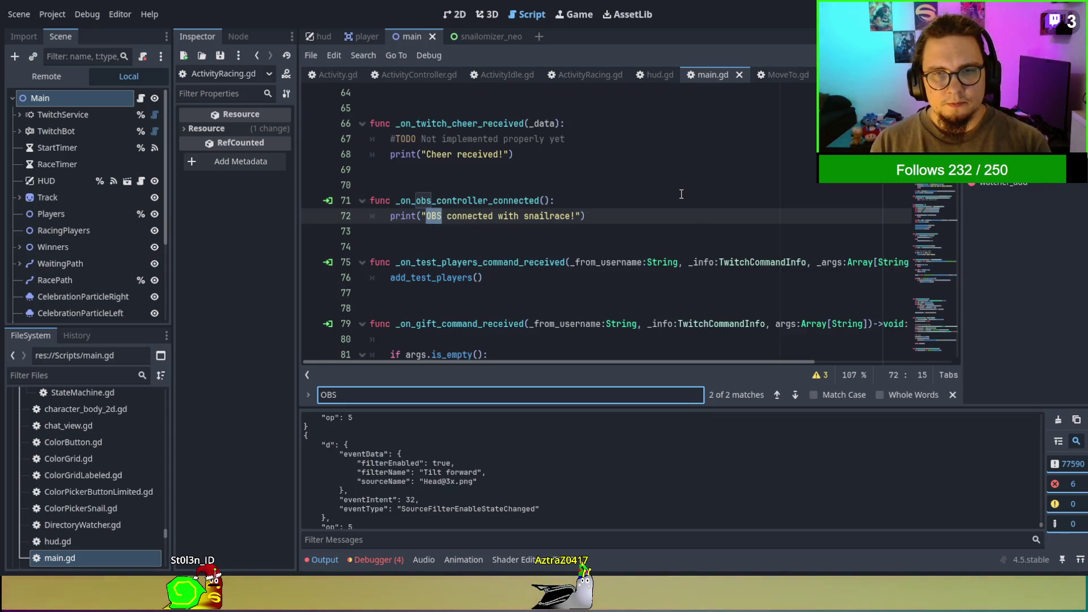
key("Return")
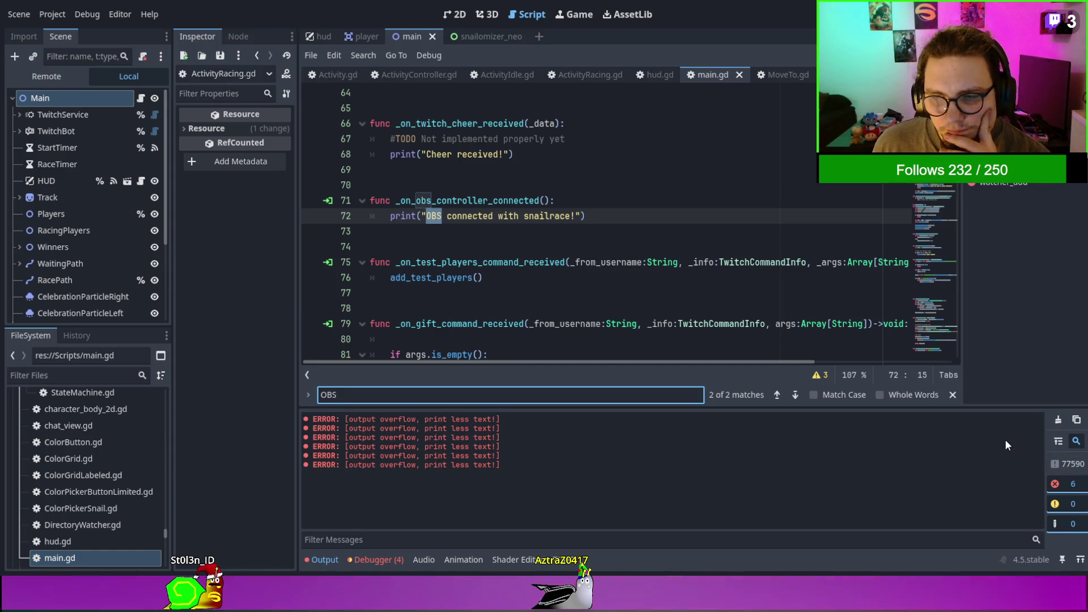
left_click(380, 422)
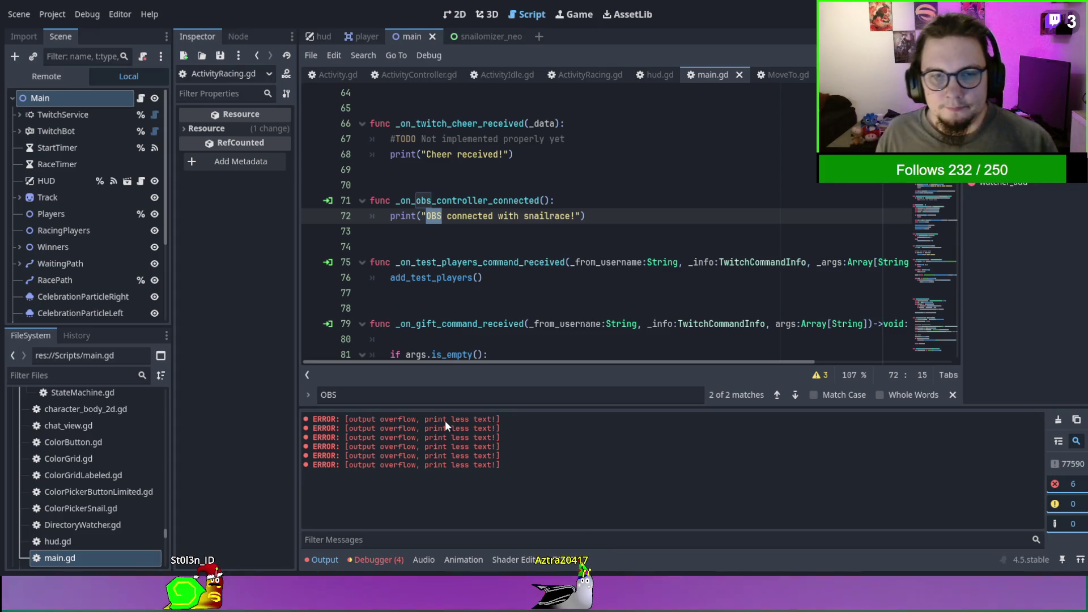
left_click(669, 275)
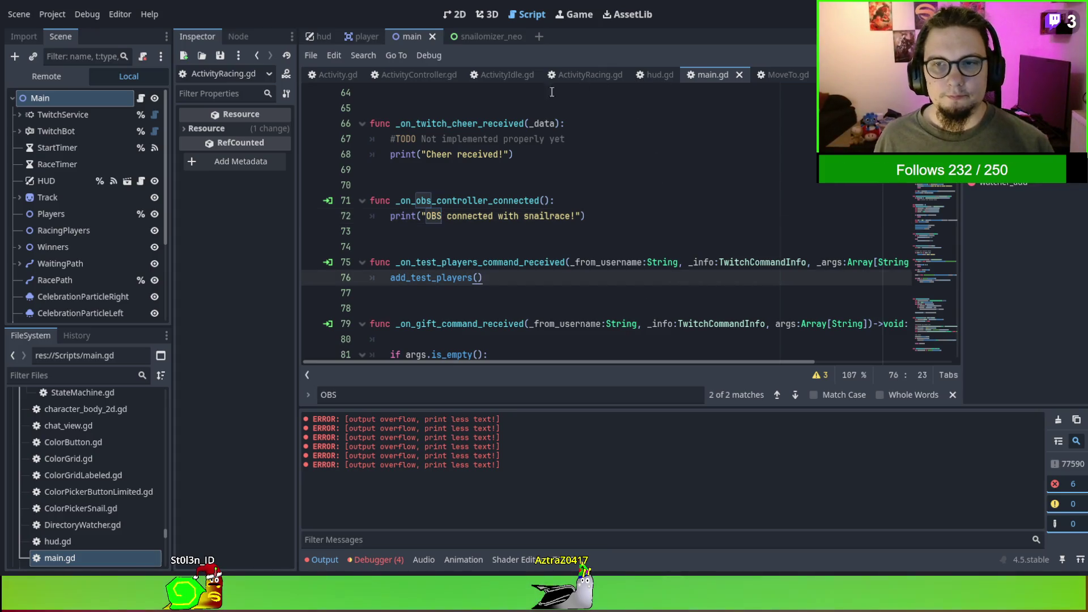
Browse ActivityController.gd and ActivityIdle.gd, searching ActivityIdle.gd for 'emit'.
left_click(398, 74)
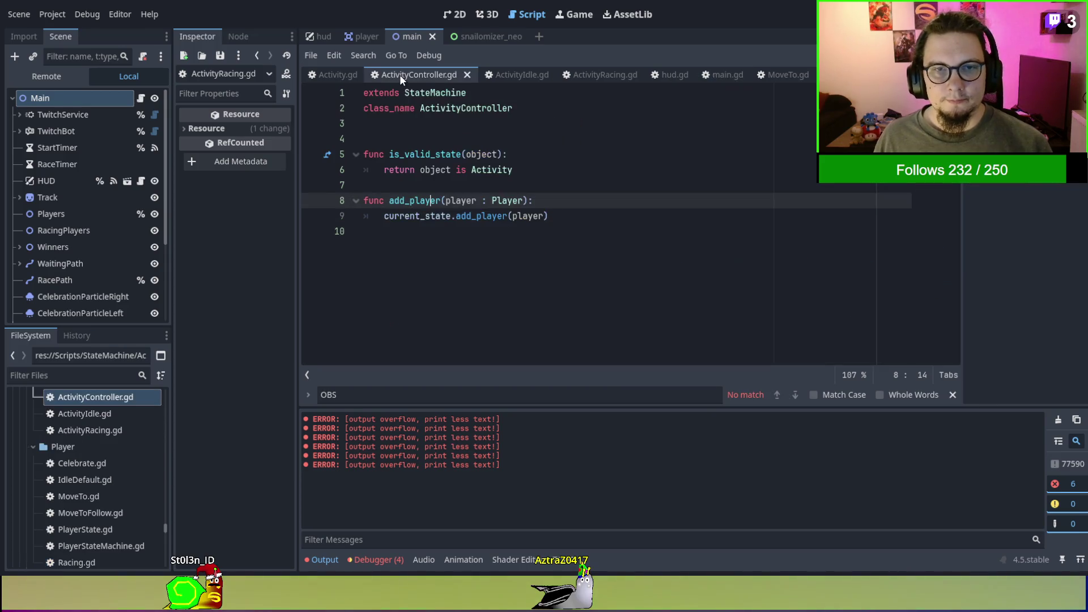
left_click(518, 75)
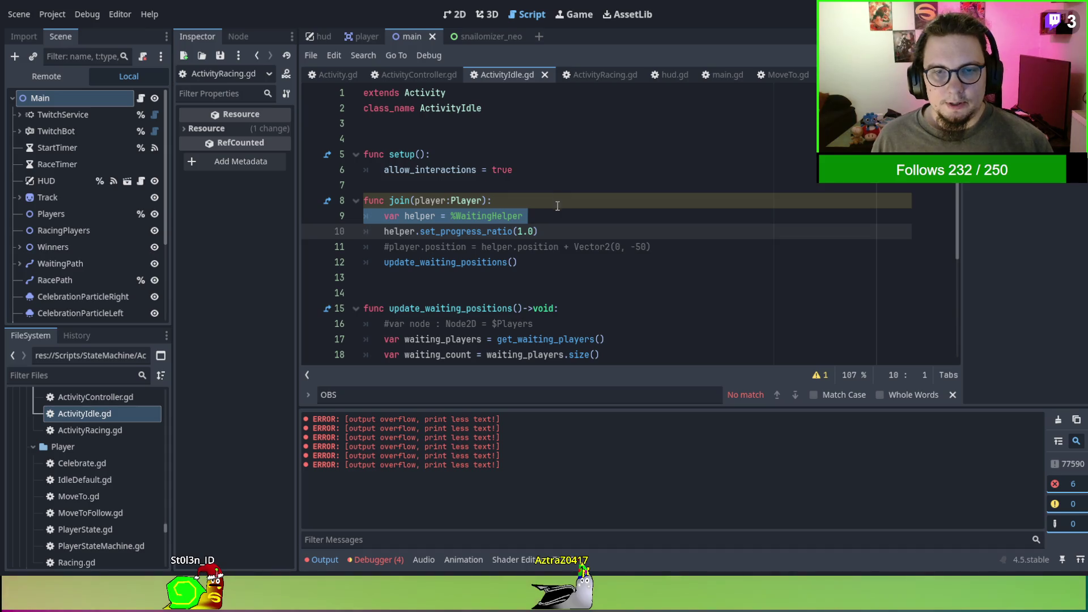
left_click(501, 261)
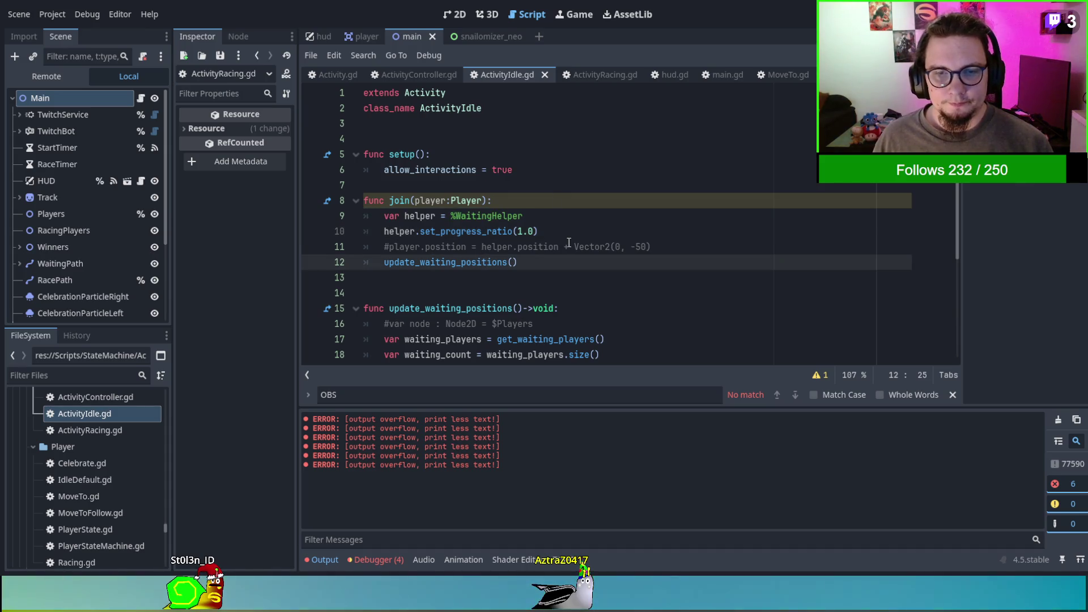
key("ctrl+f")
type("emit")
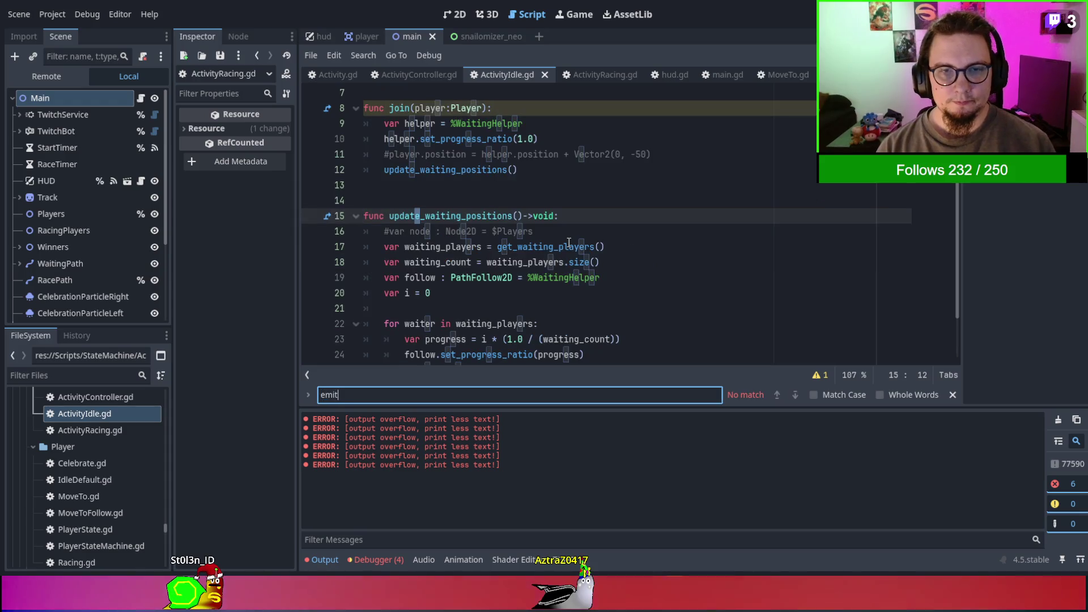
key("Escape")
key("ctrl+f")
type("e")
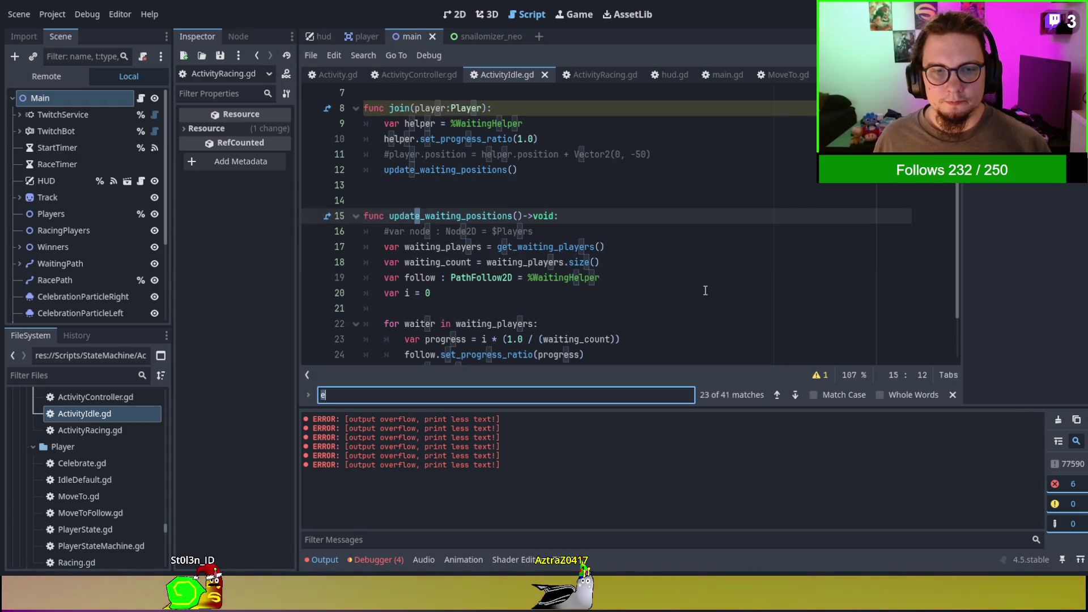
key("BackSpace")
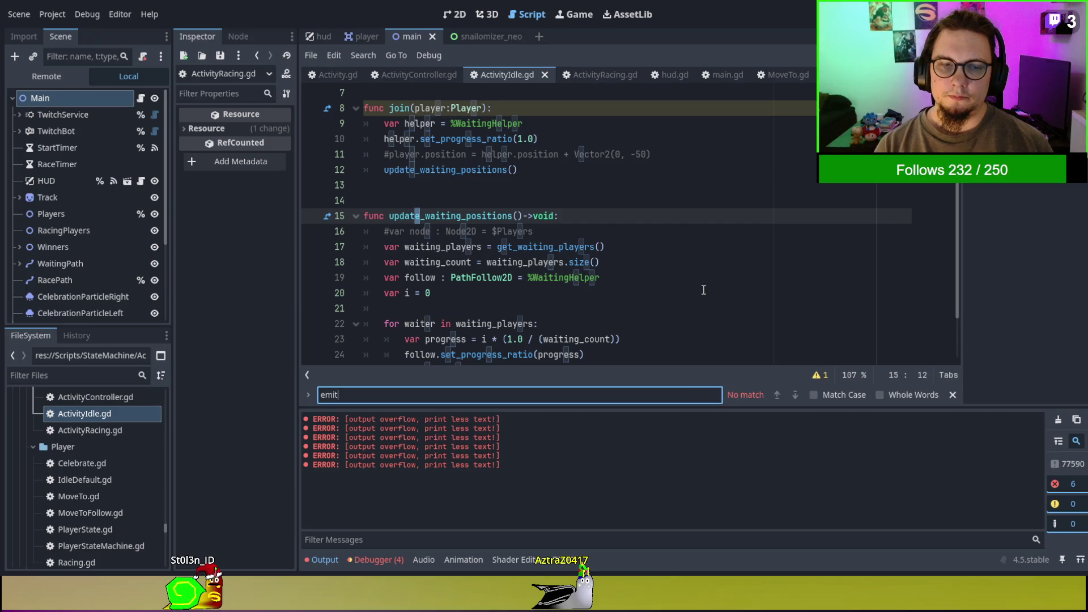
Open ActivityRacing.gd and search it for 'emit'.
left_click(601, 72)
type("emit")
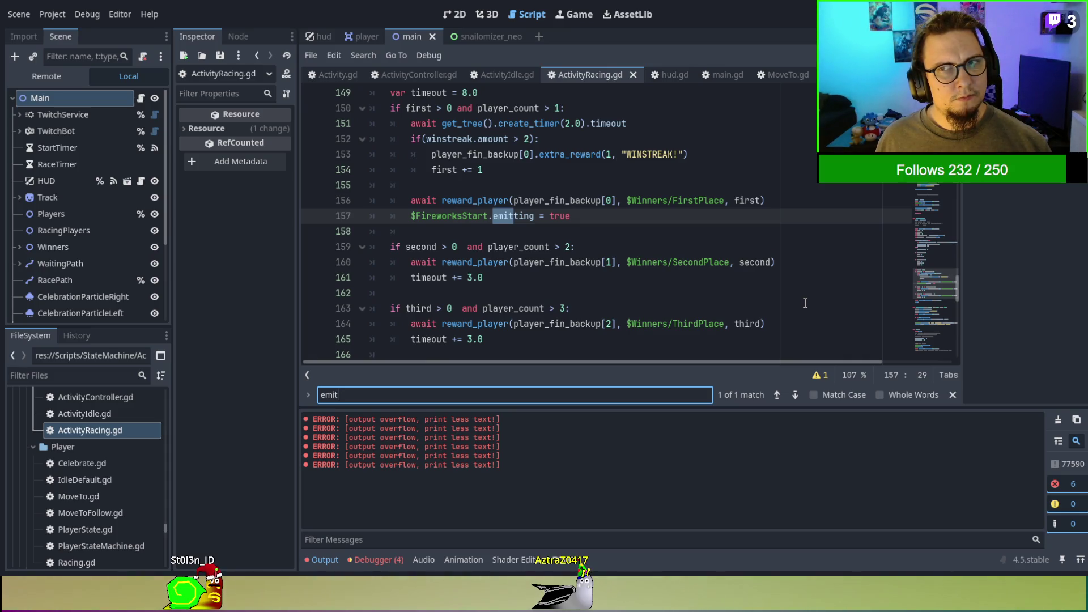
left_click(717, 11)
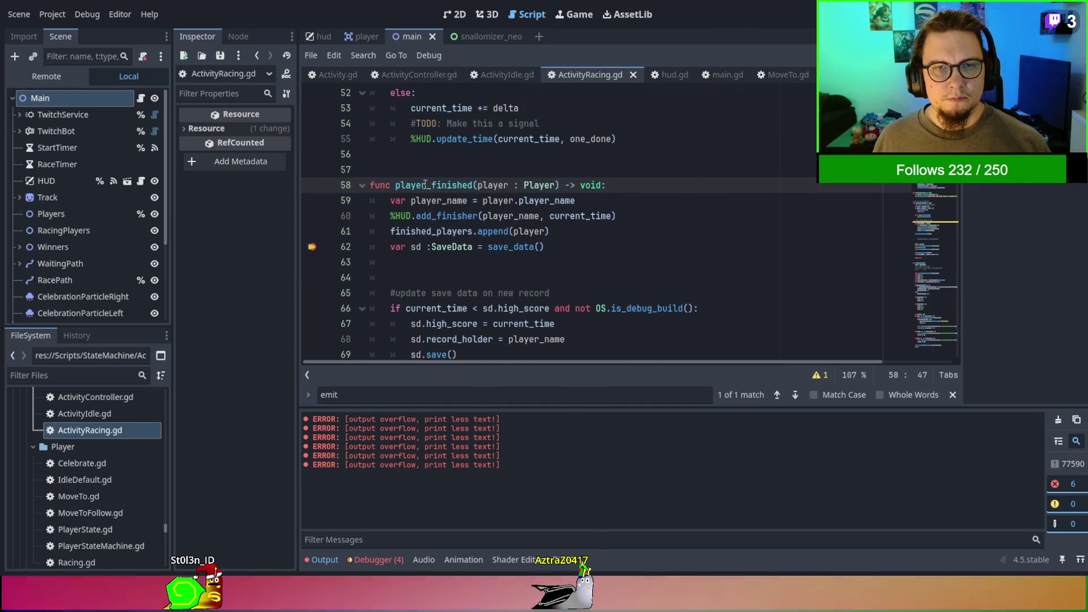
Find player_finished's line 21 connection, then search the whole project for player_finished.
double_click(434, 185)
key("ctrl+f")
left_click(777, 394)
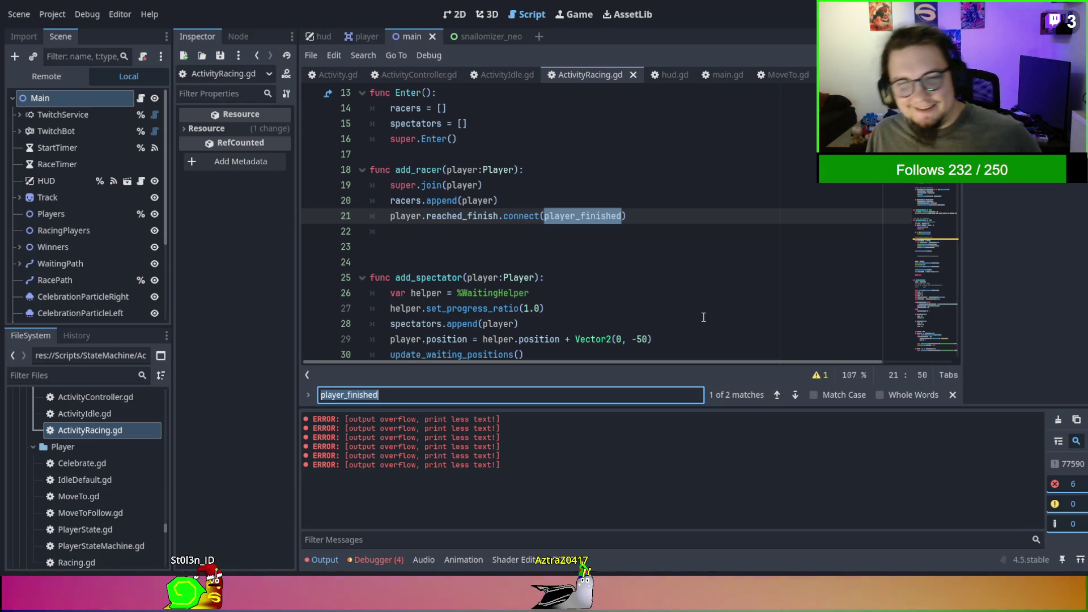
left_click(584, 222)
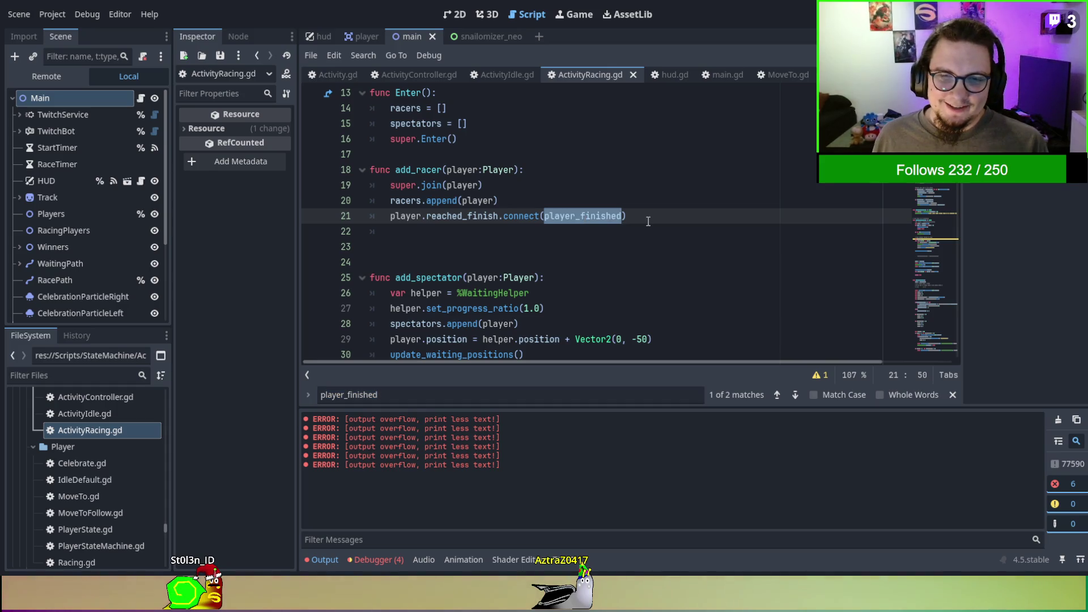
key("ctrl+f")
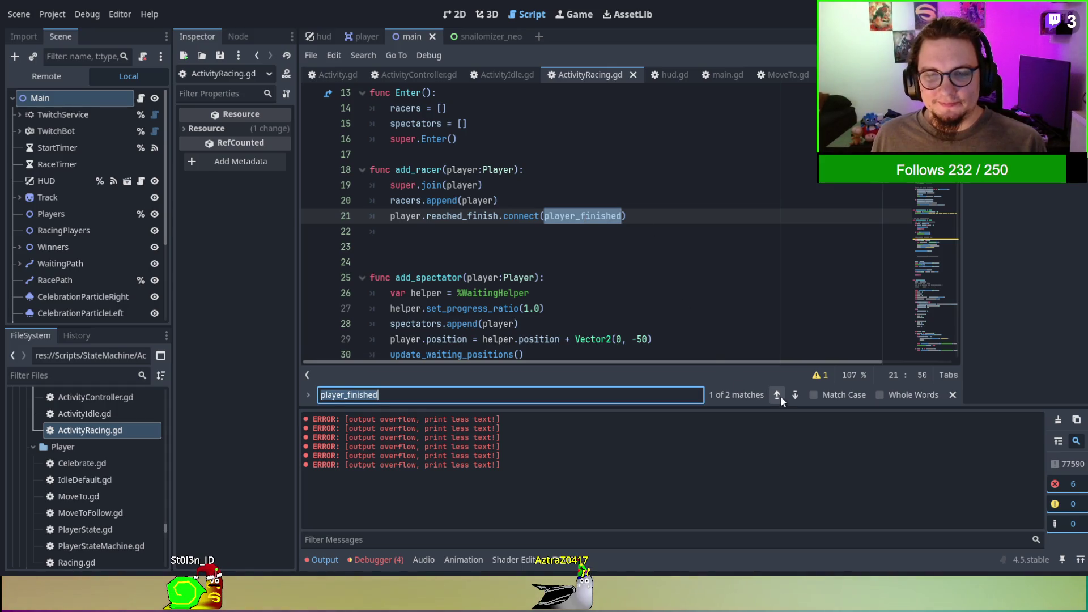
key("ctrl+shift+f")
key("Return")
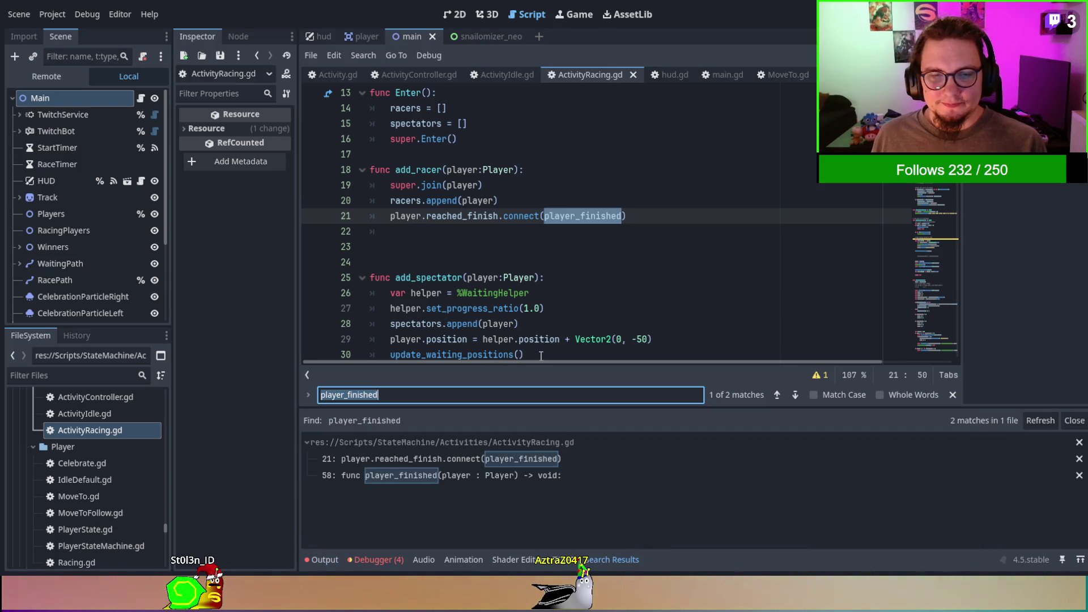
Search the project for reached_finish and open player.gd at its line-44 connection.
double_click(461, 216)
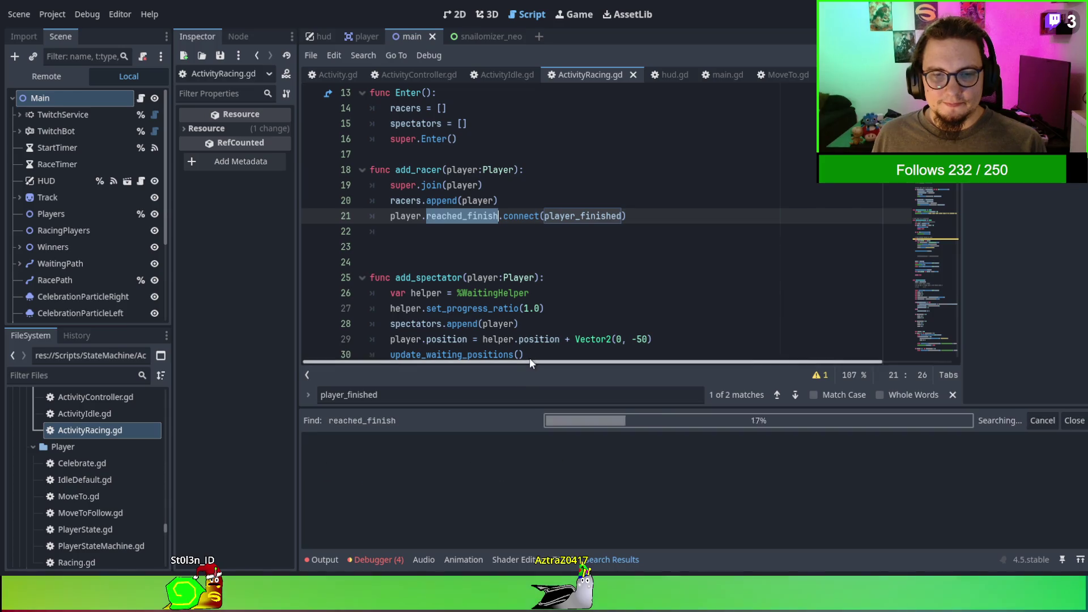
key("ctrl+shift+f")
key("Return")
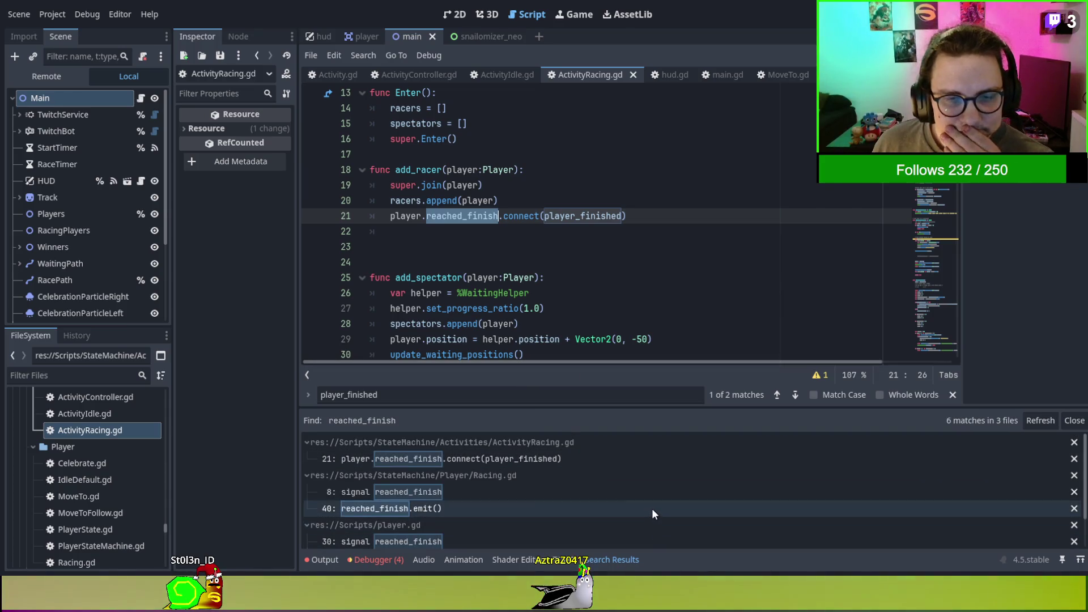
scroll(651, 508, "down", 2)
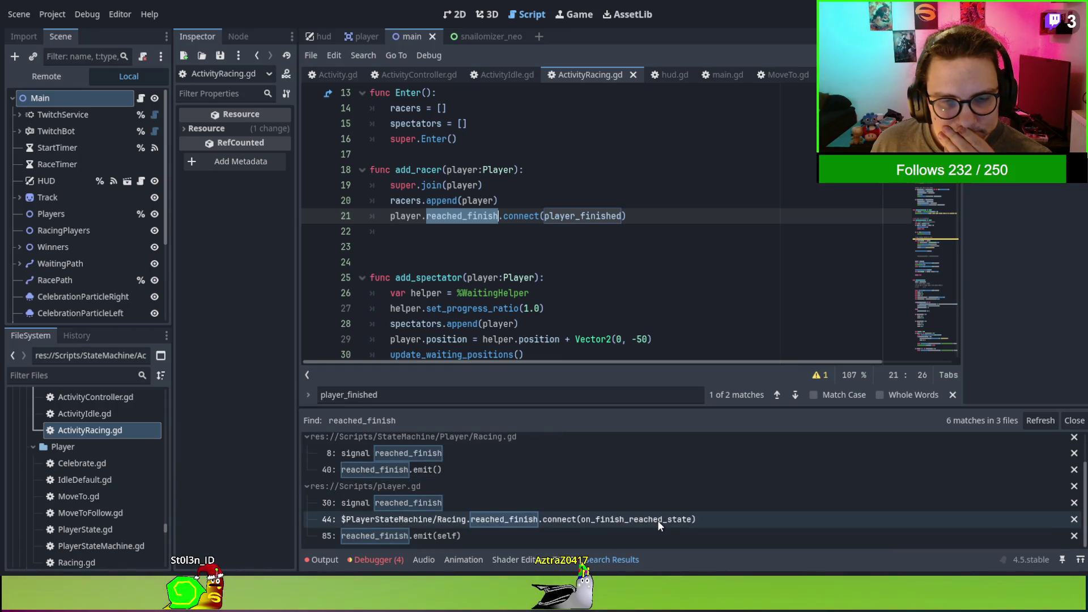
scroll(656, 518, "up", 1)
scroll(656, 518, "down", 1)
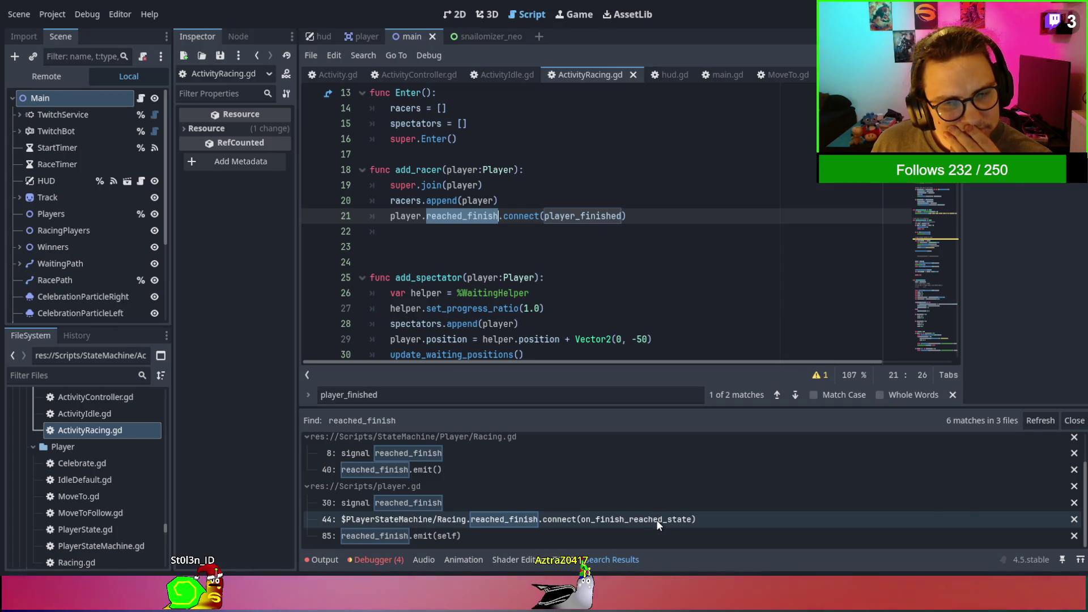
left_click(656, 519)
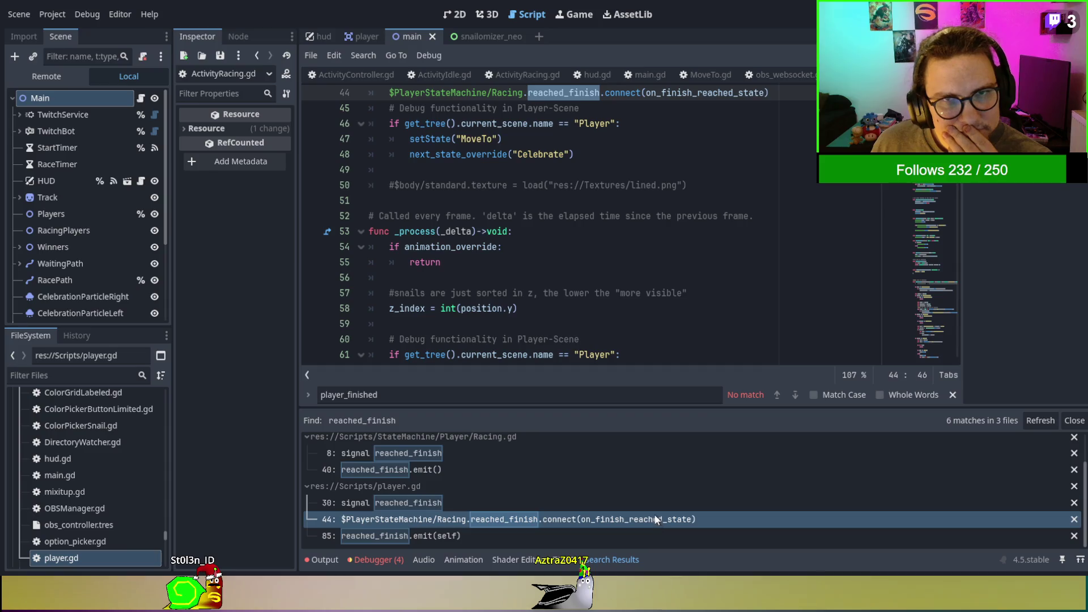
scroll(636, 214, "up", 2)
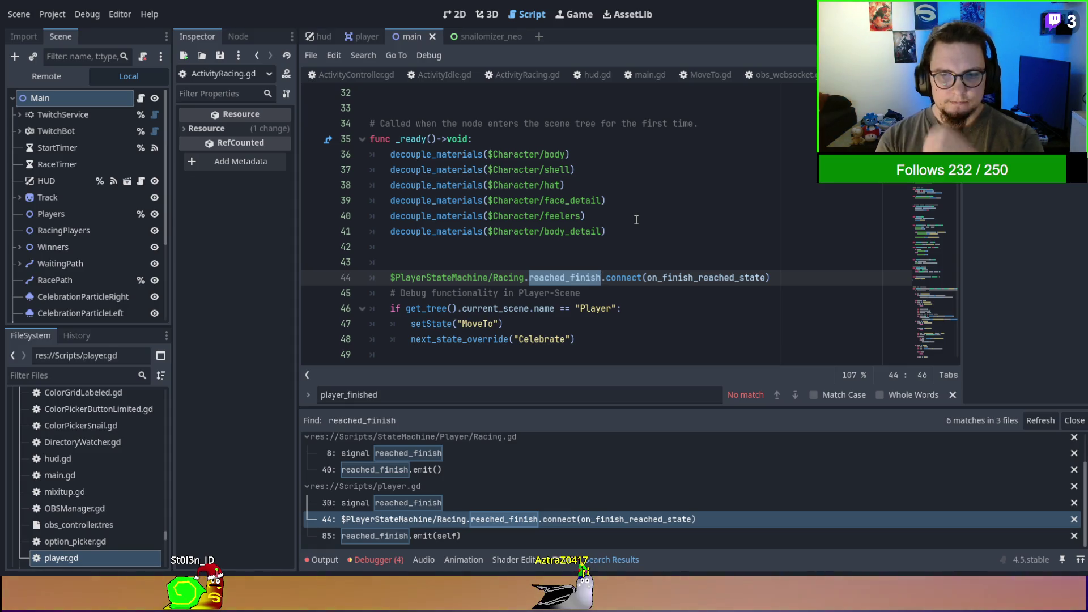
Follow on_finish_reached_state to its definition and the reached_finish signal declaration, then go back.
left_click(682, 279)
left_click(683, 280, "ctrl")
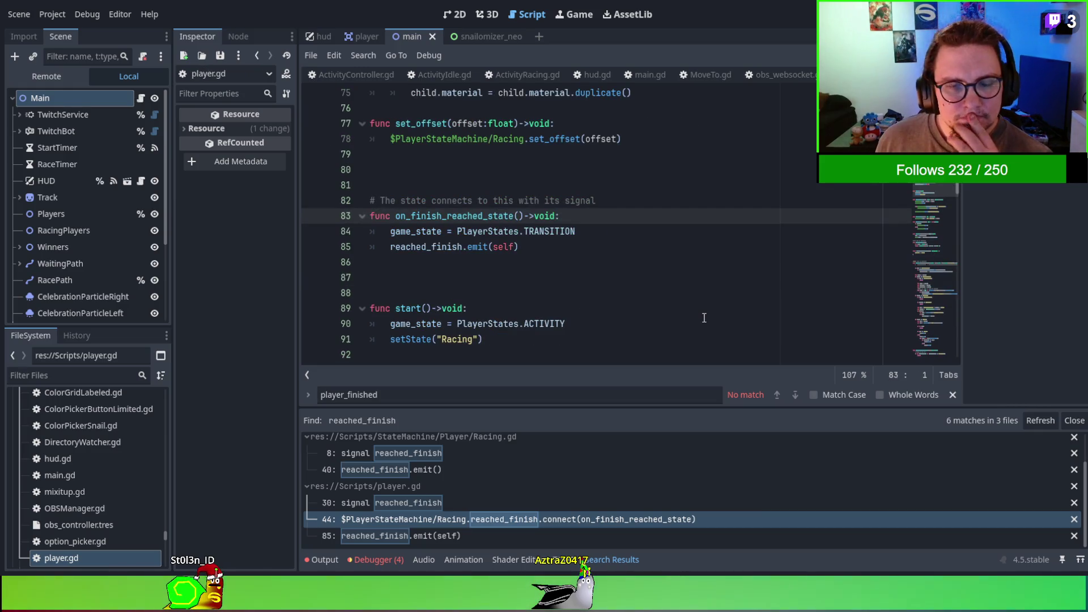
double_click(425, 247)
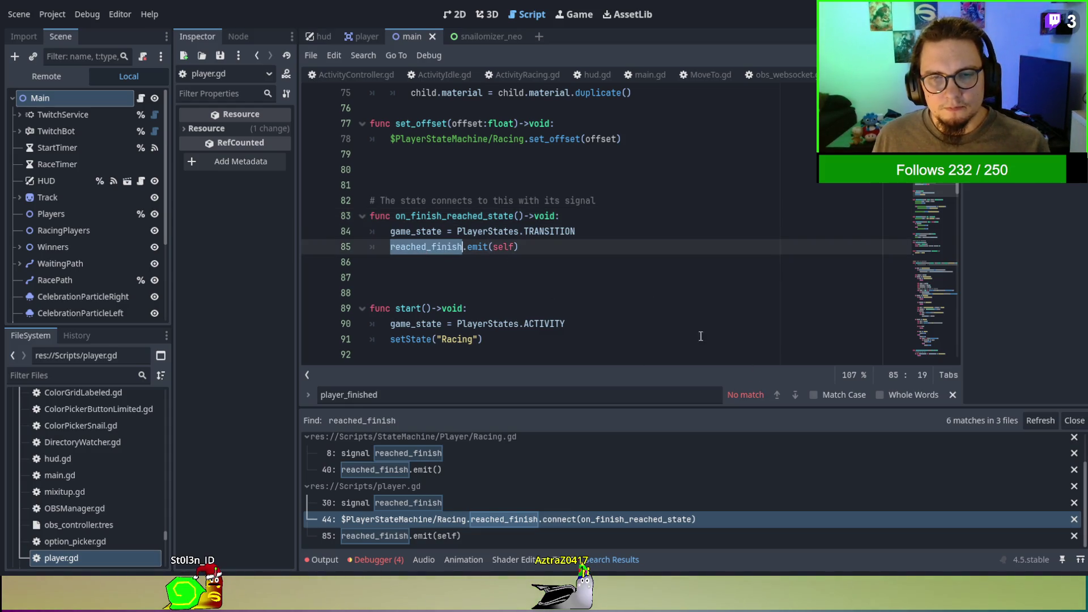
left_click(438, 249, "ctrl")
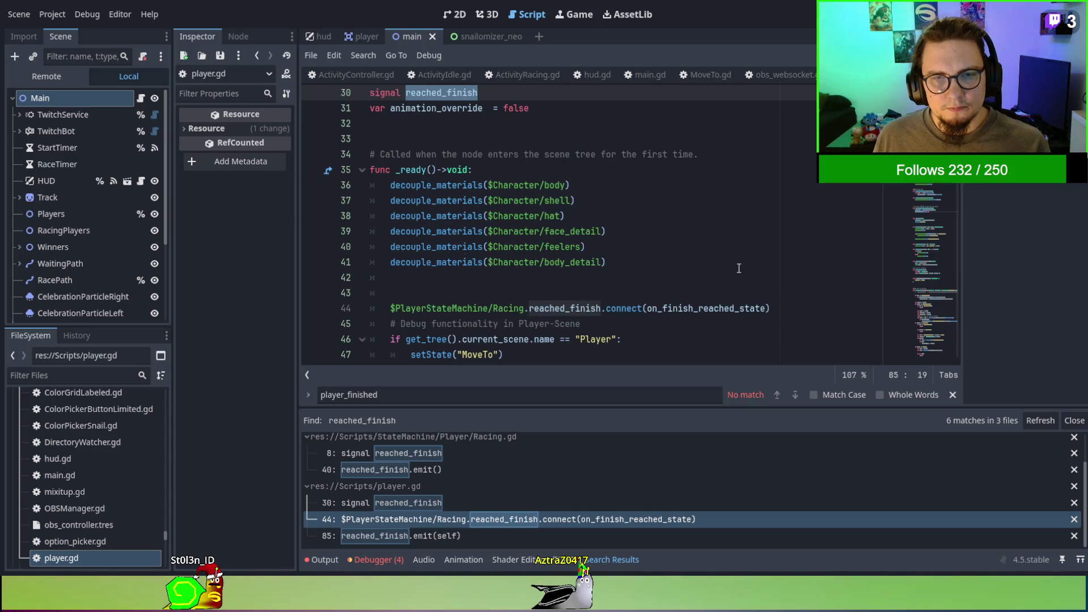
scroll(736, 269, "up", 1)
scroll(734, 269, "down", 2)
scroll(728, 270, "up", 1)
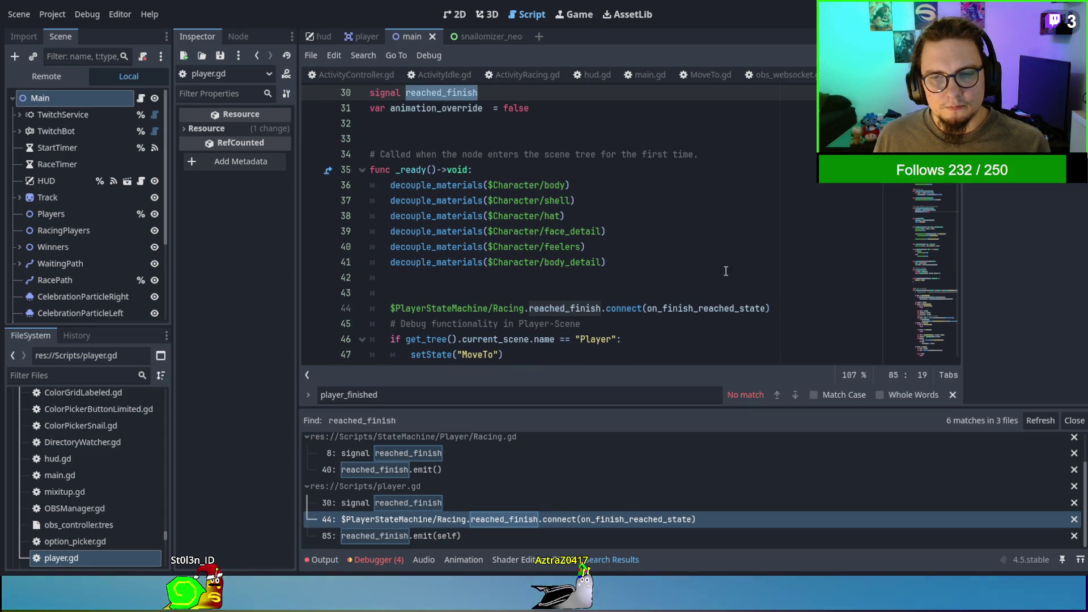
key("alt+Left")
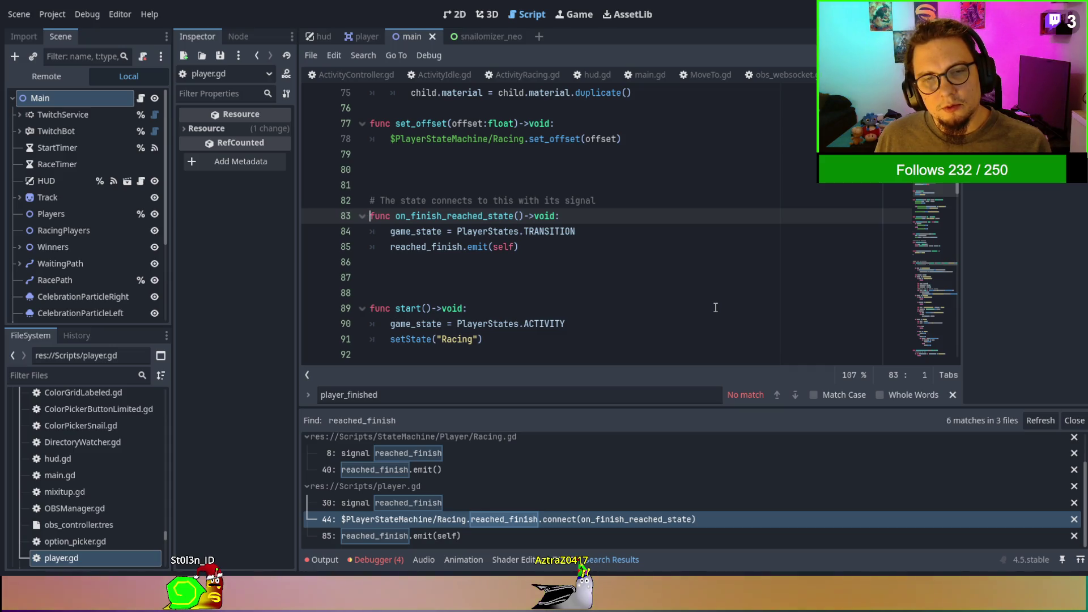
Jump from line 85 to the reached_finish declaration and search the script for it.
triple_click(438, 213)
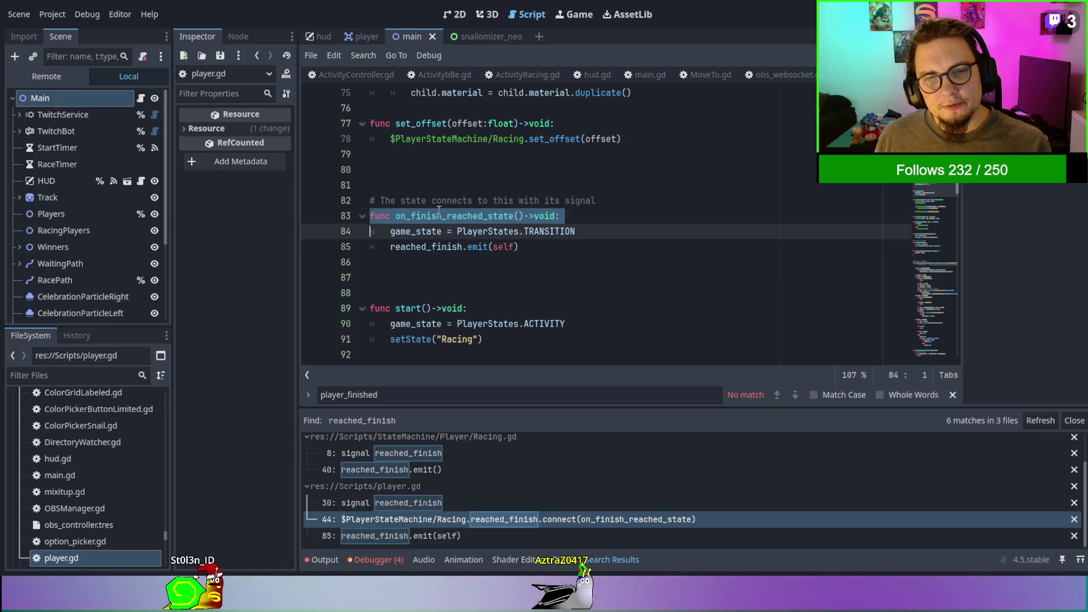
key("ctrl+shift+Left")
key("ctrl+shift+Left")
key("ctrl+shift+Left")
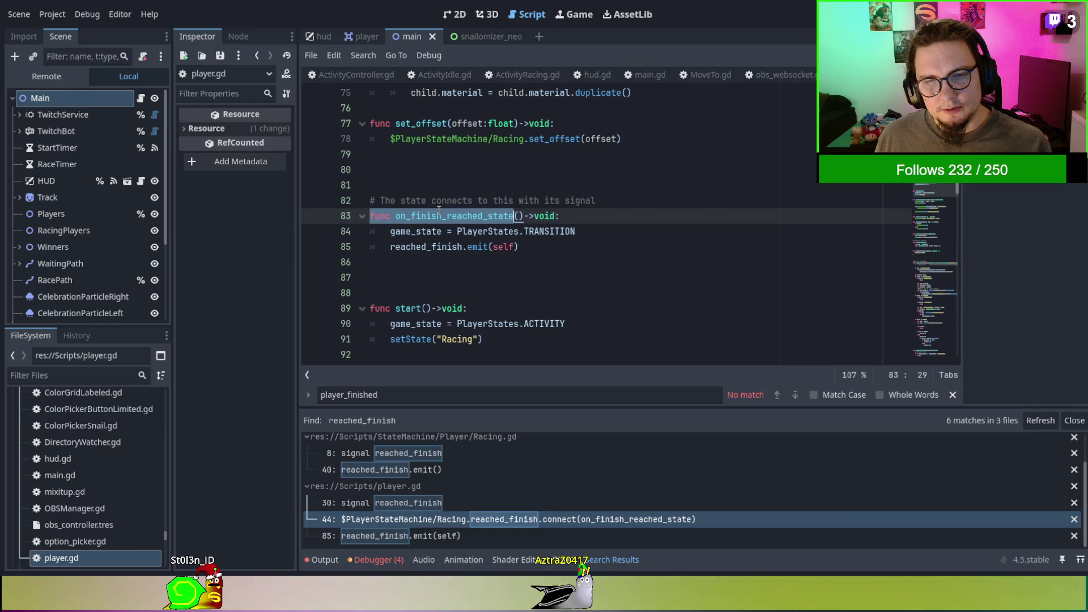
left_click(538, 231)
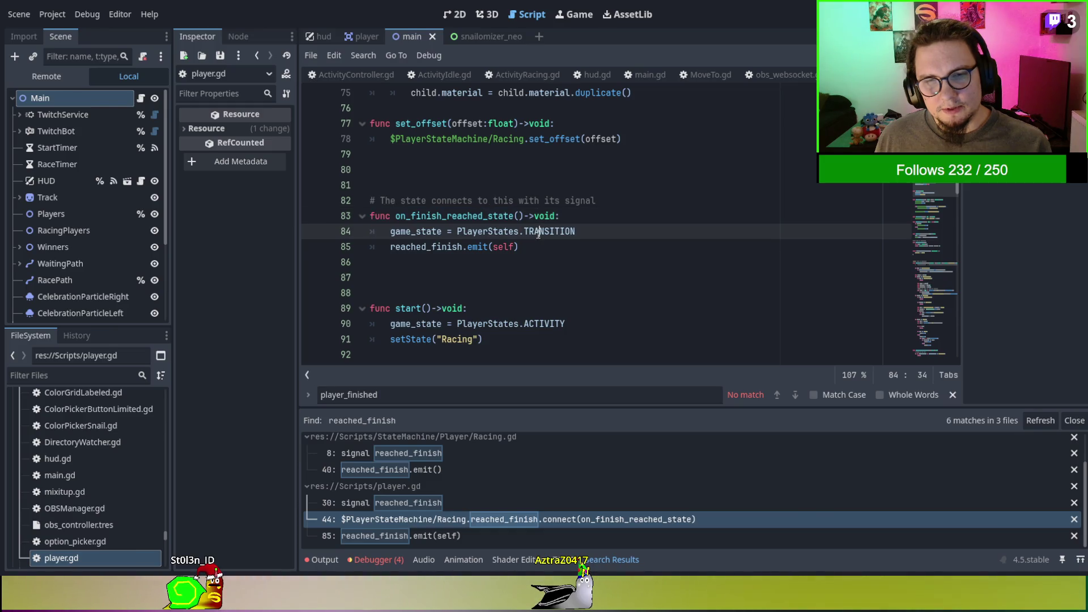
left_click(417, 247)
left_click(417, 246, "ctrl")
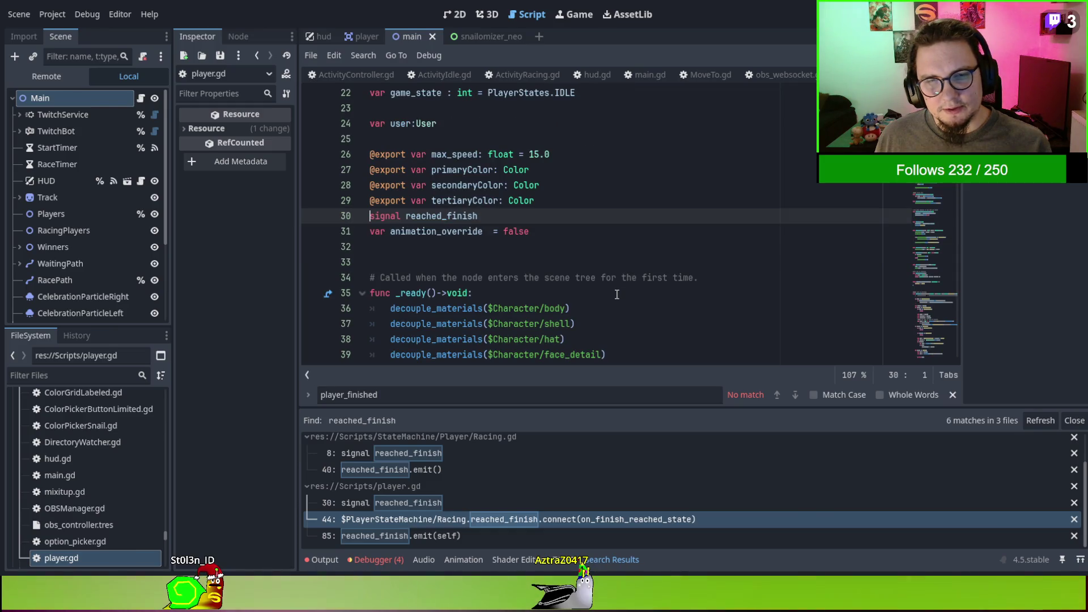
double_click(446, 211)
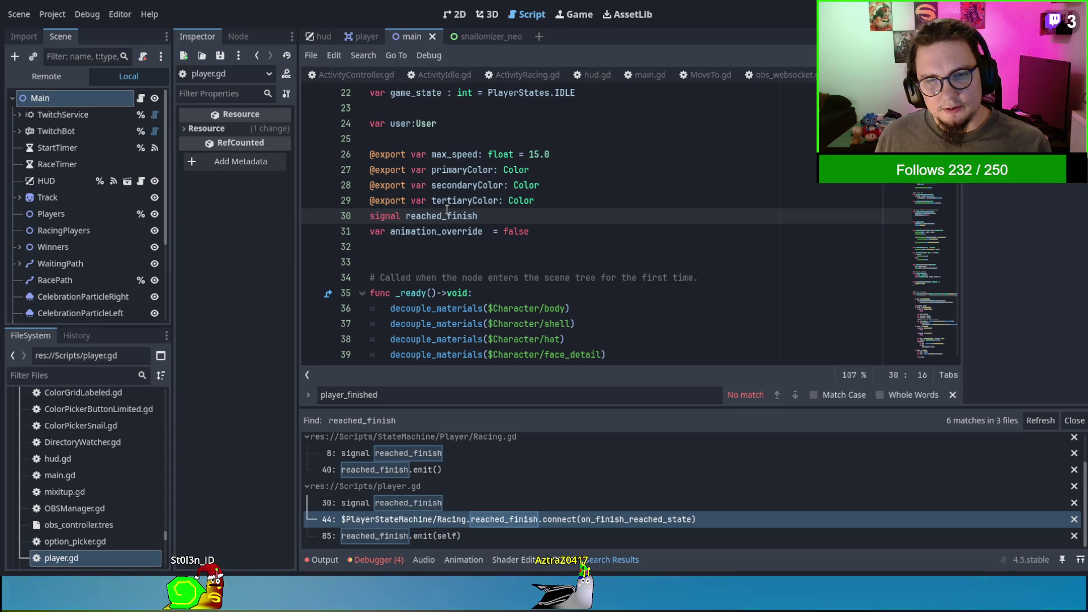
key("ctrl+f")
left_click(795, 395)
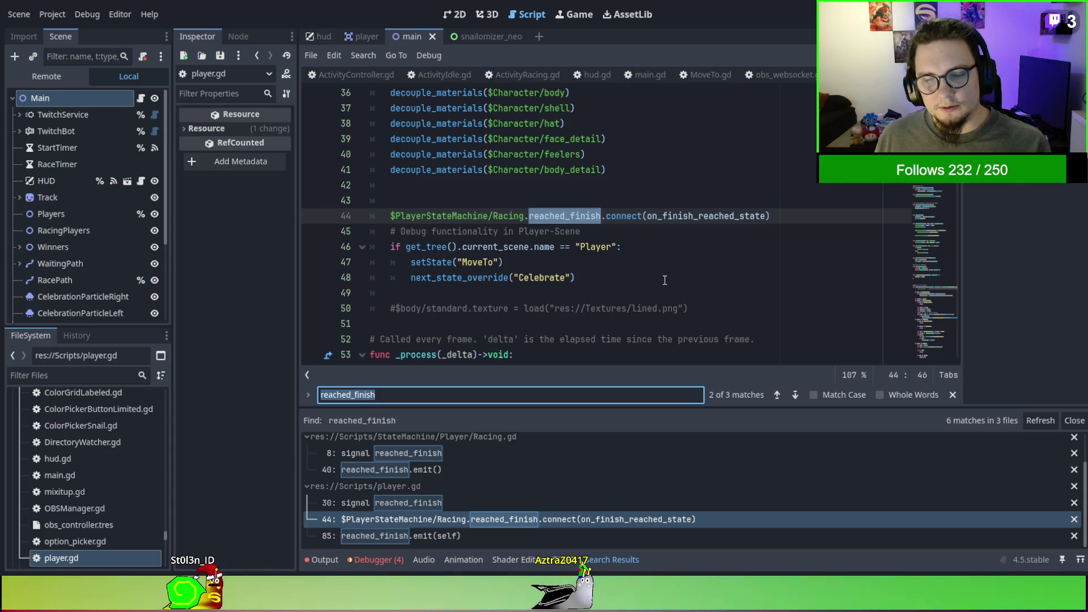
Show ActivityRacing.gd's player_finished function alongside the paused debugger's stack trace and variables.
left_click(528, 78)
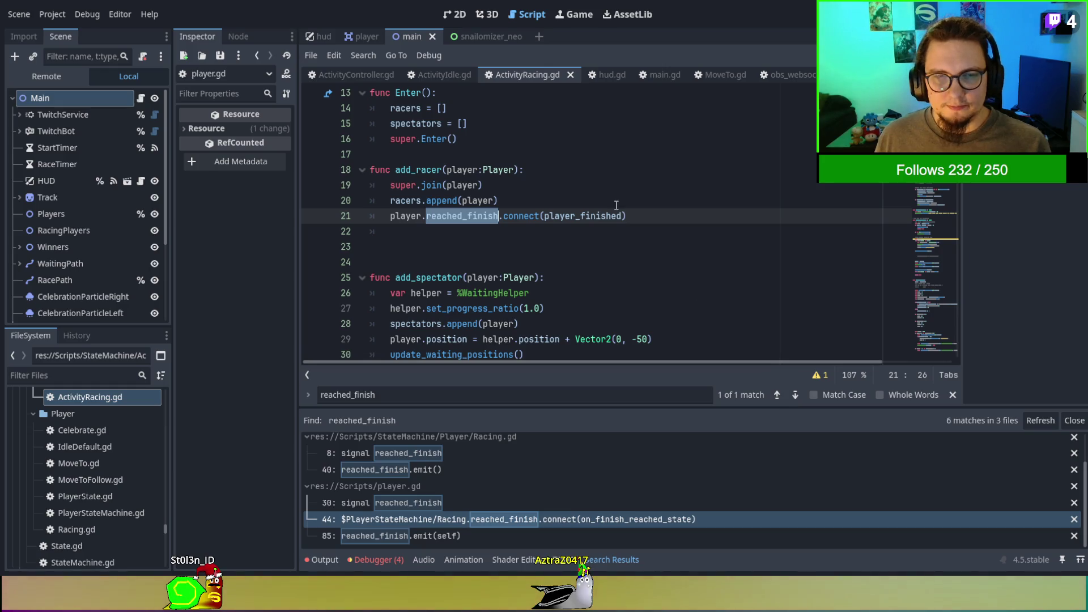
scroll(616, 205, "up", 1)
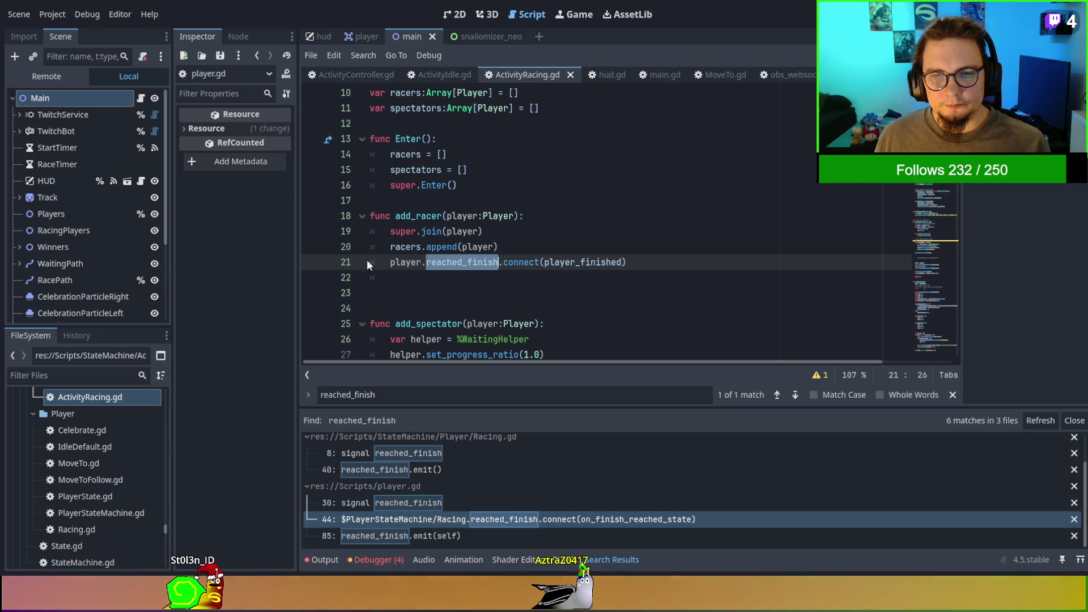
left_click(561, 262, "ctrl")
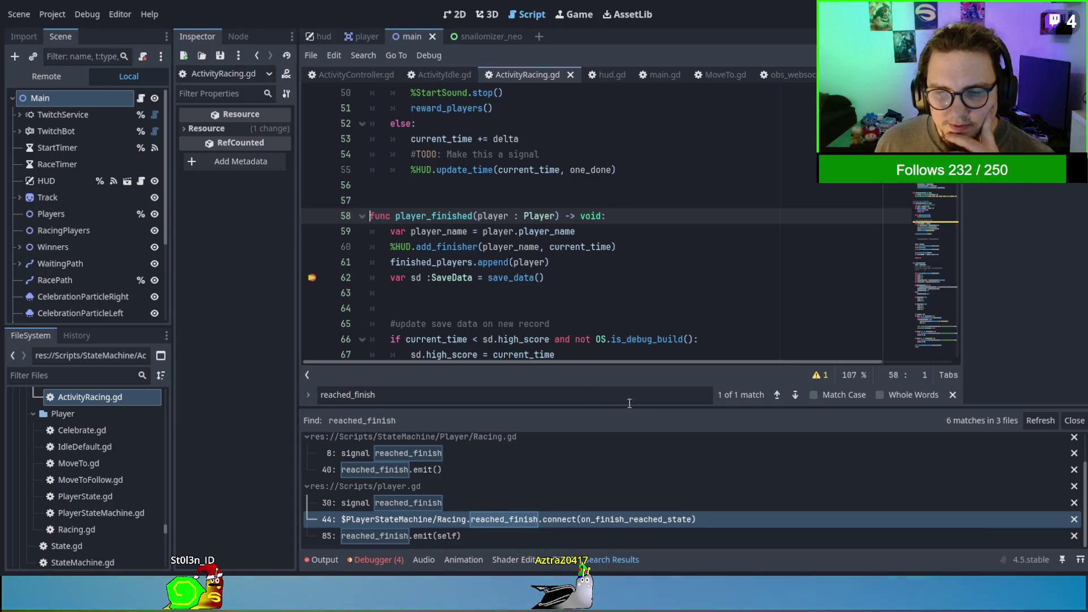
left_click(390, 559)
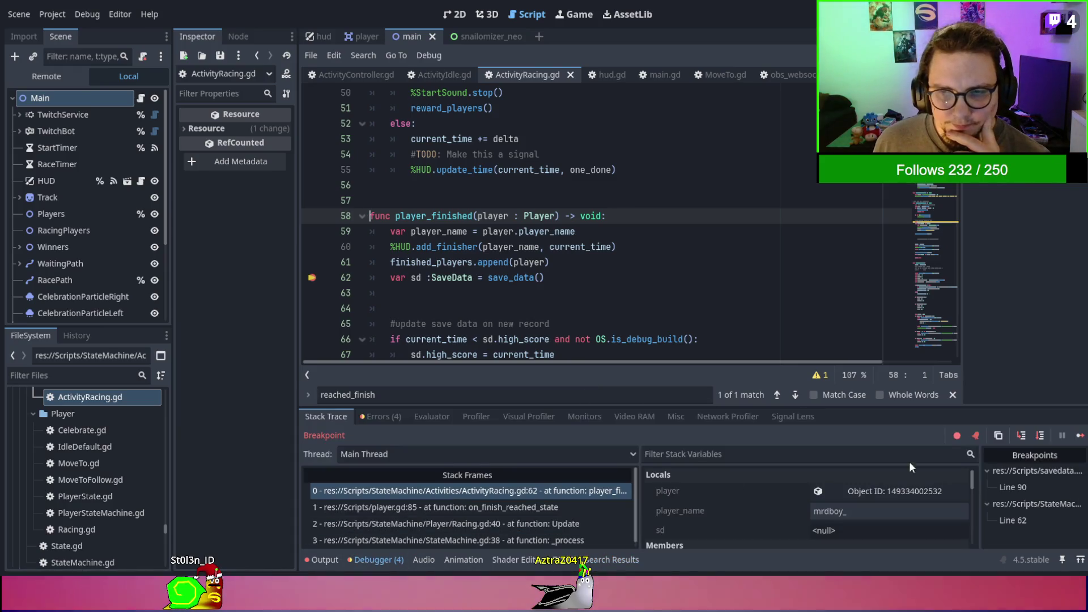
Step into save_data, change line 88 to get_node('/root/Main/').save_data, and rerun with F5.
left_click(1020, 436)
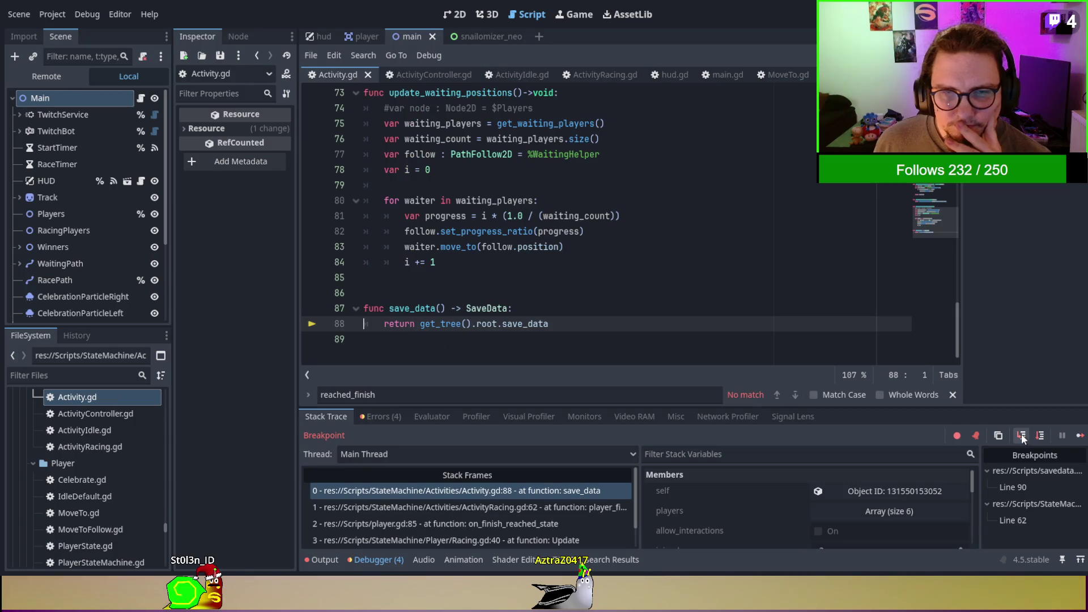
left_click(1022, 437)
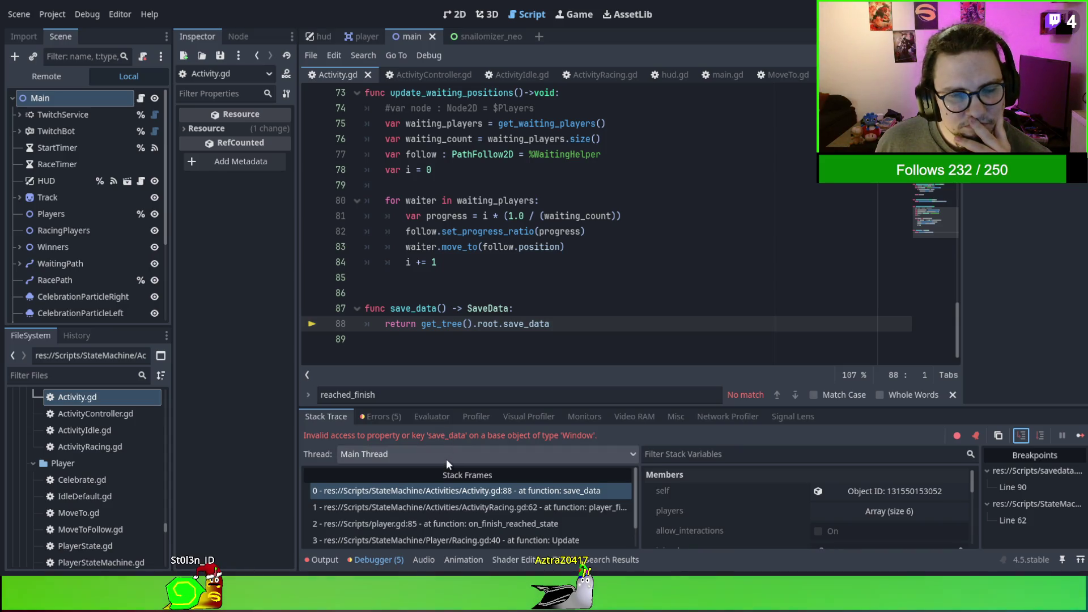
left_click(506, 323)
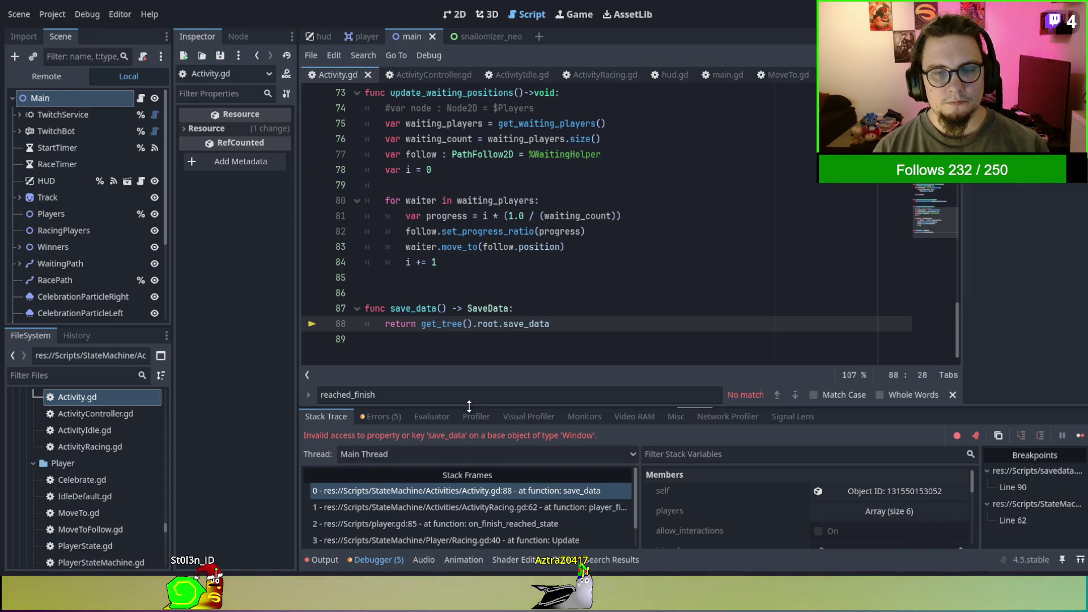
key("BackSpace")
key("BackSpace")
key("BackSpace")
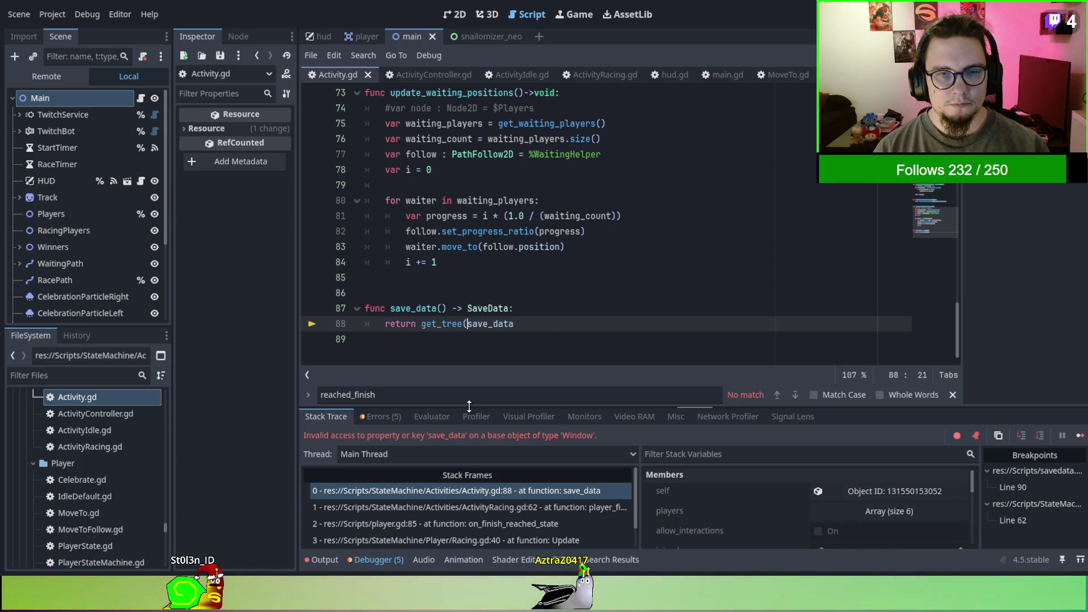
type("node('")
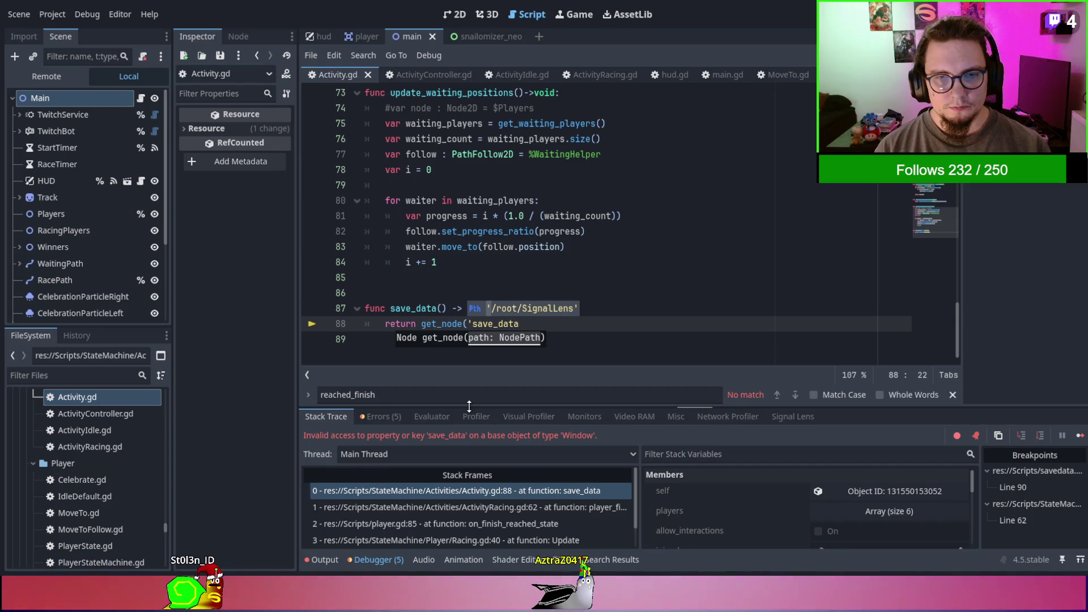
type("/root/Main/")
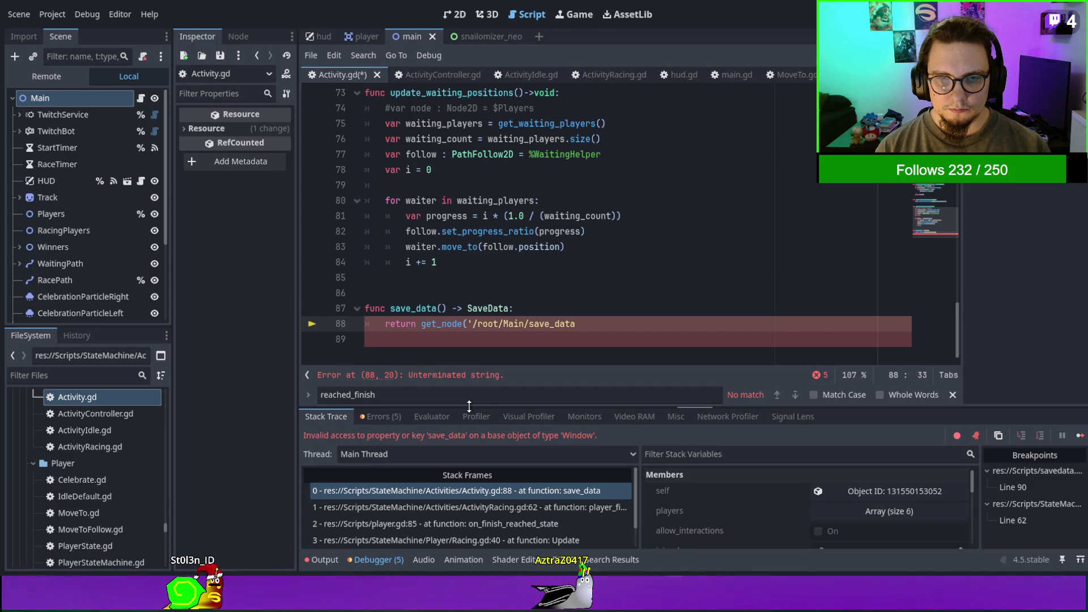
type("')")
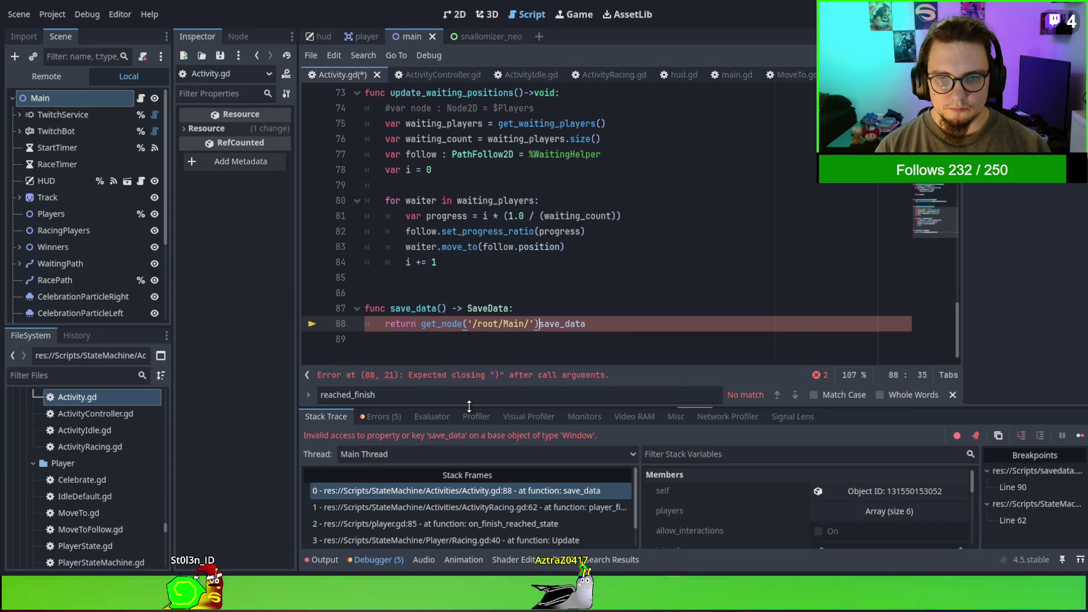
type(".")
left_click(480, 264)
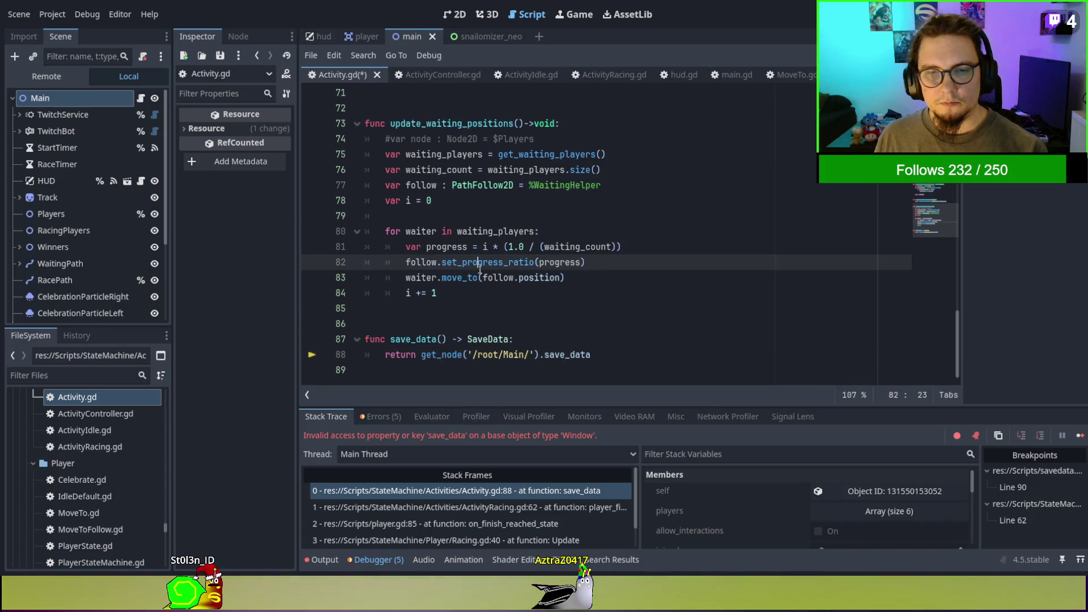
key("F5")
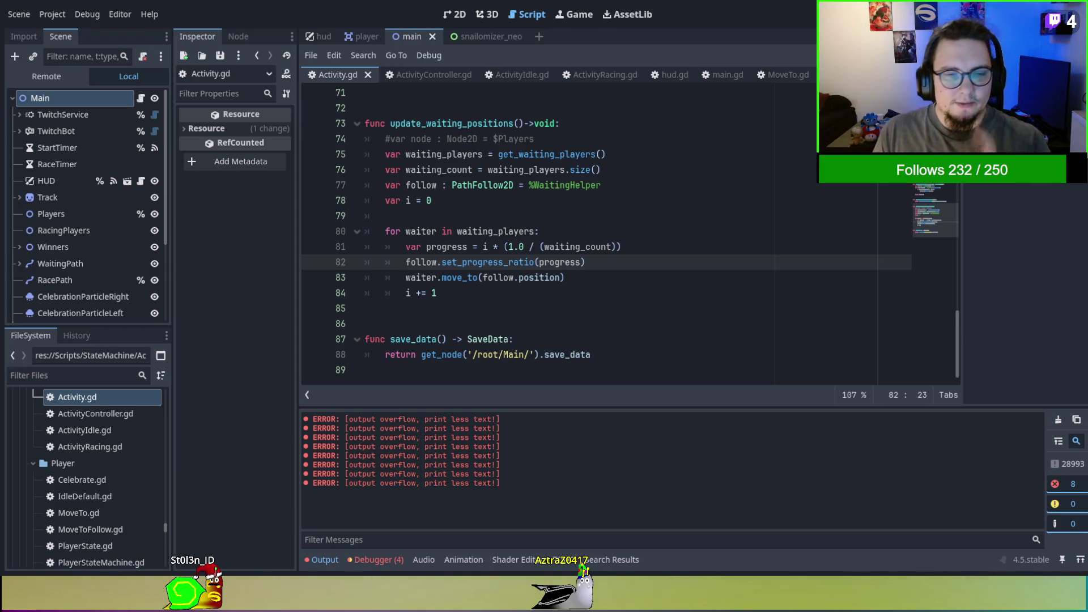
Check the Debugger's errors and stack trace, then the Output log, as the race hits line 62.
left_click(370, 559)
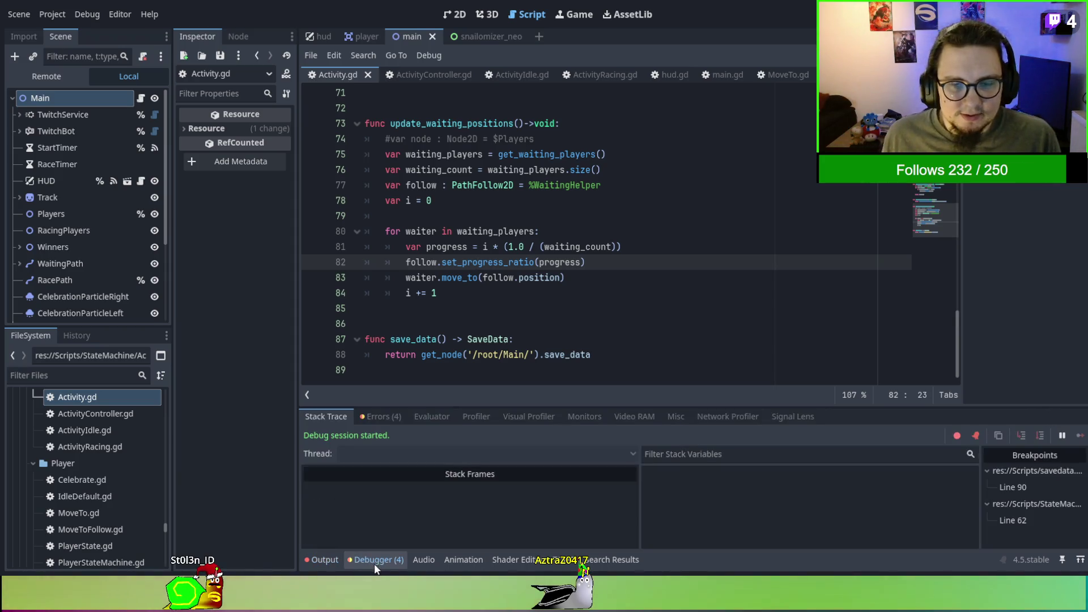
left_click(393, 417)
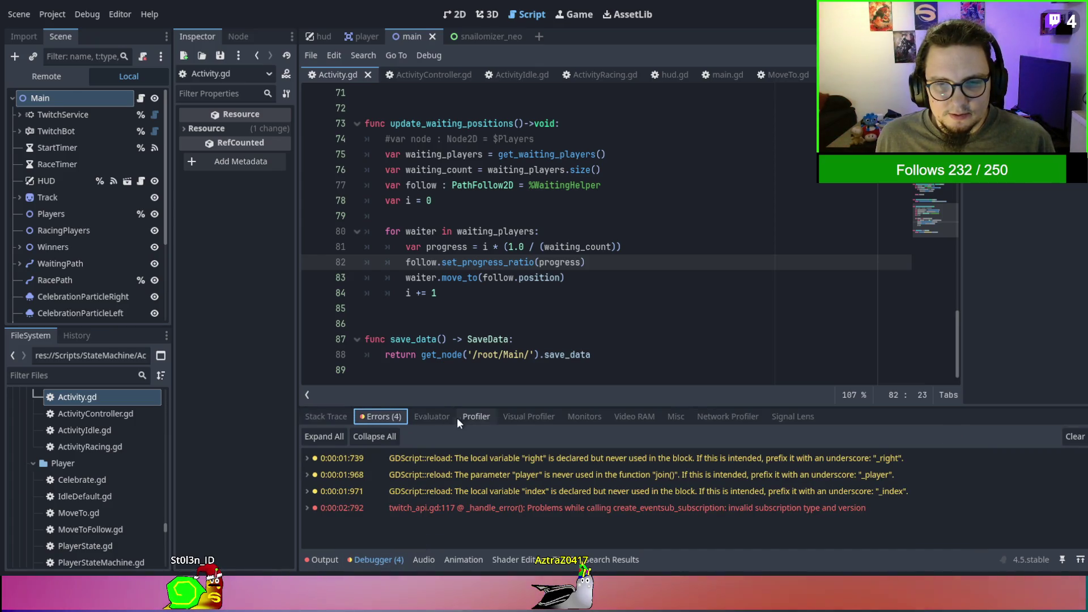
left_click(342, 417)
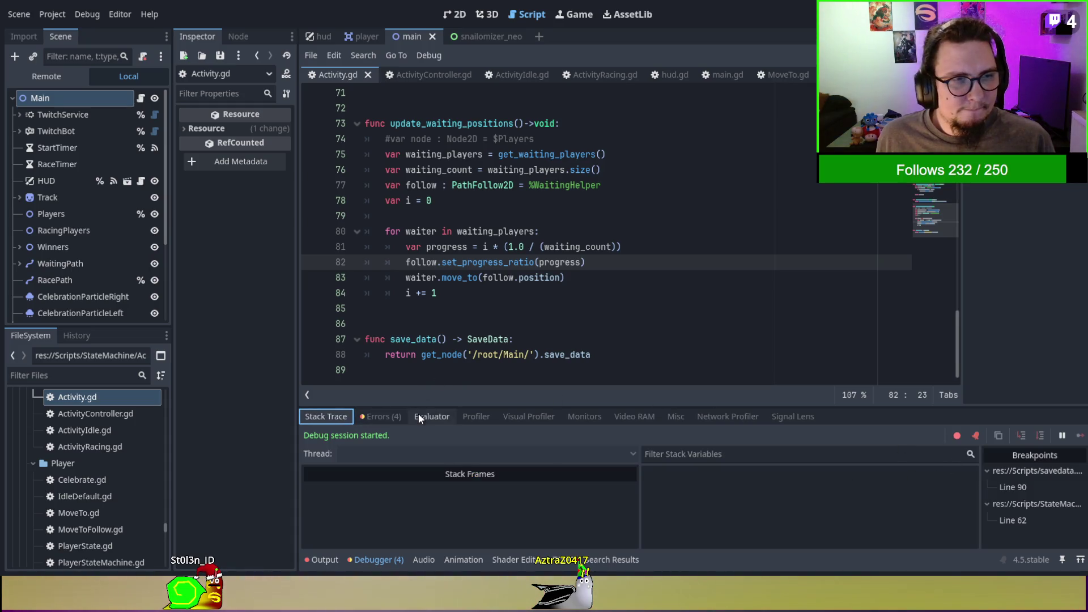
left_click(326, 555)
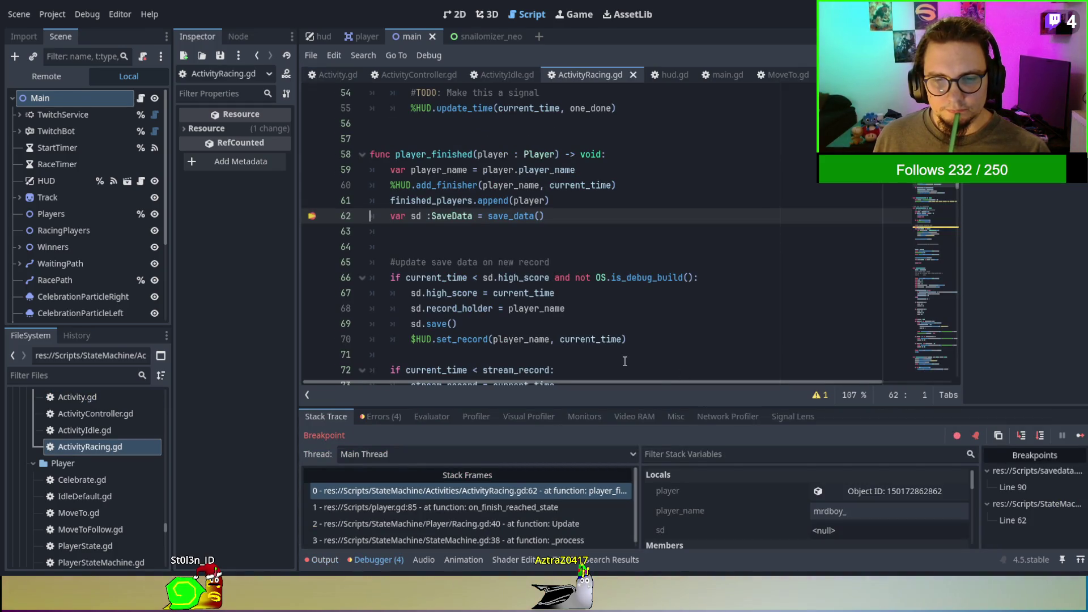
Step out of save_data and step through player_finished to the HUD call on line 75.
left_click(1020, 435)
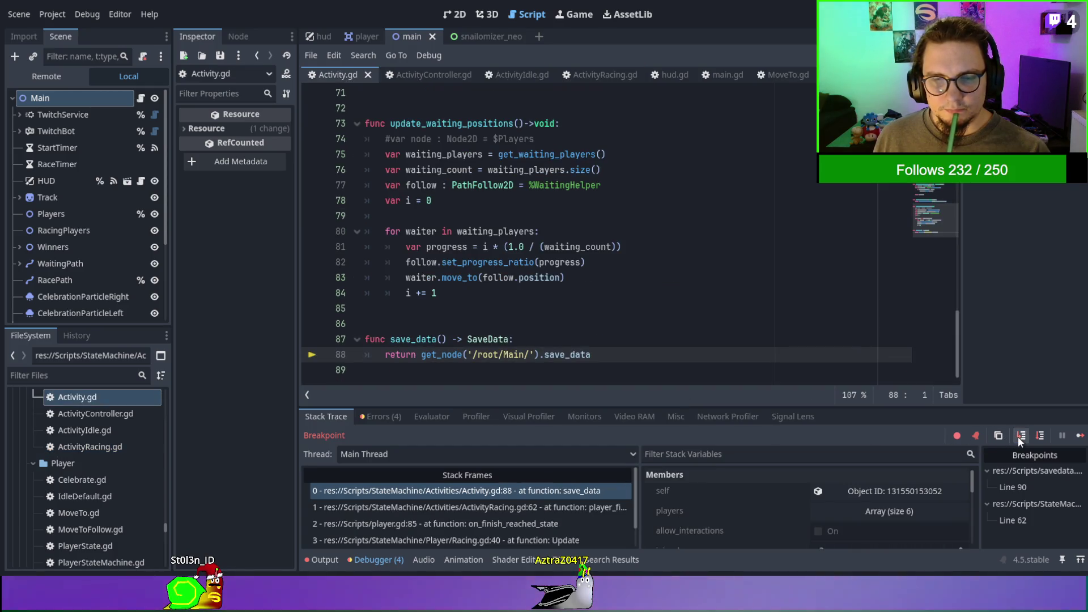
left_click(381, 417)
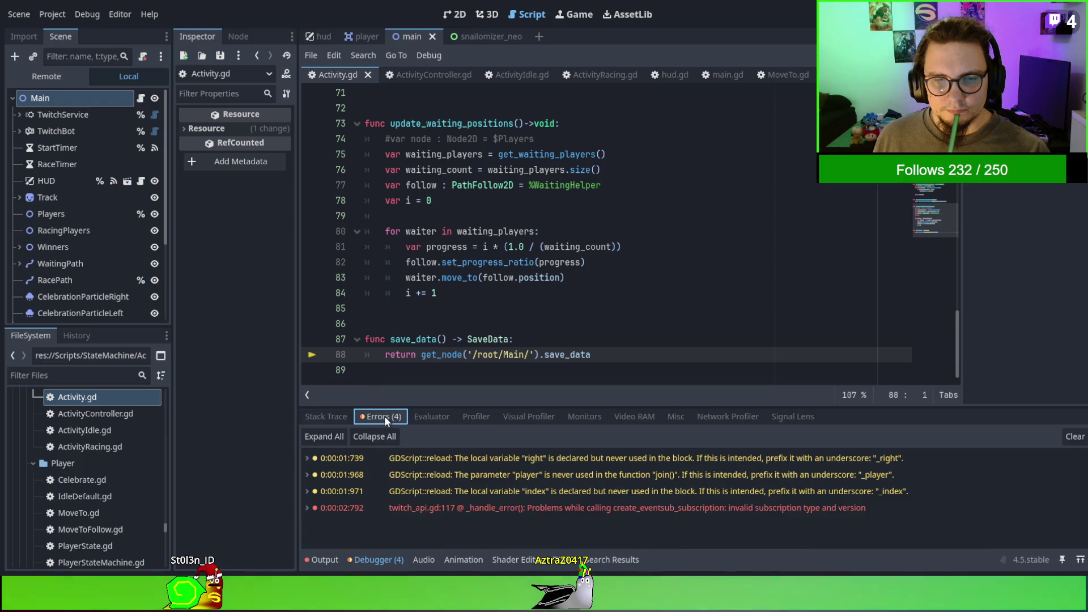
left_click(392, 565)
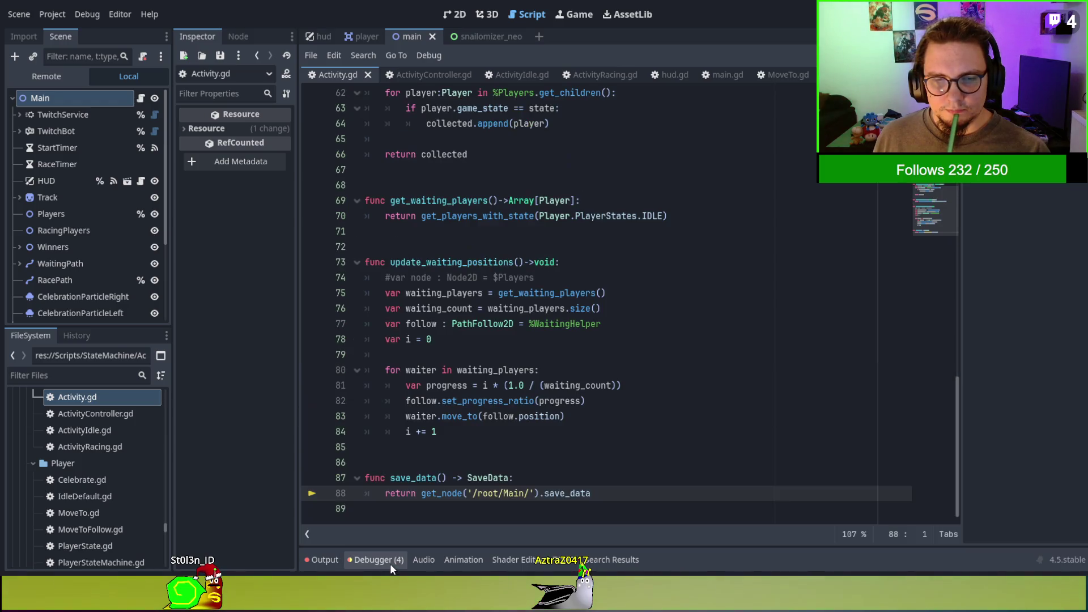
left_click(390, 563)
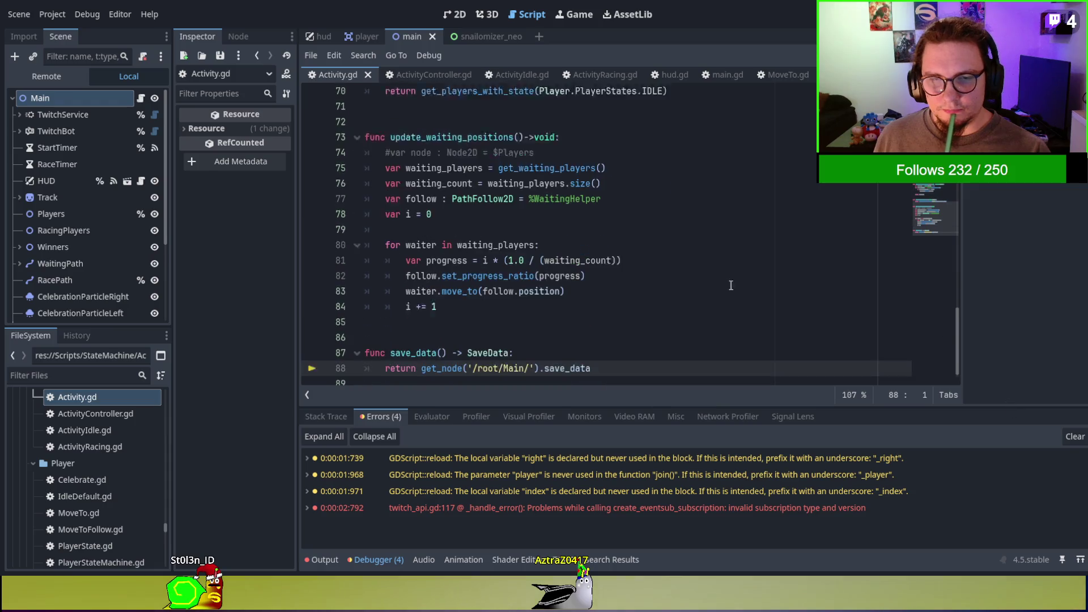
left_click(327, 417)
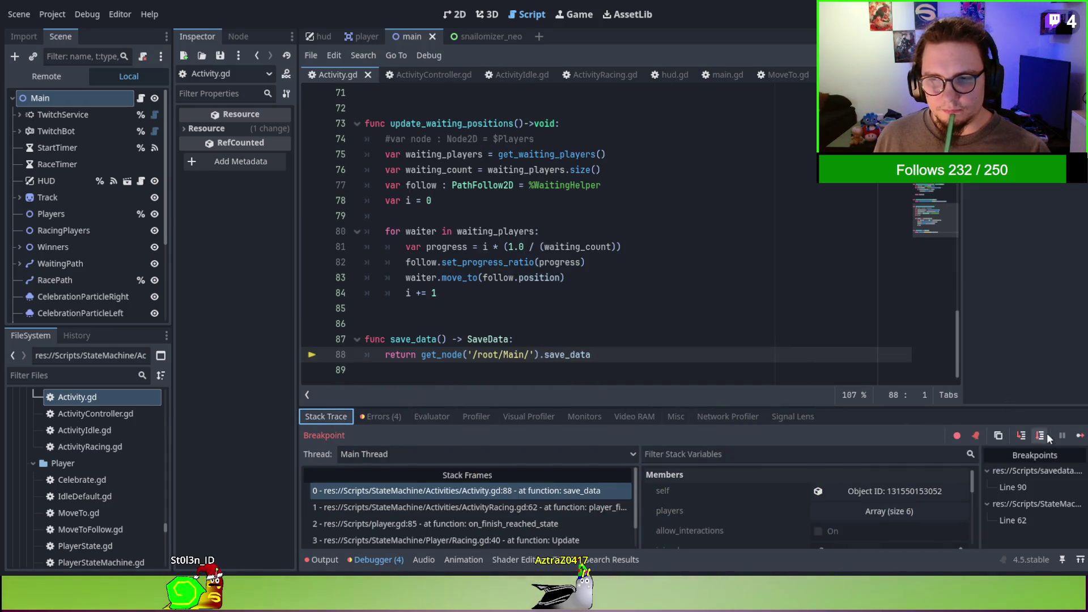
left_click(1022, 435)
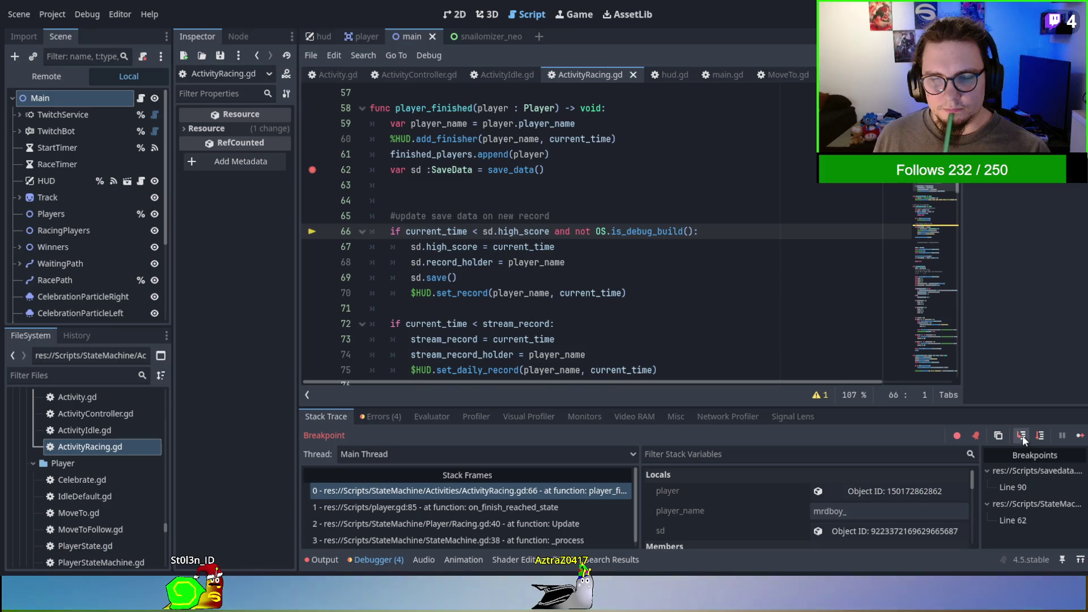
left_click(1022, 435)
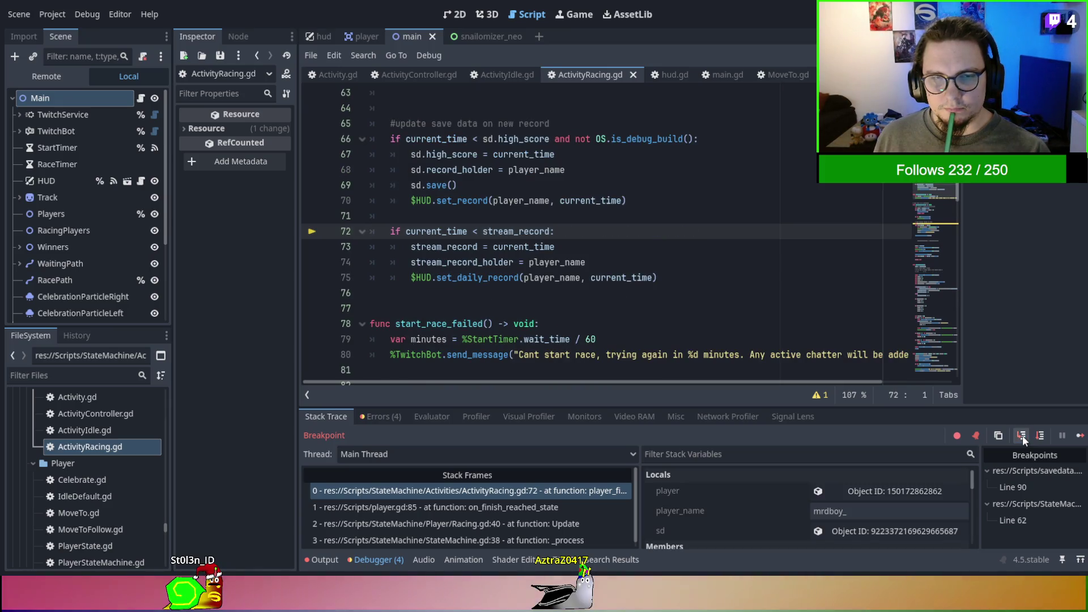
left_click(1022, 435)
left_click(1022, 435)
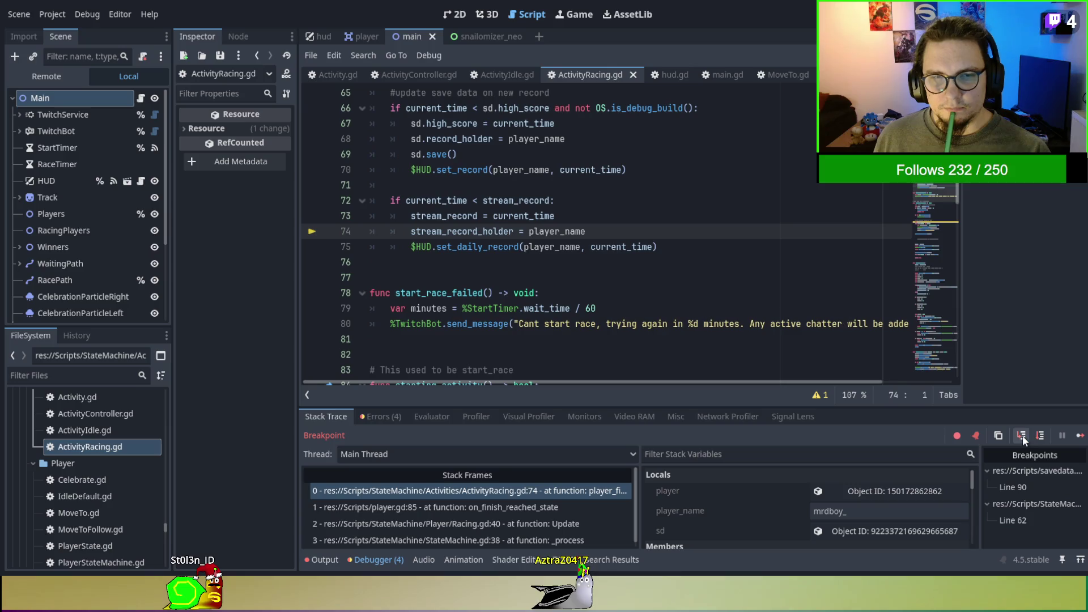
left_click(1022, 435)
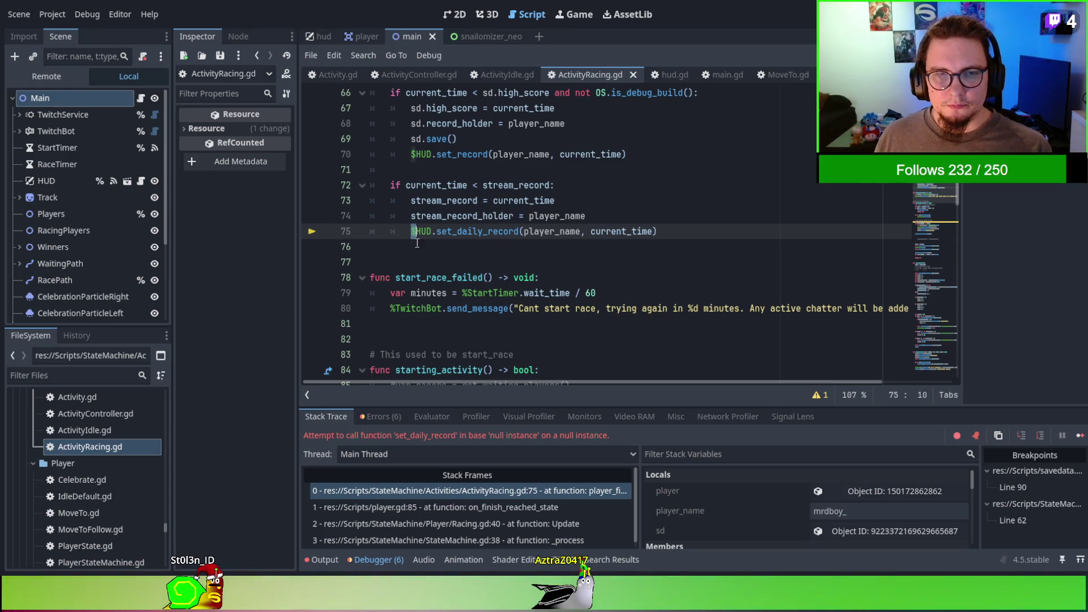
left_click(534, 231)
type("%")
Go to the $HUD reference on line 70, then check the errors and expression evaluator.
left_click(412, 154)
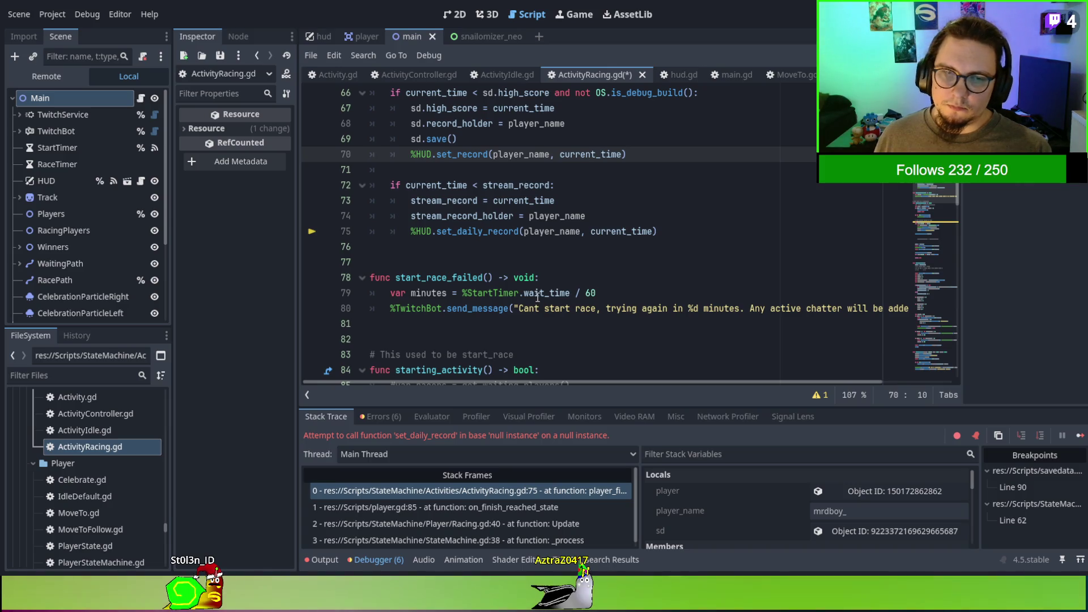
scroll(538, 297, "down", 2)
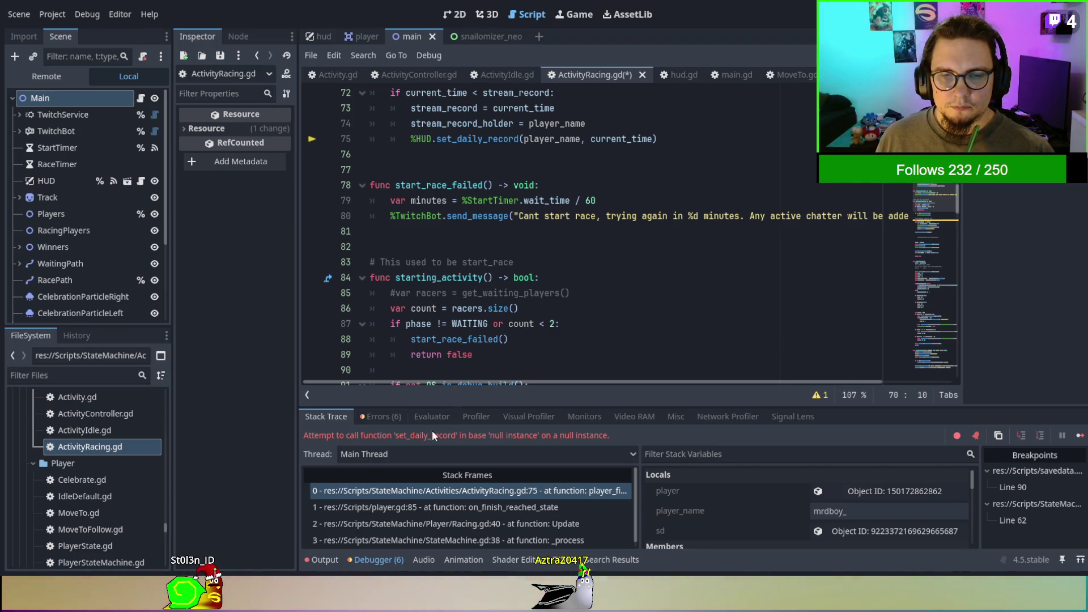
left_click(378, 417)
left_click(426, 416)
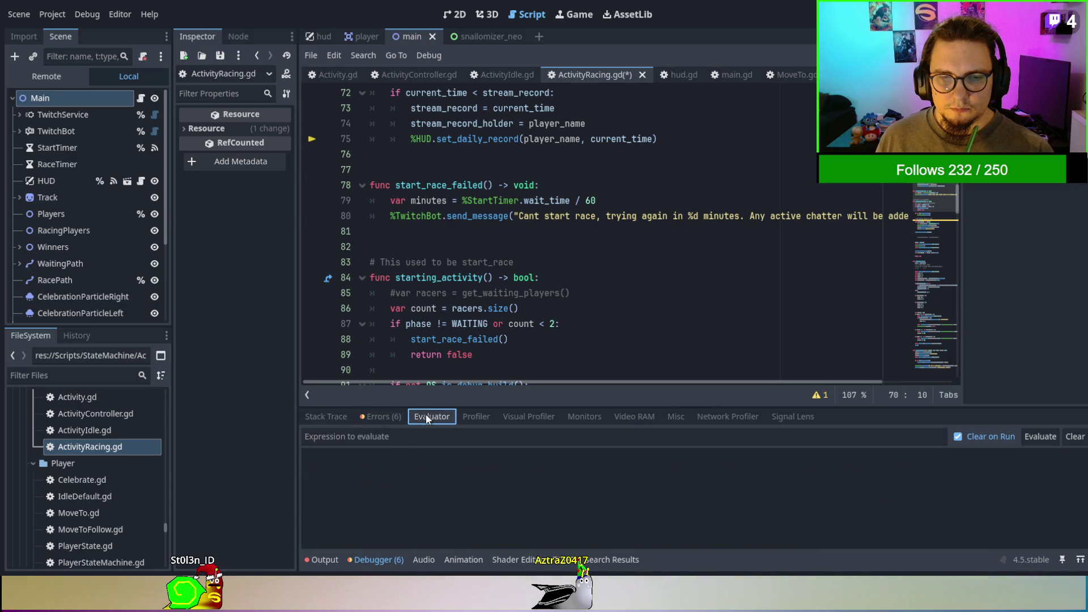
Review the six debugger errors, then filter the Output log to hide the overflow error lines.
left_click(391, 417)
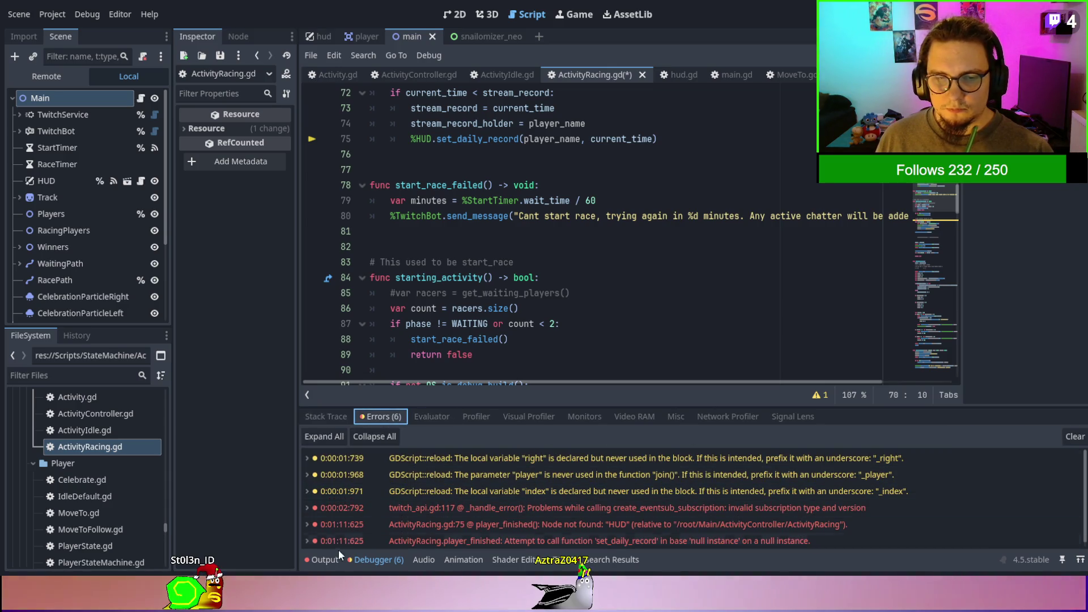
left_click(334, 558)
left_click(1070, 468)
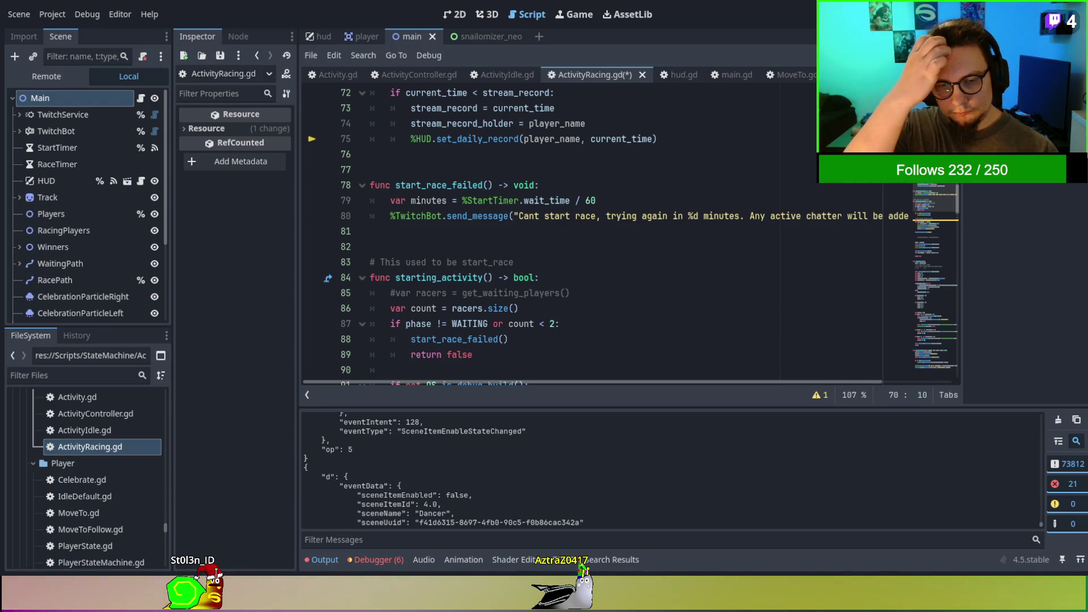
Search ActivityRacing.gd for 'OBS', cycle the matches, then jump into obs_websocket.gd.
left_click(708, 305)
key("ctrl+f")
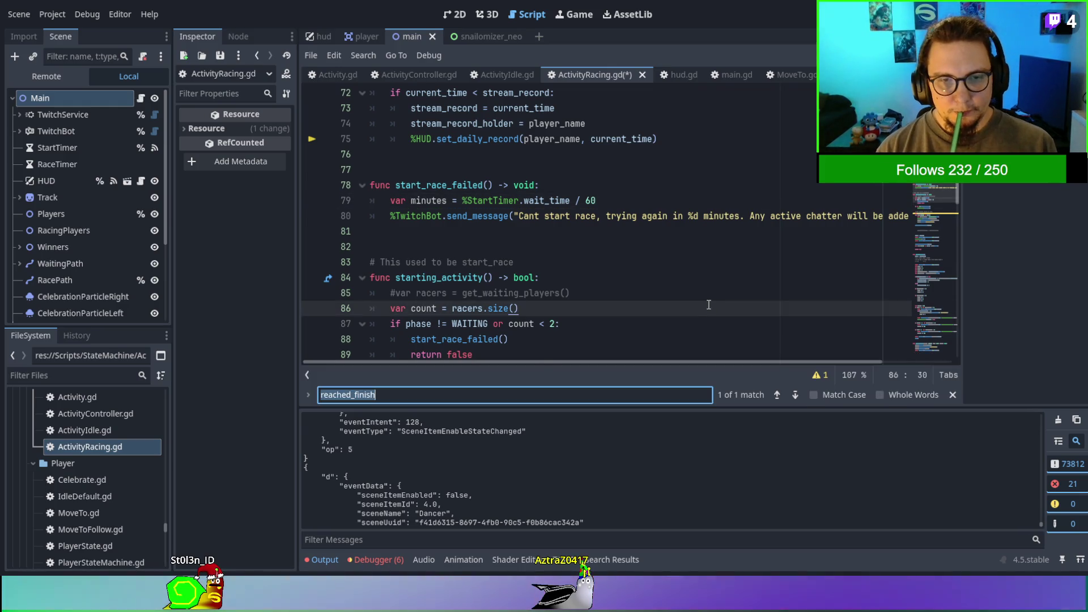
type("OBS")
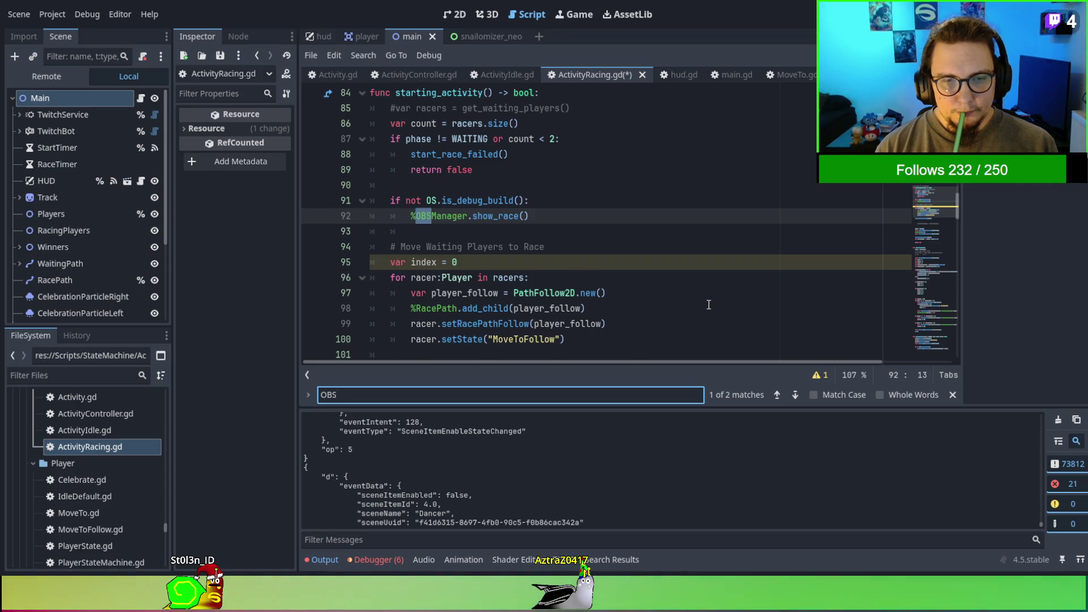
key("Return")
key("Return")
key("Return")
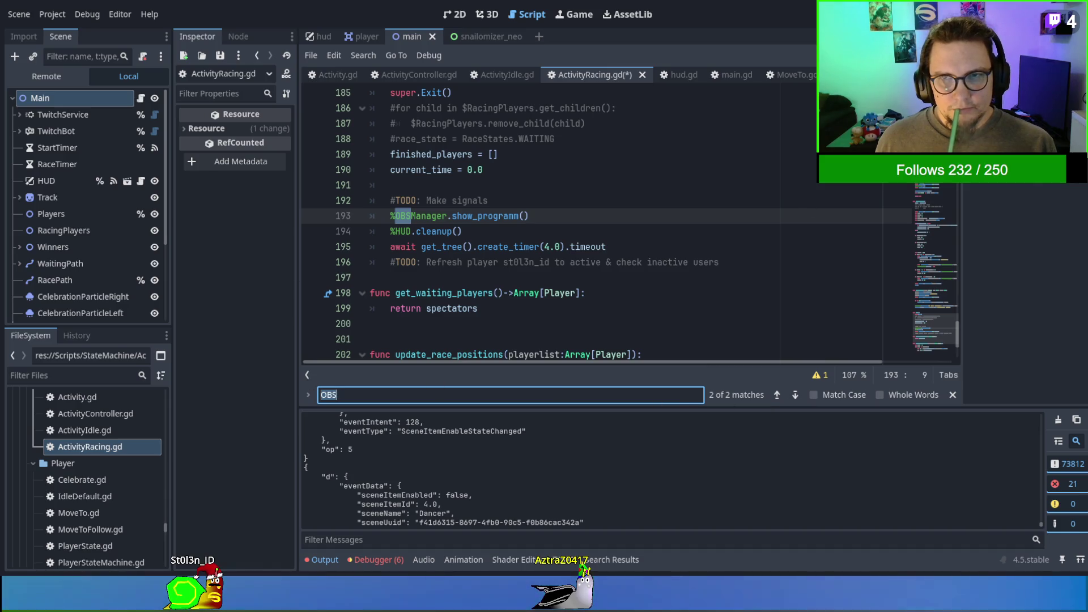
key("alt+Left")
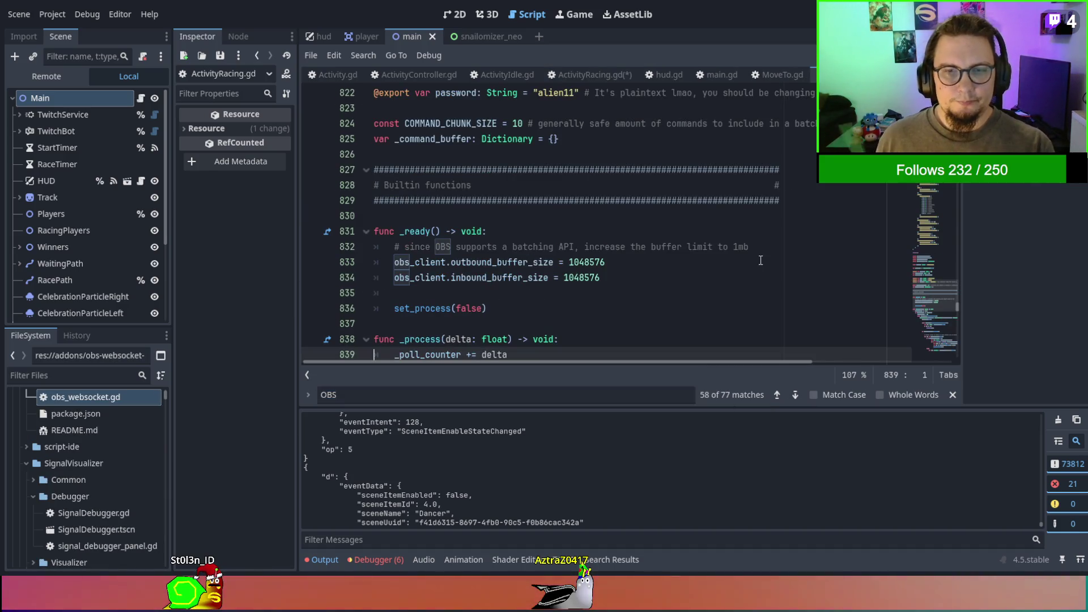
Search the current script for 'print' and step through its matches to the printerr at line 954.
scroll(759, 259, "down", 2)
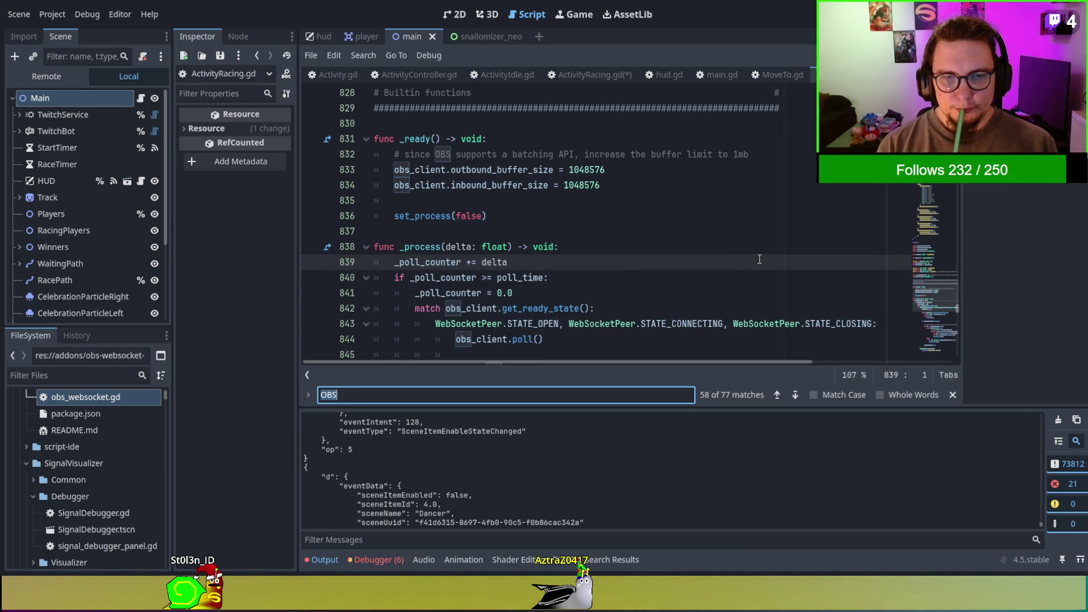
scroll(759, 259, "down", 4)
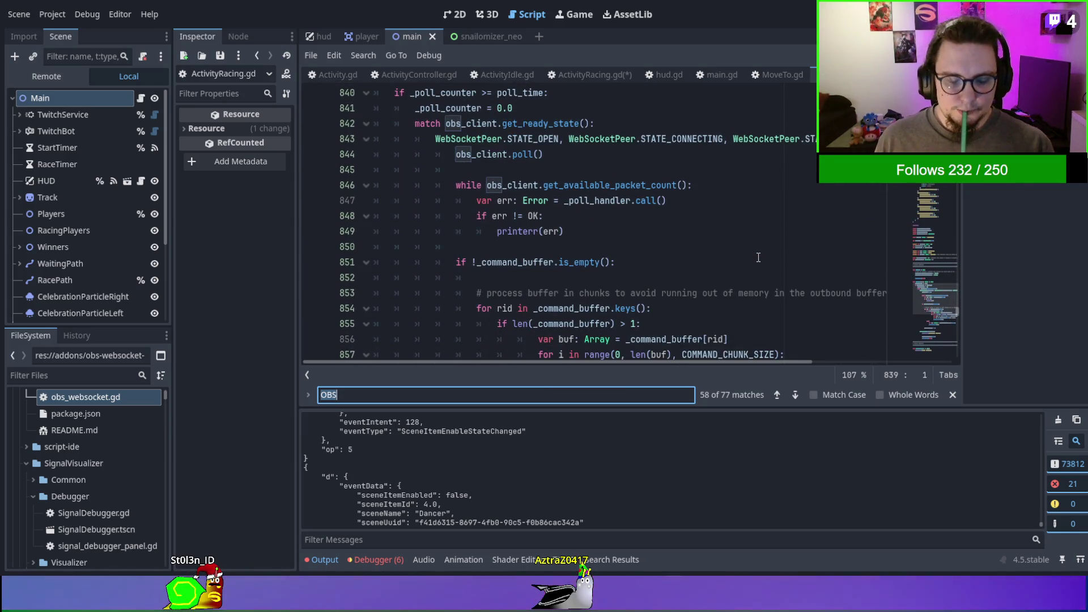
type("print")
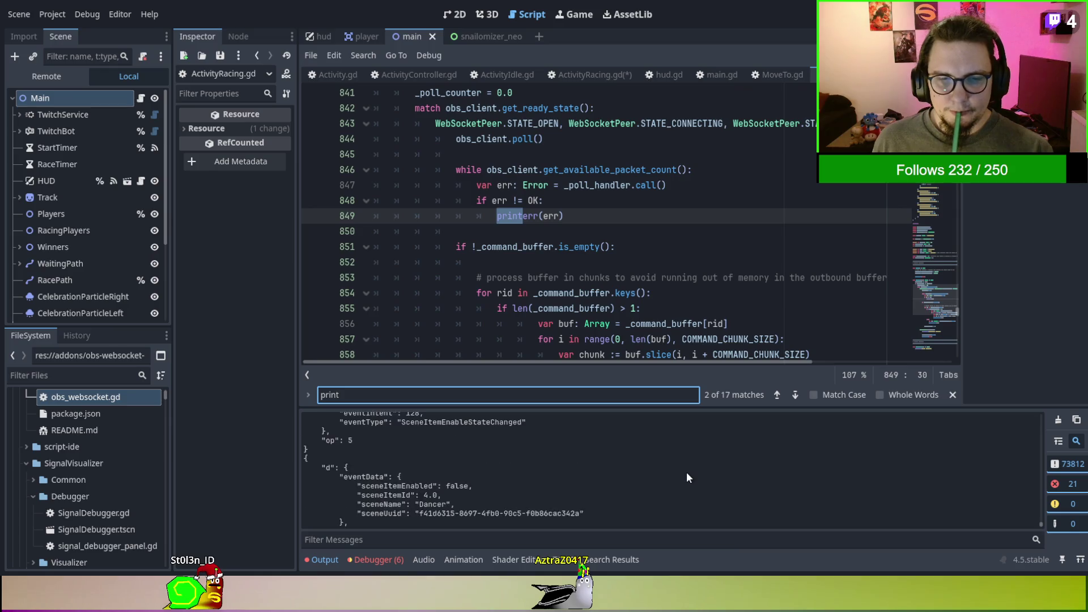
scroll(688, 478, "up", 1)
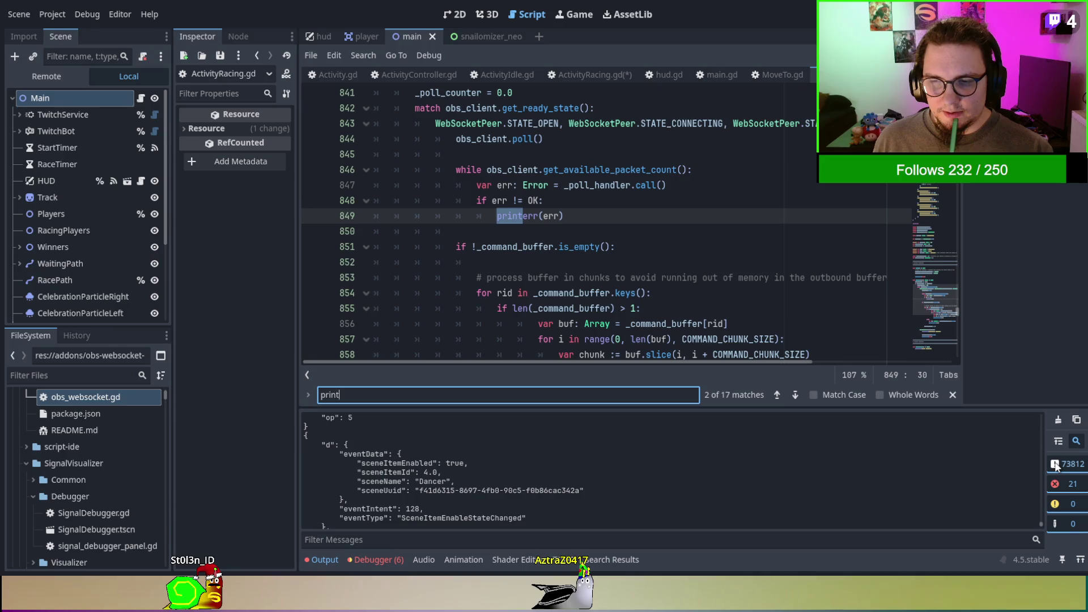
left_click(796, 395)
left_click(796, 396)
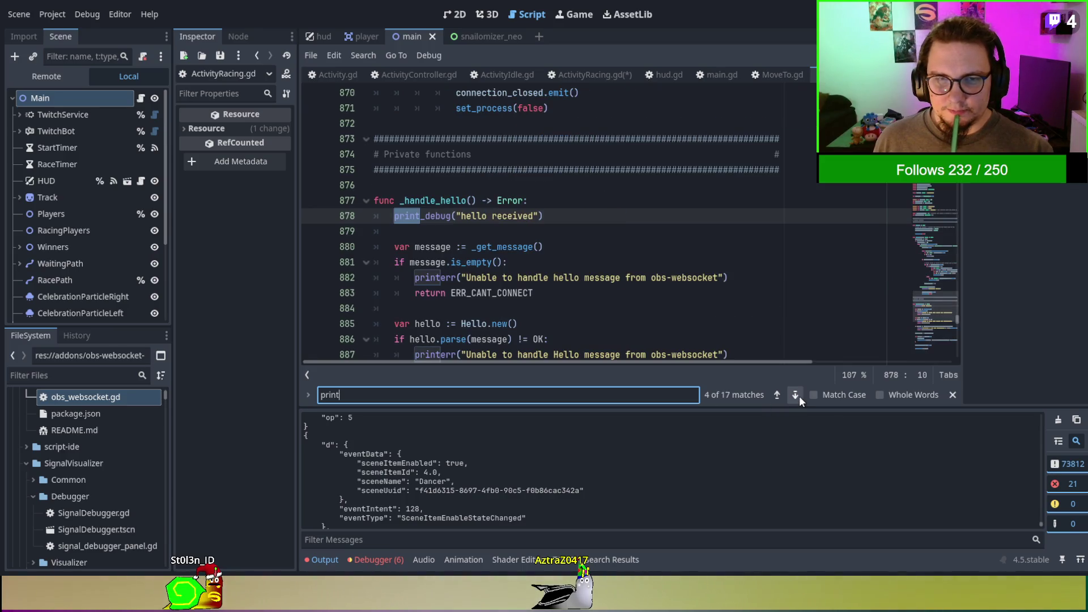
left_click(799, 395)
left_click(799, 395)
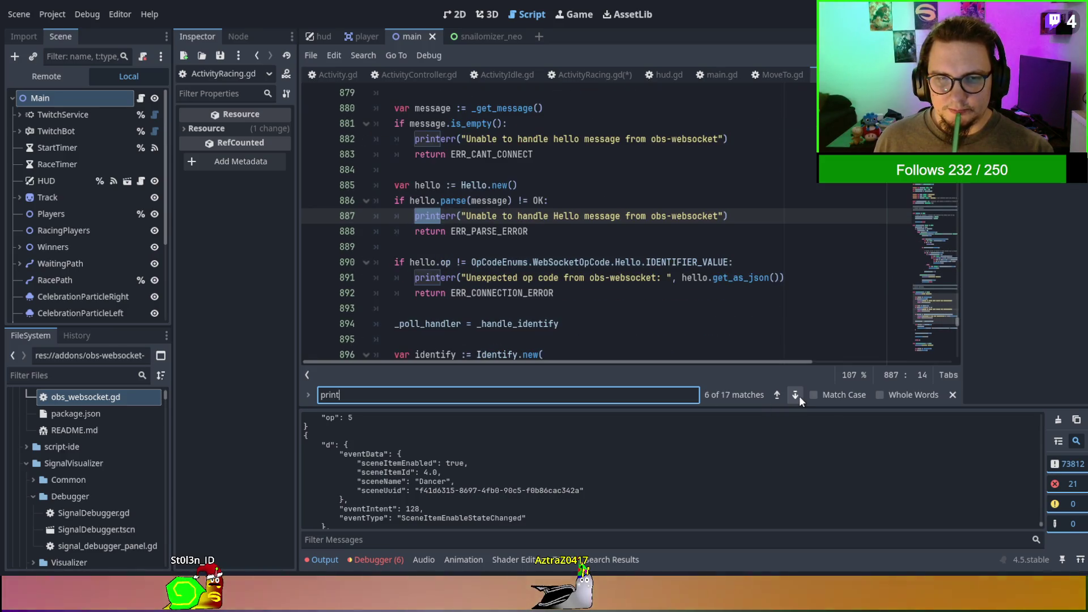
left_click(799, 395)
left_click(796, 395)
left_click(796, 395)
left_click(796, 395)
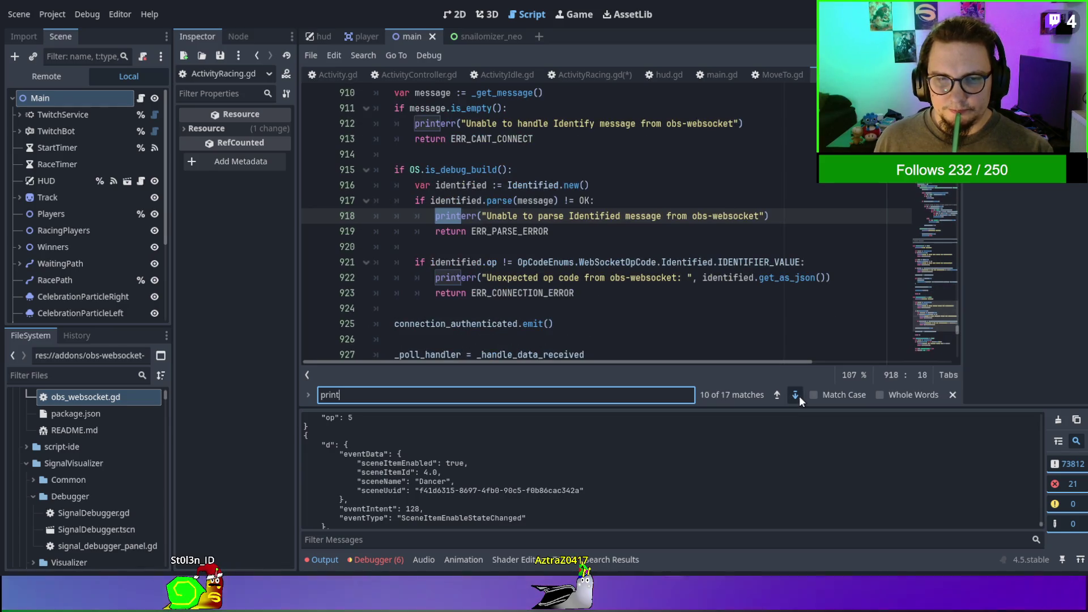
left_click(795, 395)
left_click(799, 395)
left_click(799, 396)
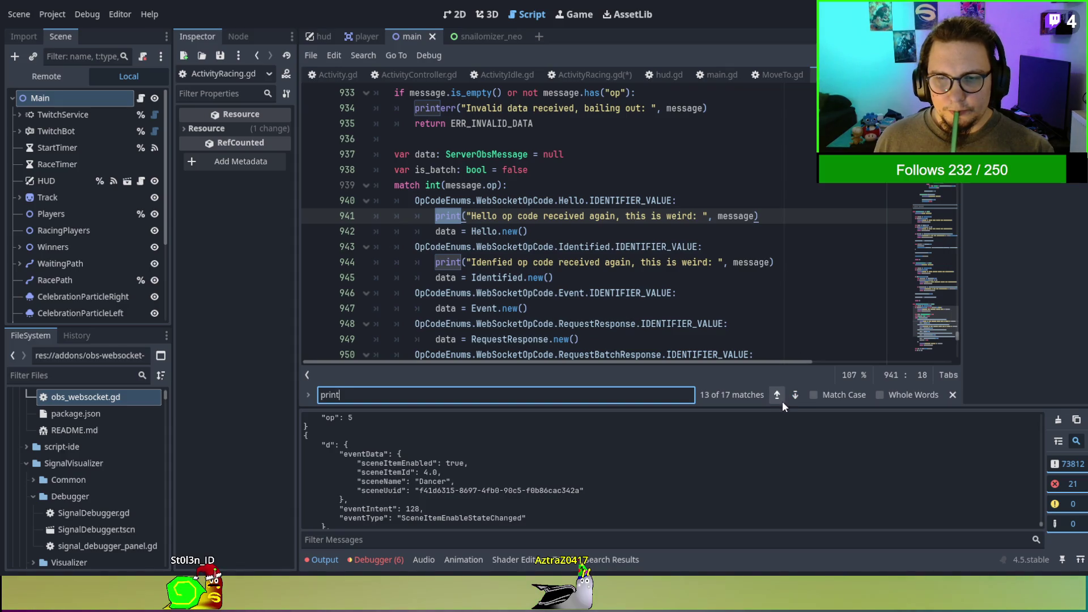
scroll(701, 491, "up", 3)
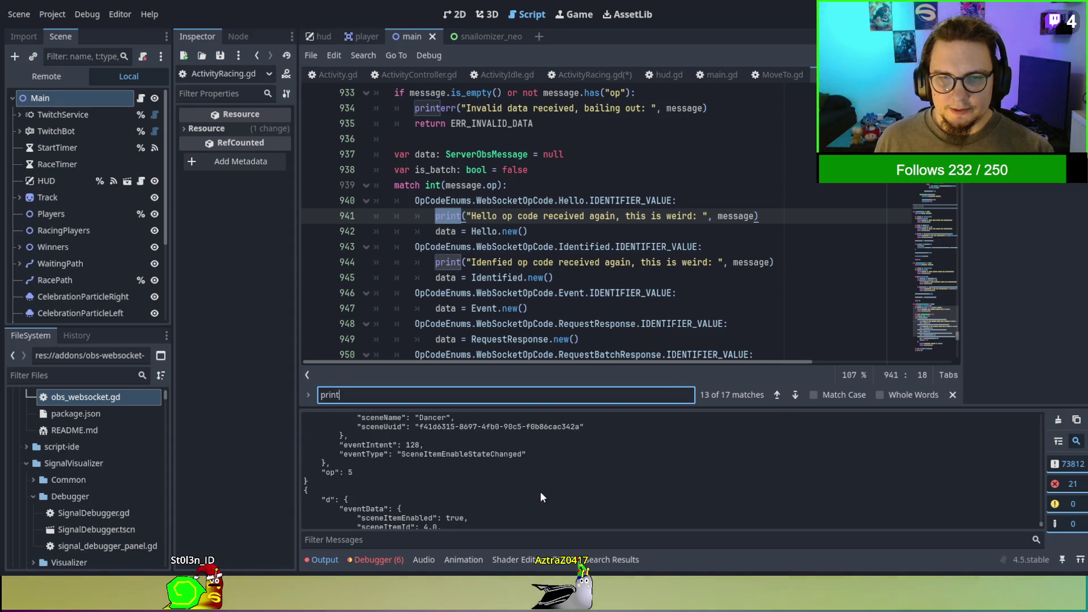
left_click(795, 394)
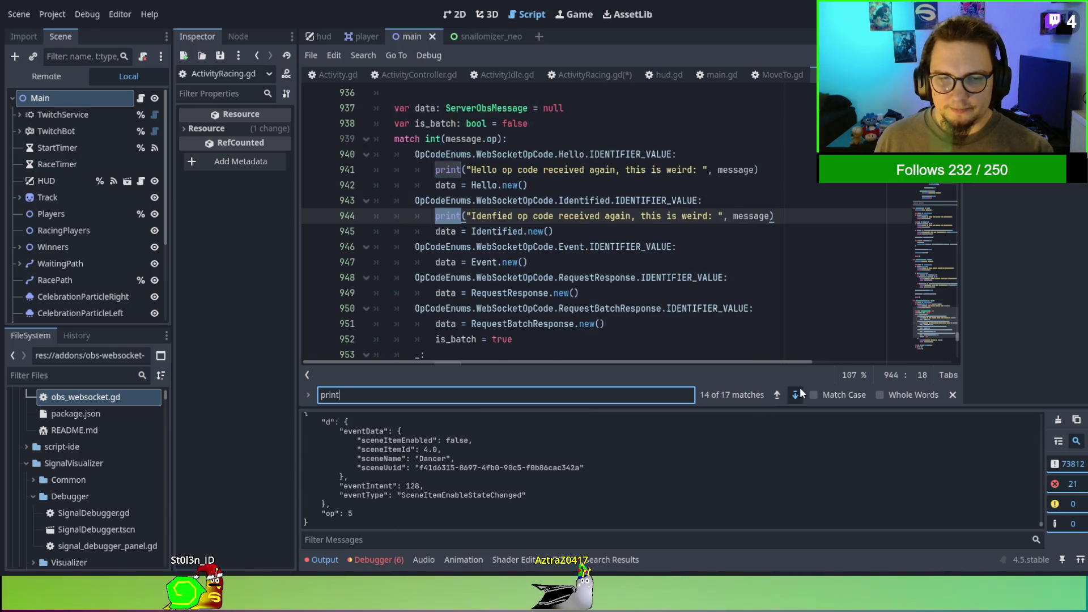
left_click(796, 394)
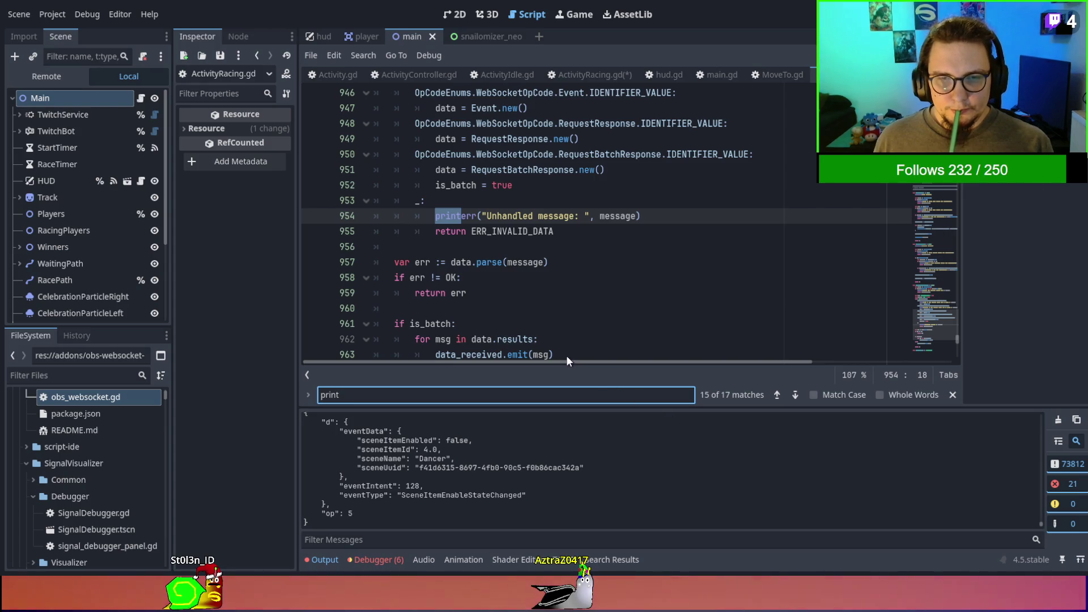
Run a project-wide Find in Files search for 'print'.
key("ctrl+shift+f")
key("Return")
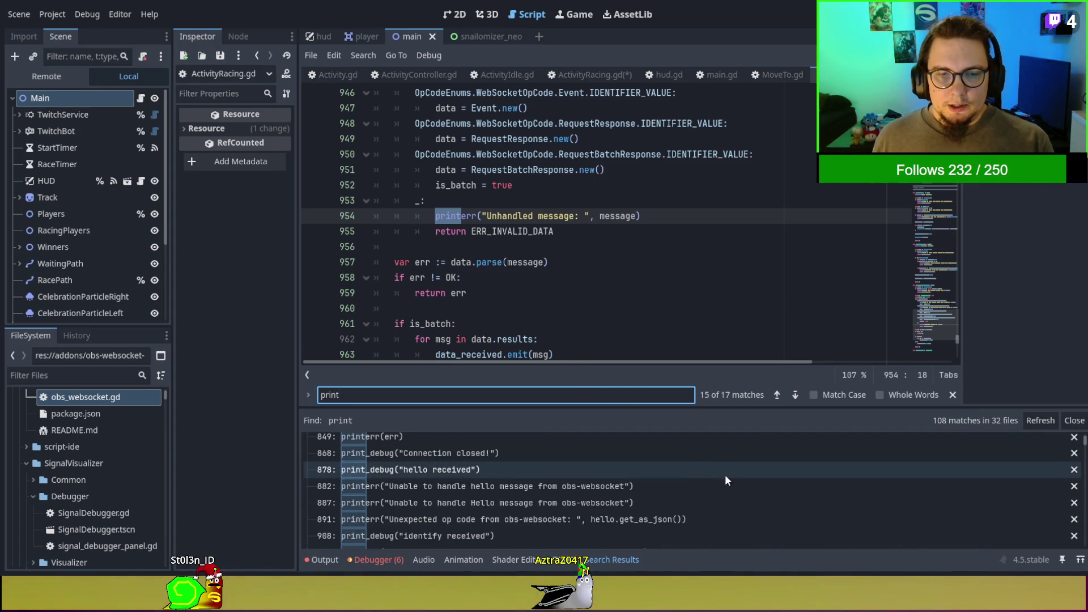
scroll(727, 480, "up", 1)
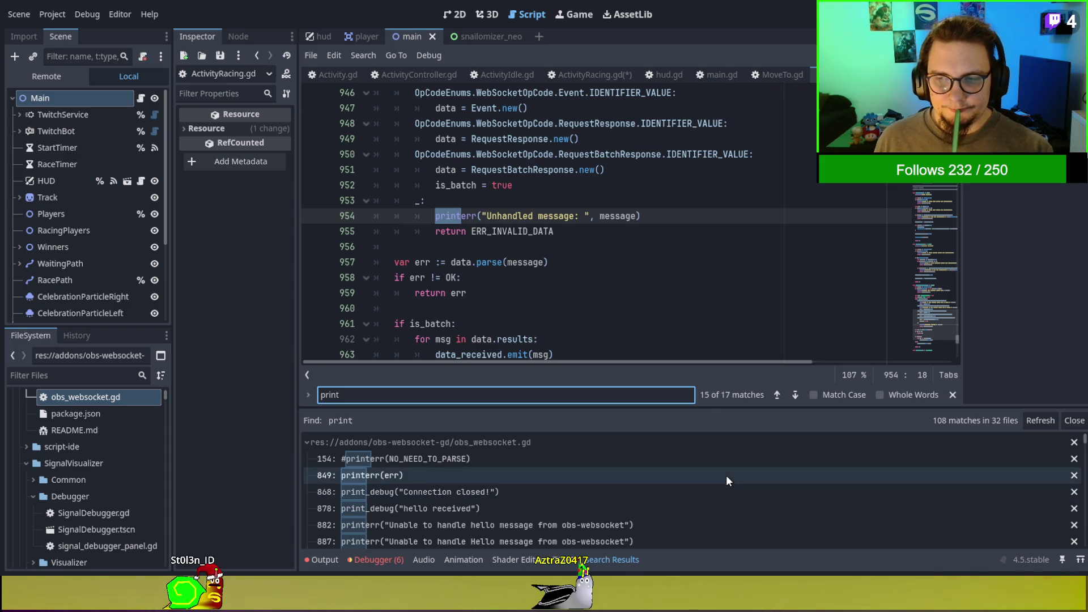
scroll(430, 406, "down", 3)
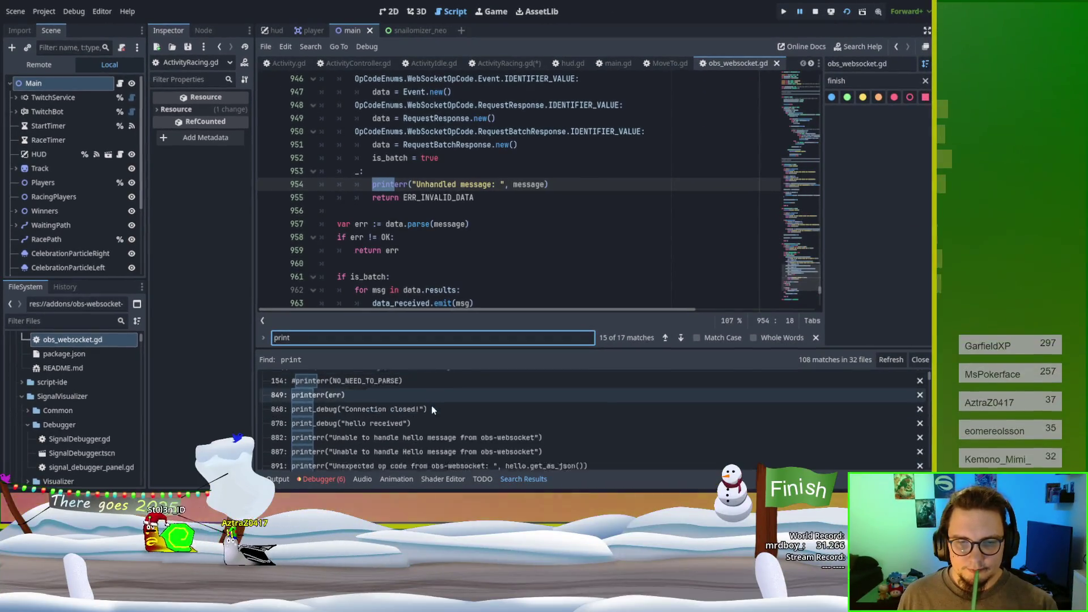
scroll(422, 412, "up", 3)
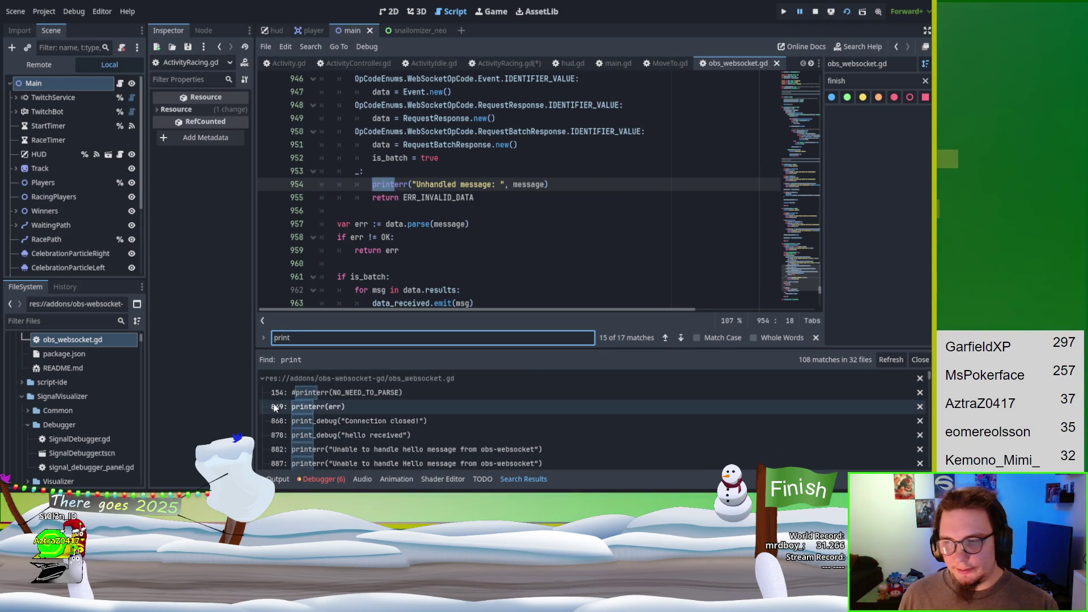
Collapse the obs_websocket.gd, signal_lens_editor_panel.gd, signal_lens_test_scene.gd and Todo_Manager plugin.gd match groups.
left_click(263, 380)
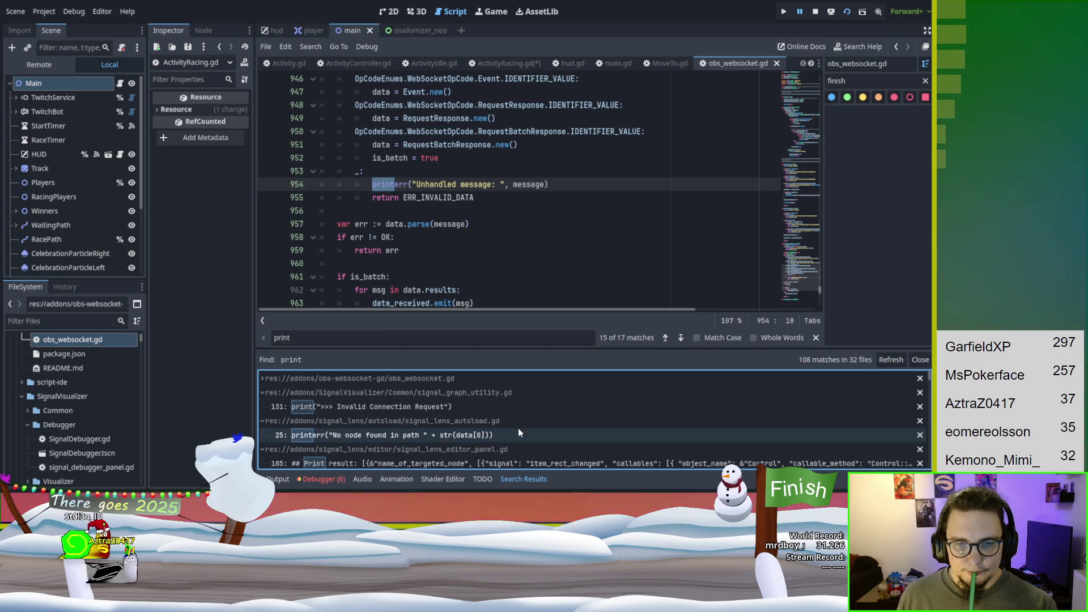
scroll(518, 427, "down", 2)
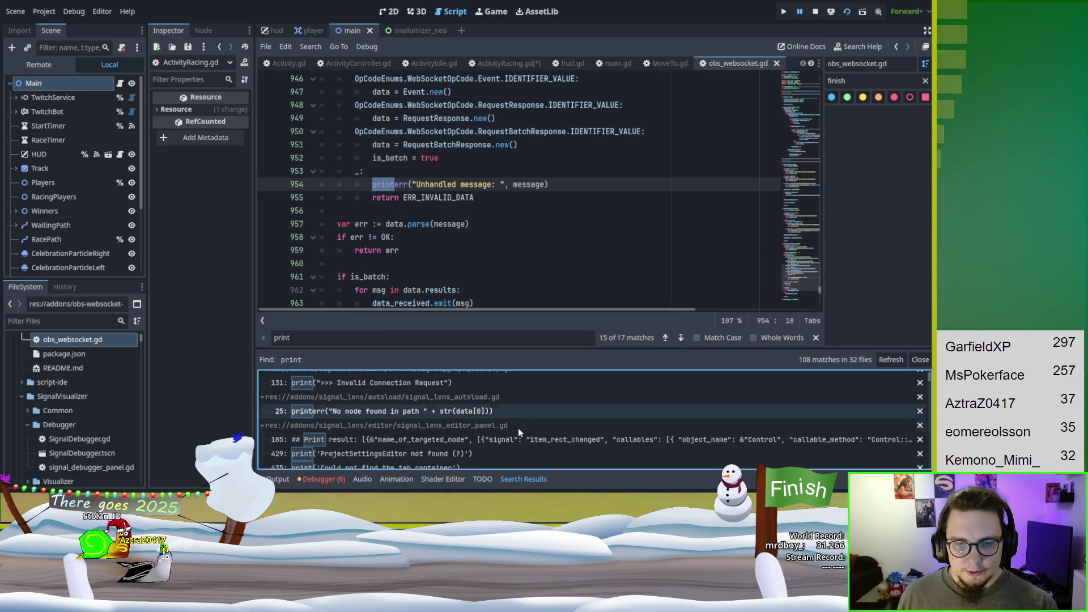
scroll(516, 439, "down", 4)
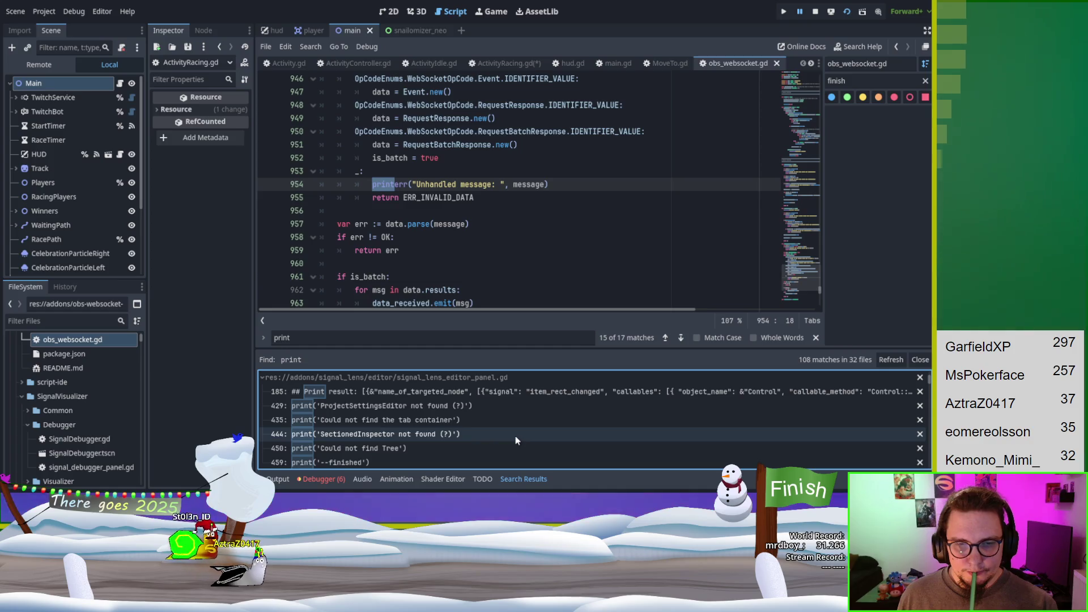
left_click(263, 390)
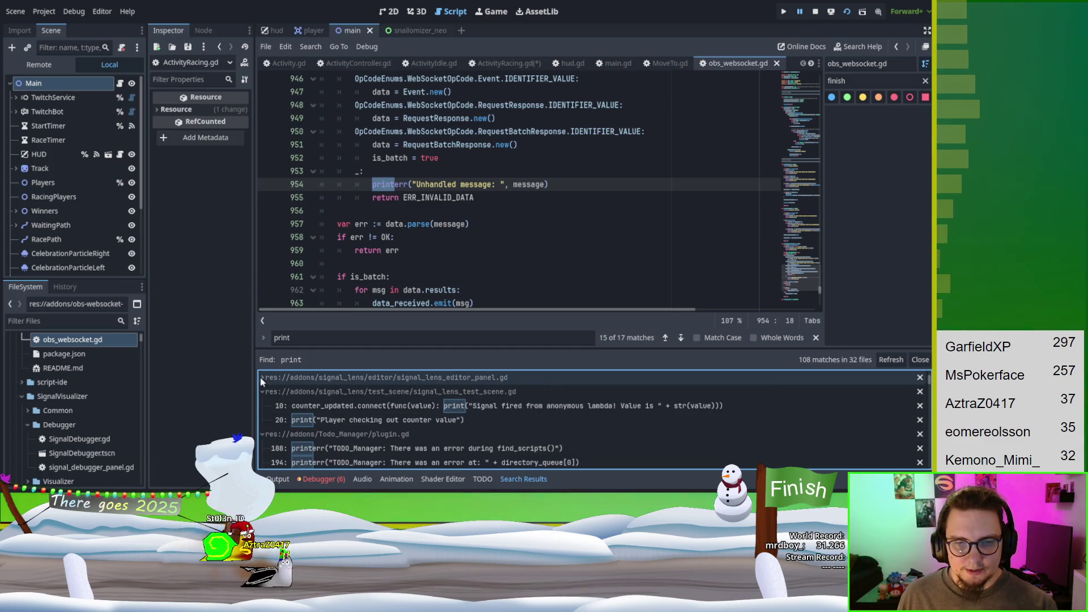
left_click(262, 389)
left_click(262, 405)
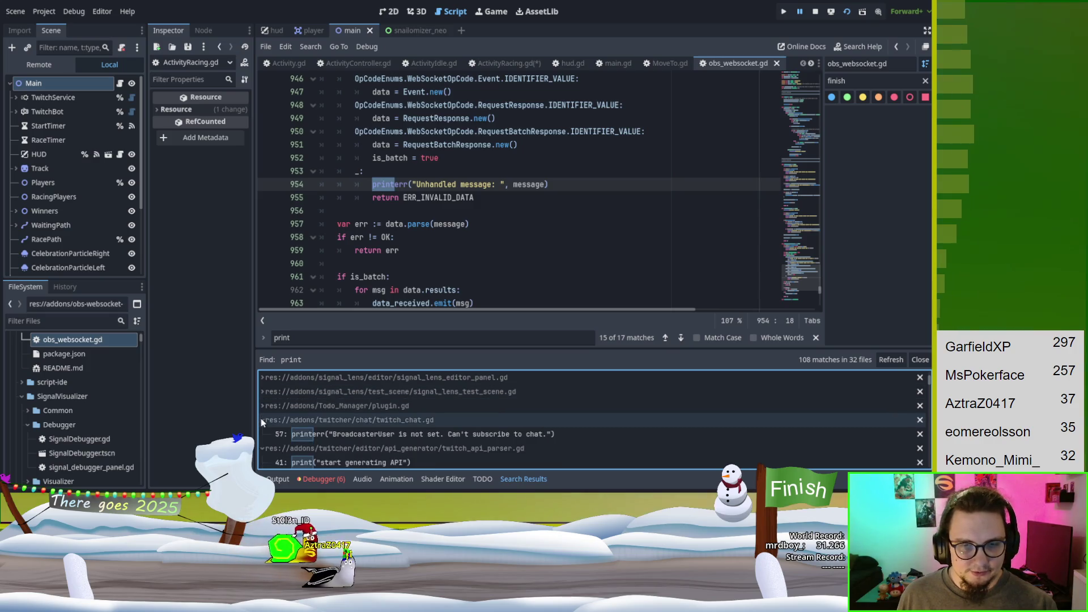
Collapse the twitch_api_parser.gd matches and open main.gd at its OBS connected print, line 72.
scroll(399, 395, "down", 2)
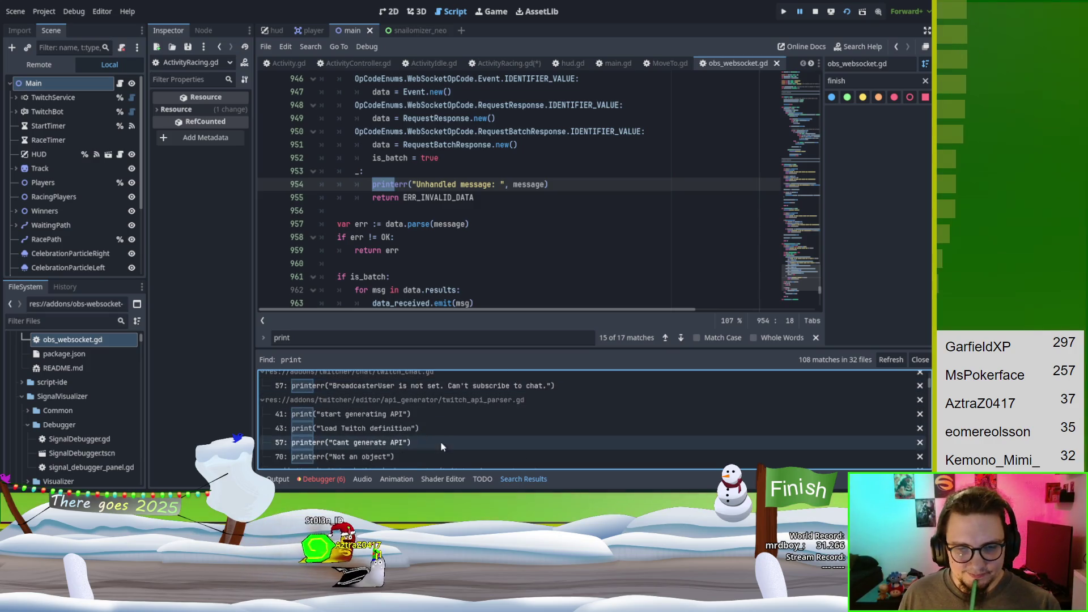
scroll(449, 428, "down", 1)
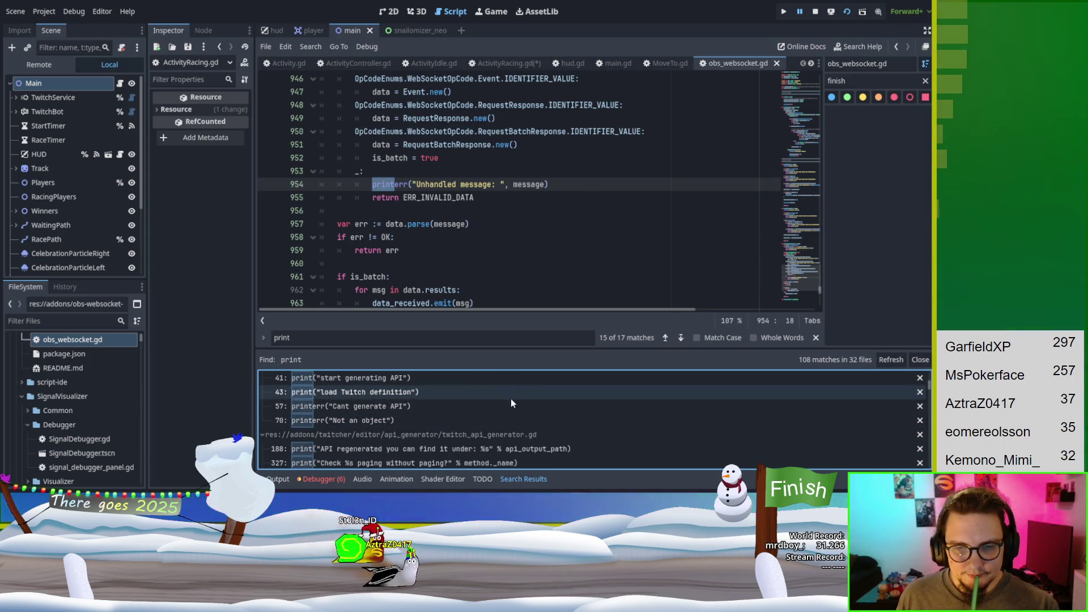
scroll(340, 403, "up", 1)
left_click(263, 400)
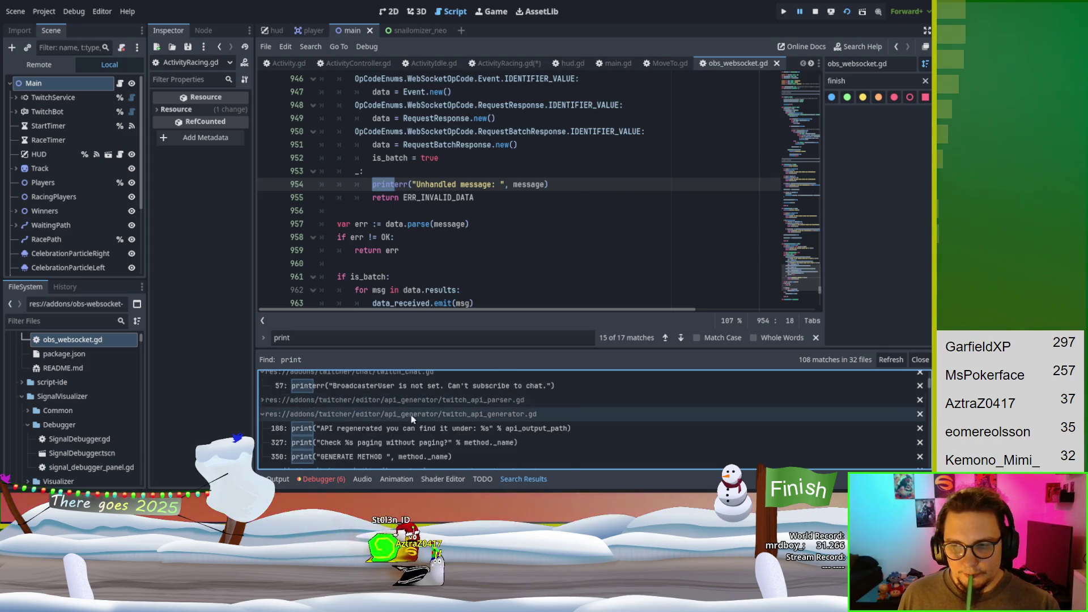
scroll(595, 419, "down", 5)
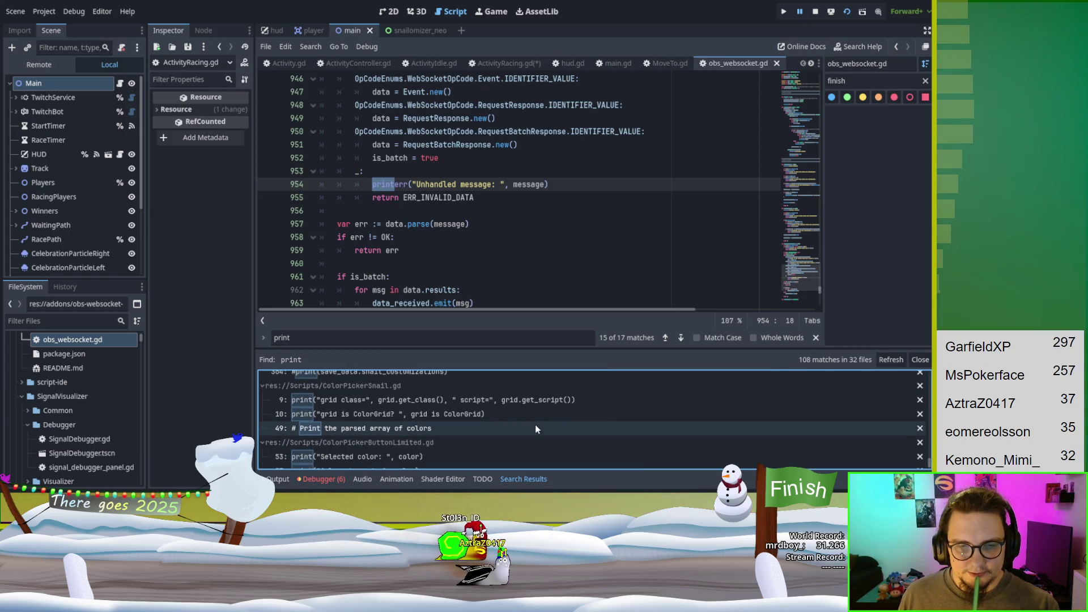
scroll(535, 423, "up", 1)
scroll(535, 424, "down", 1)
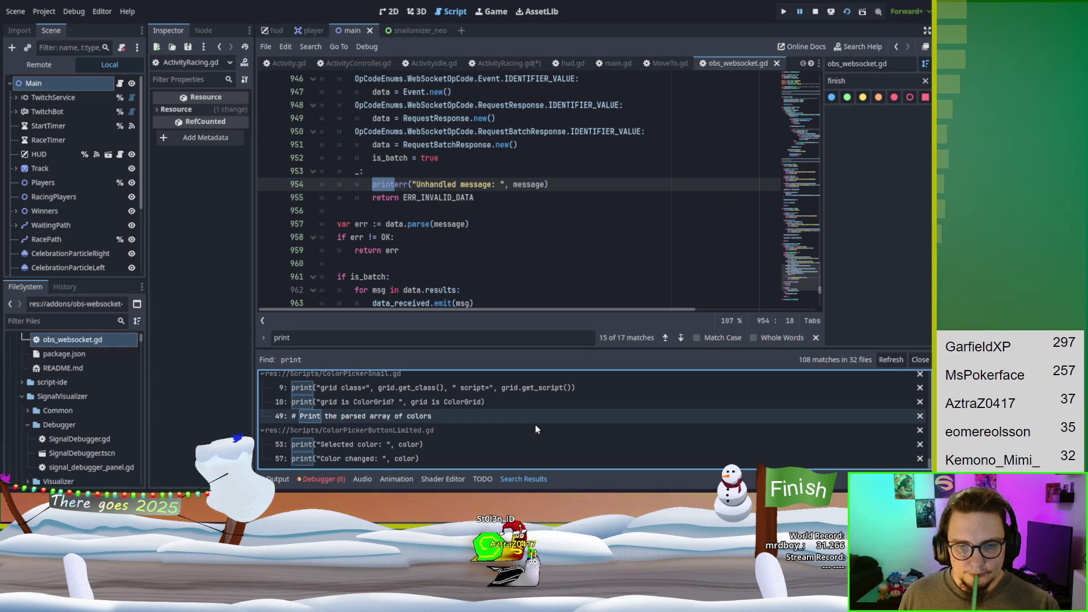
scroll(535, 423, "up", 1)
scroll(535, 425, "up", 6)
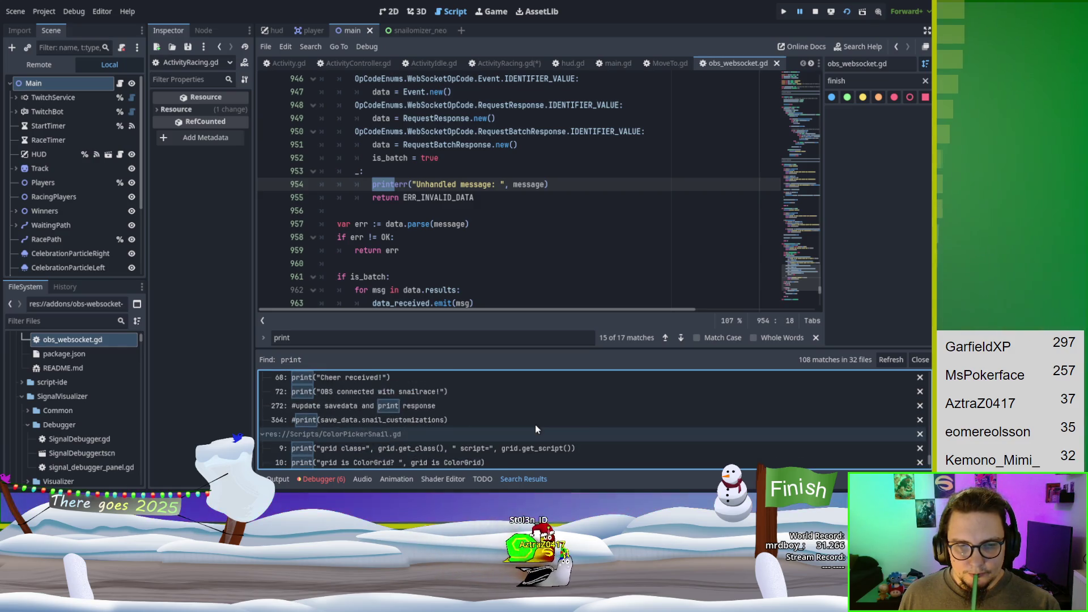
left_click(426, 428)
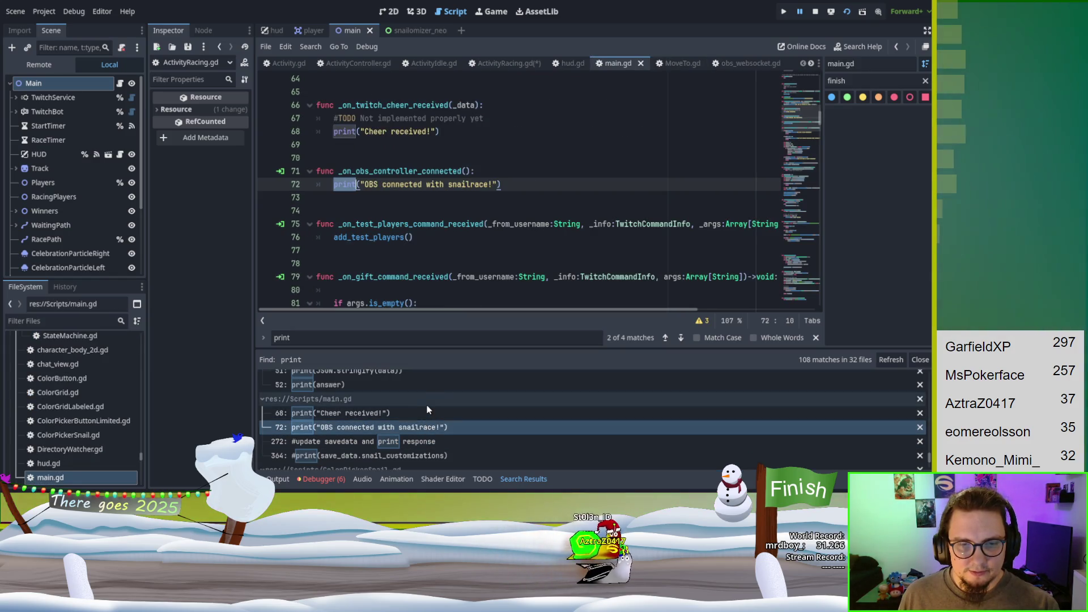
Open mixitup.gd at its print(answer) match on line 52.
scroll(429, 408, "down", 1)
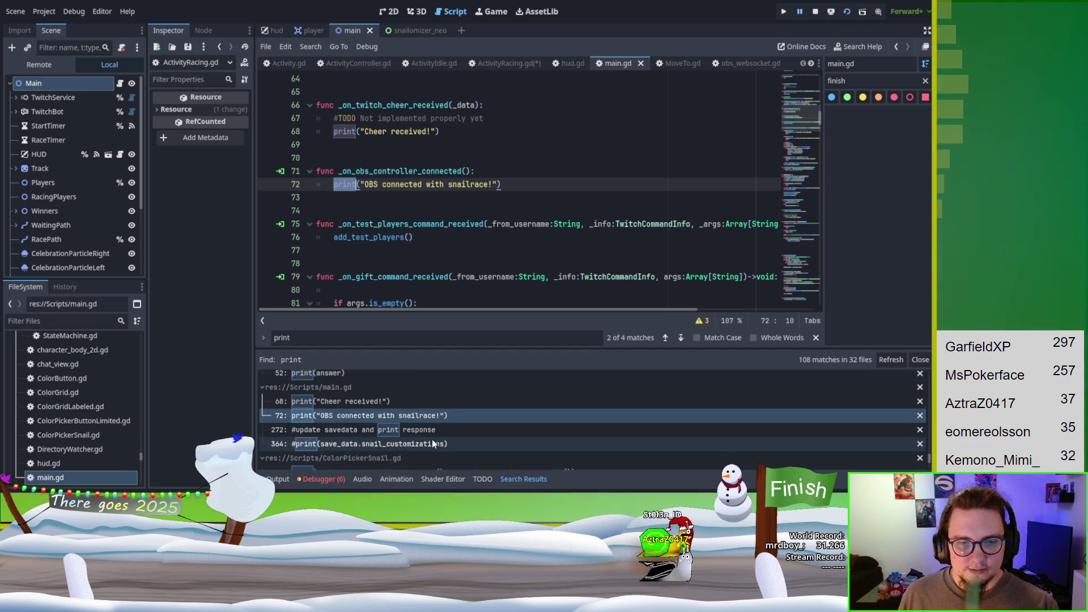
scroll(431, 439, "up", 3)
scroll(431, 436, "up", 1)
left_click(428, 434)
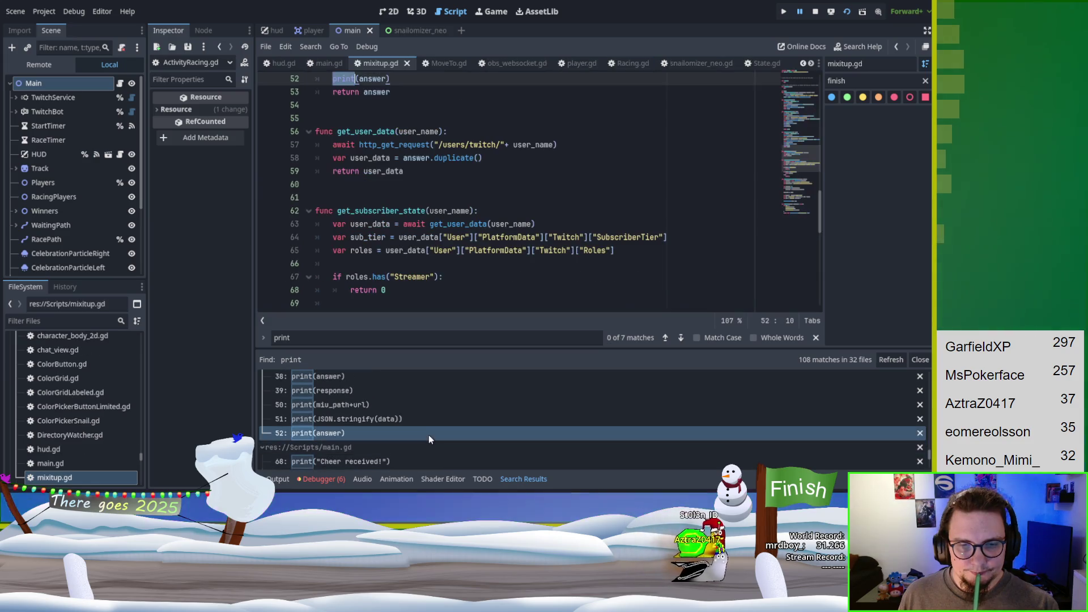
Open OBSManager.gd at the print(data) call on line 36 in update_scene.
scroll(531, 236, "up", 5)
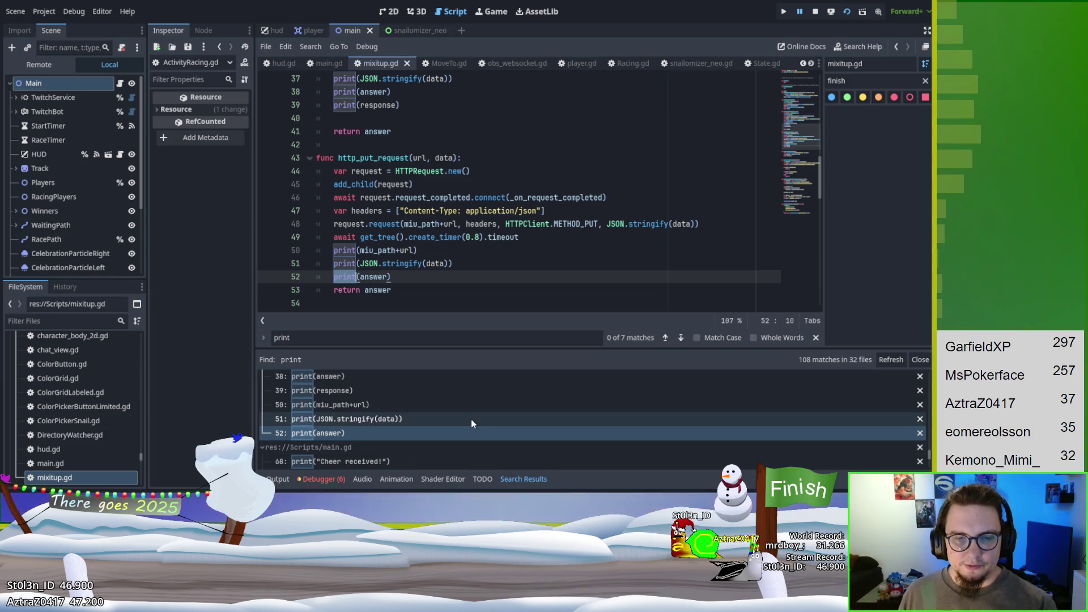
scroll(471, 420, "up", 2)
scroll(470, 424, "up", 2)
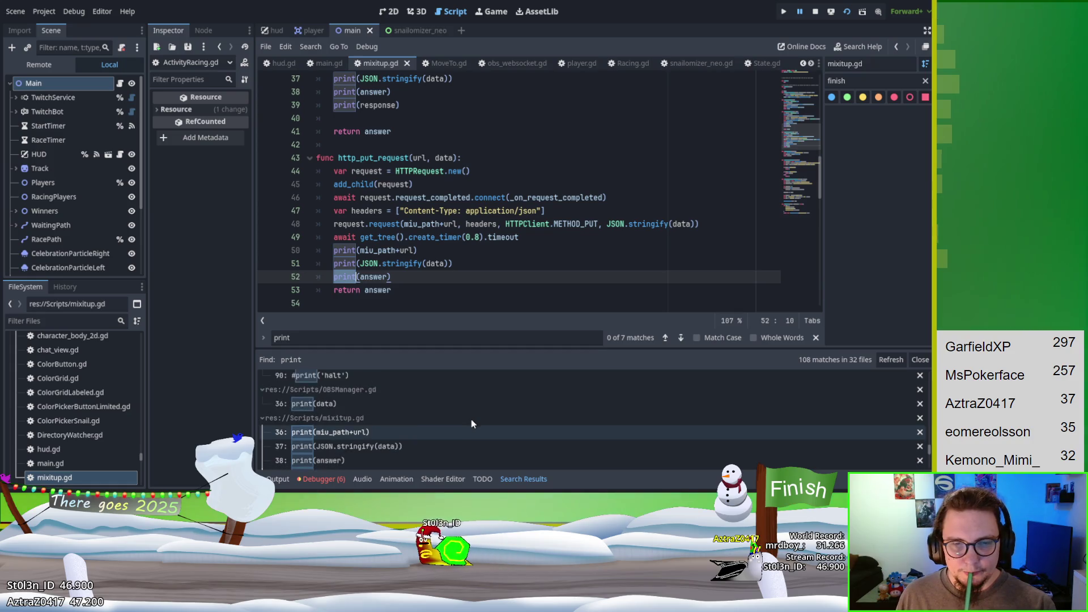
left_click(460, 440)
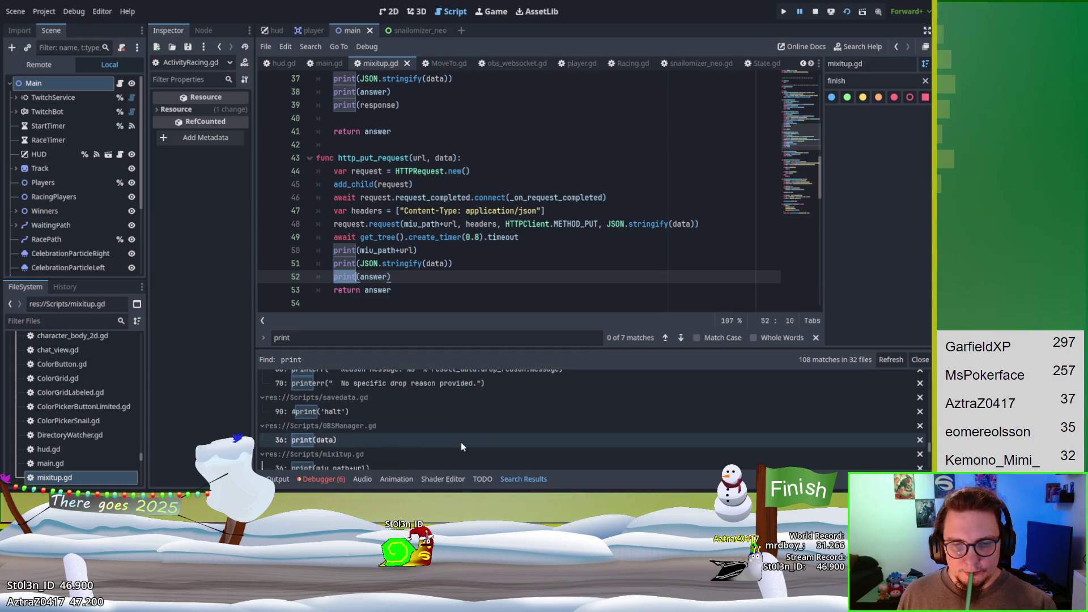
scroll(453, 214, "up", 2)
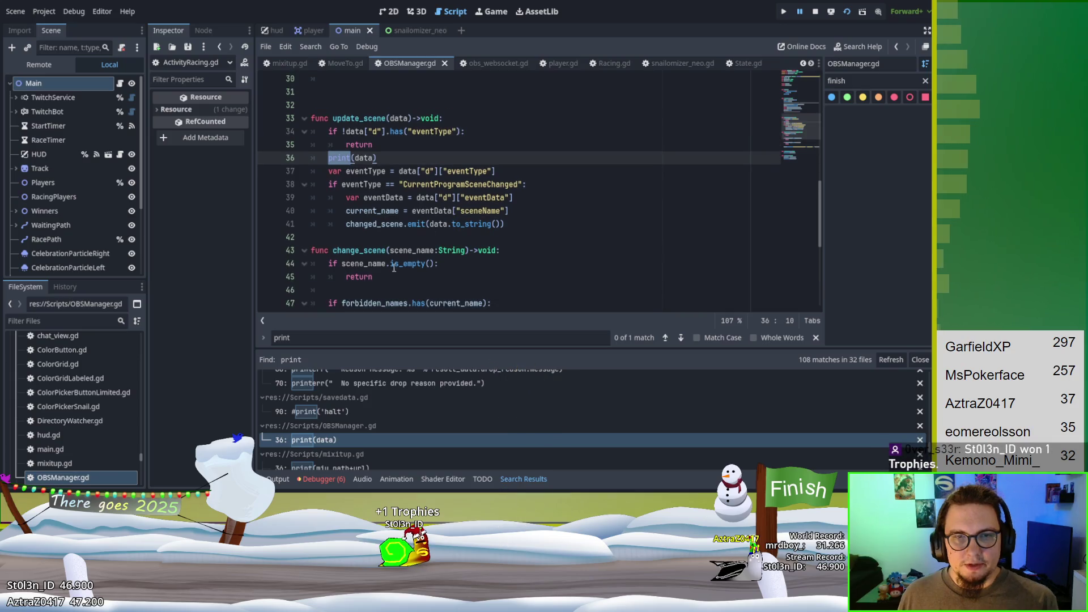
scroll(318, 218, "up", 3)
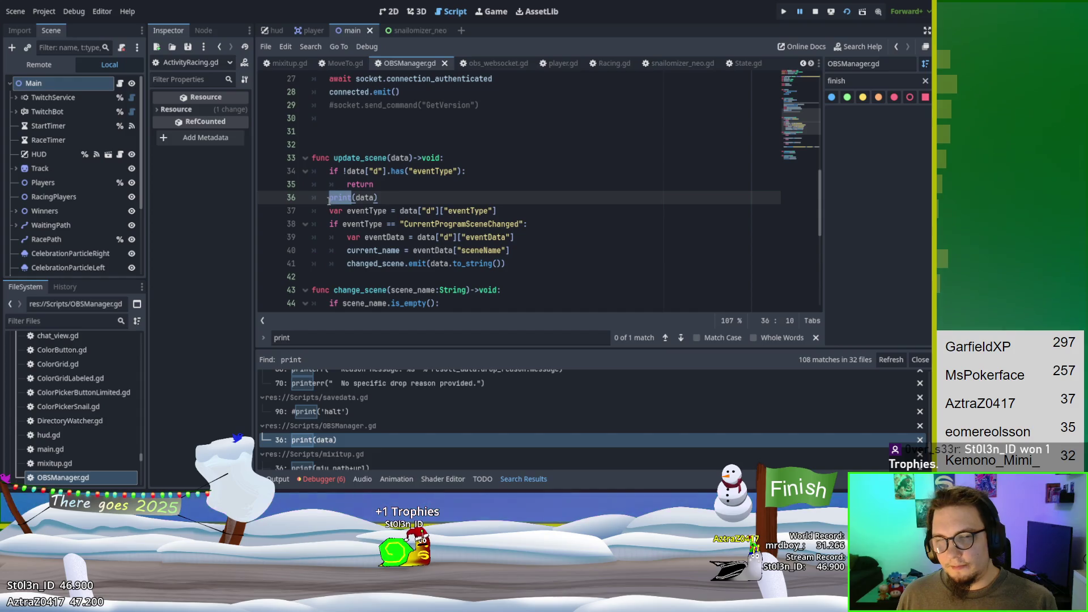
Change line 36 to #print(data), save OBSManager.gd, and run the game with F5.
key("Home")
type("#")
key("ctrl+s")
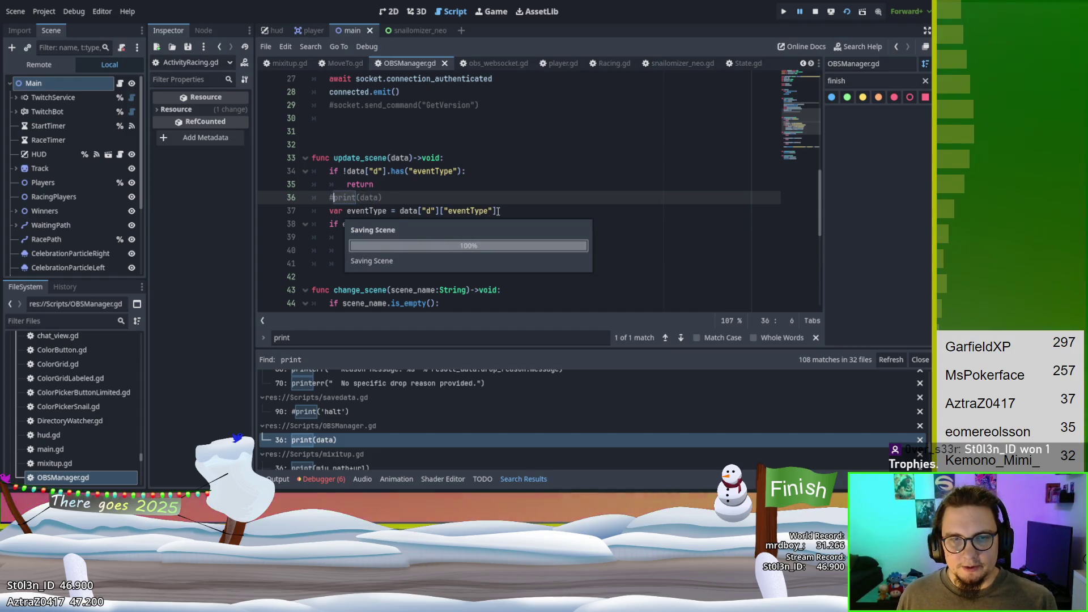
key("F5")
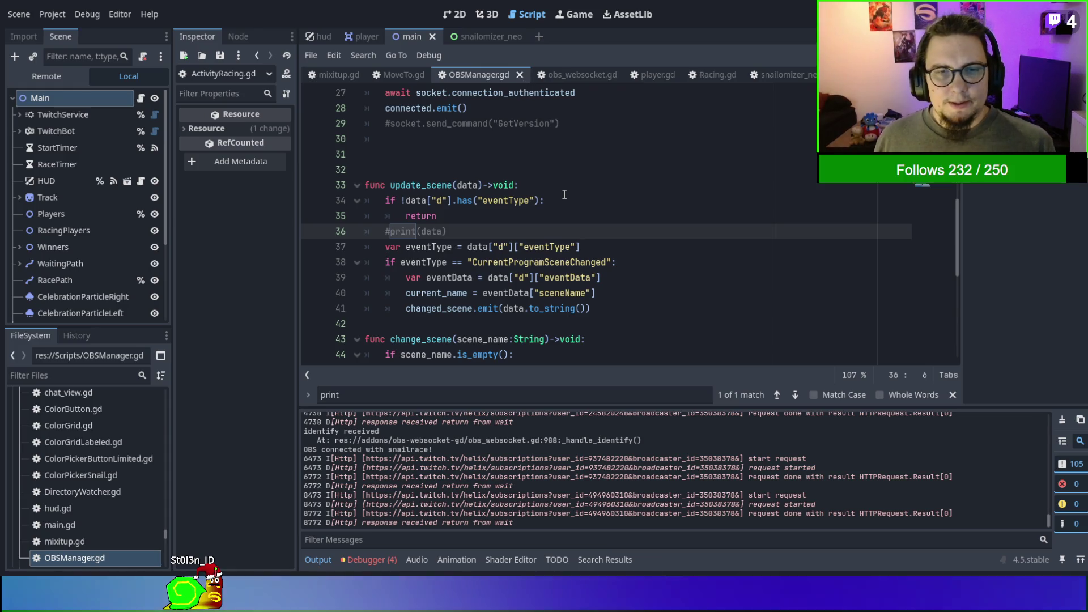
Close the MoveTo.gd, OBSManager.gd and mixitup.gd scripts and switch to ActivityRacing.gd.
scroll(564, 195, "up", 3)
scroll(564, 194, "down", 2)
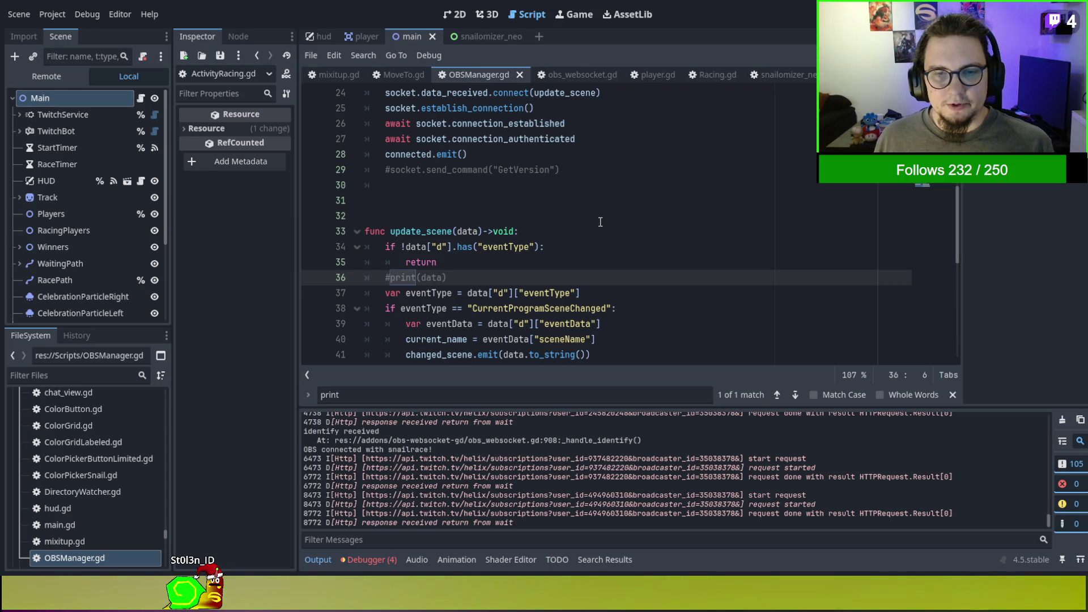
scroll(600, 222, "down", 1)
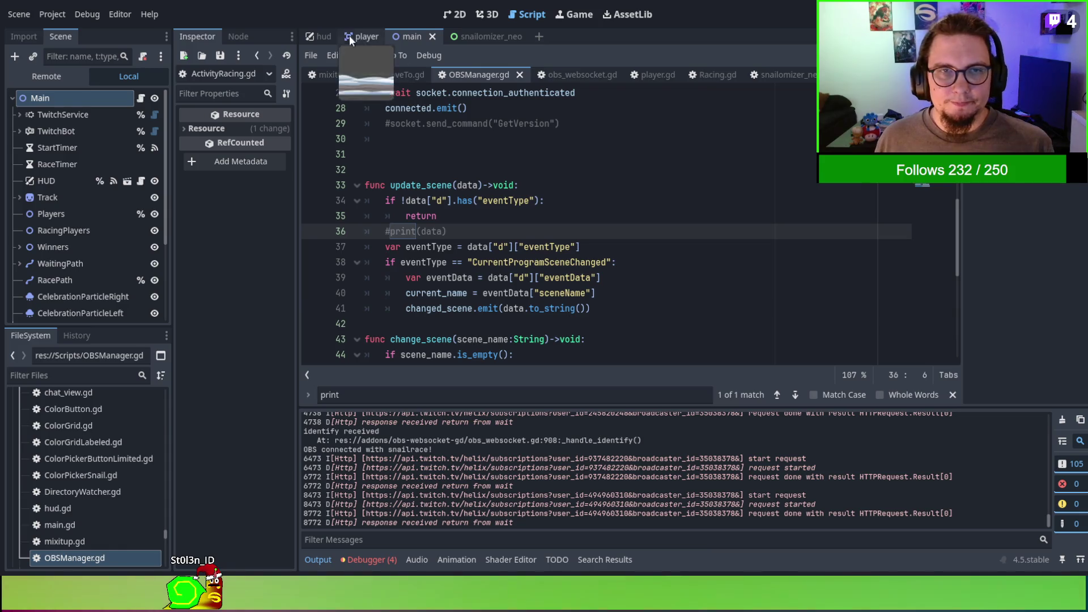
scroll(519, 177, "up", 9)
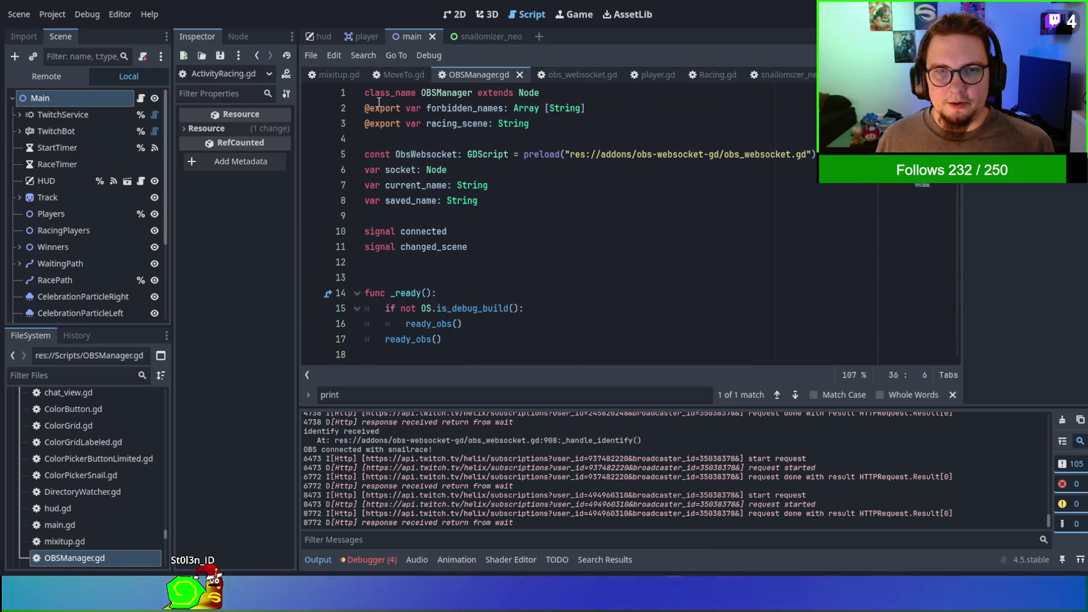
left_click(395, 74)
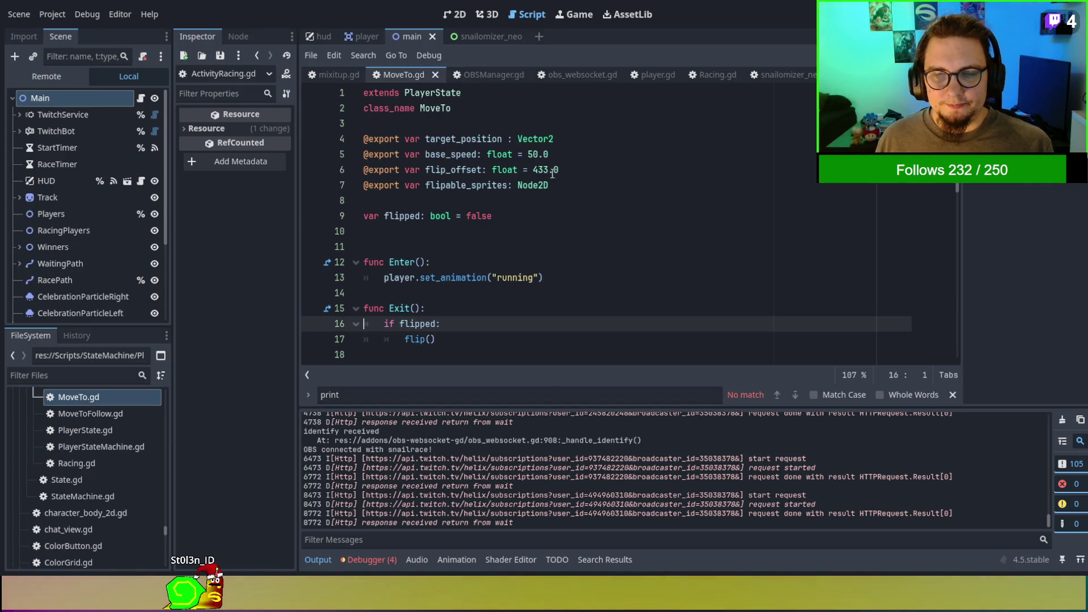
left_click(435, 75)
key("ctrl+w")
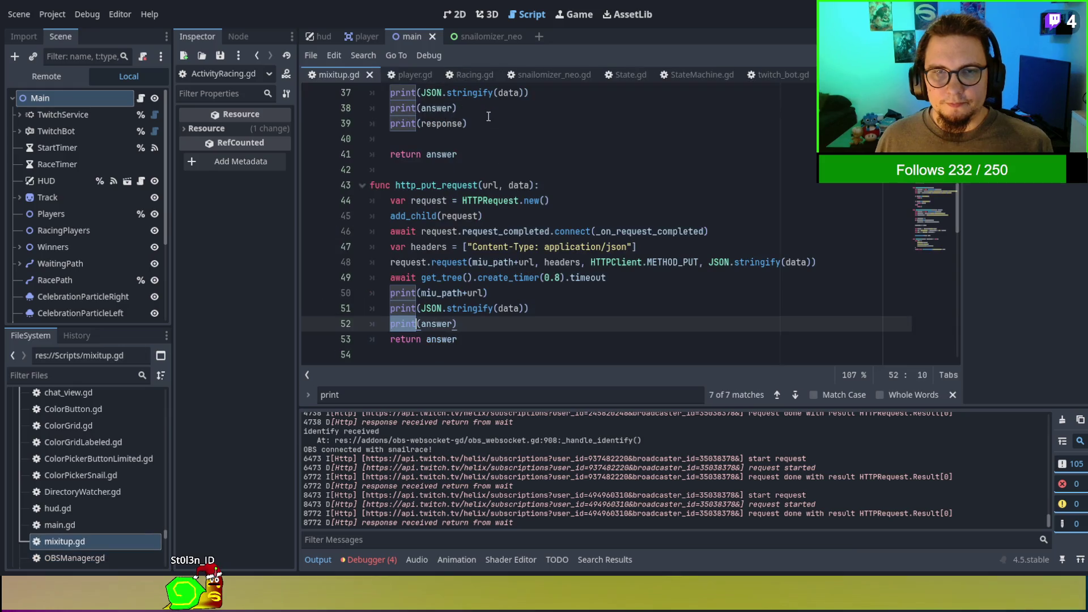
key("ctrl+w")
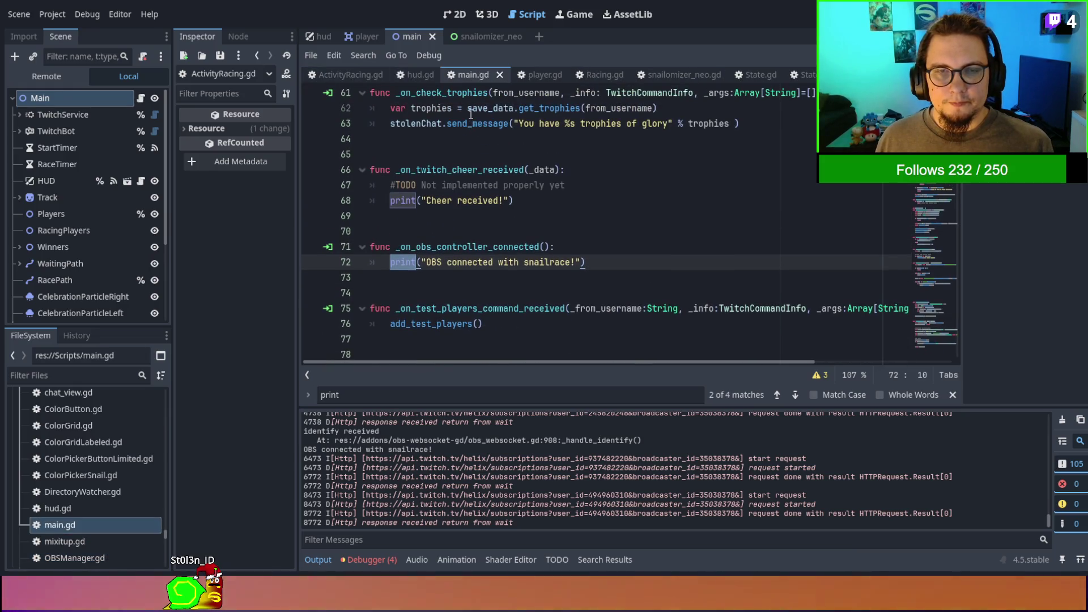
left_click(570, 72)
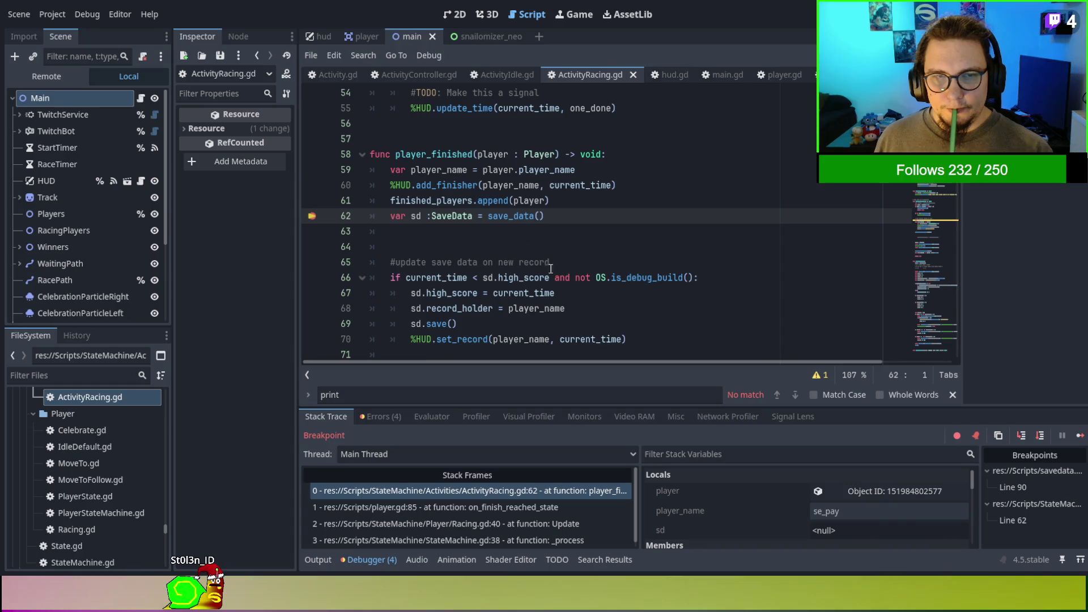
Step past save_data and the record checks into set_daily_record and update_record in hud.gd.
left_click(1020, 441)
left_click(1021, 441)
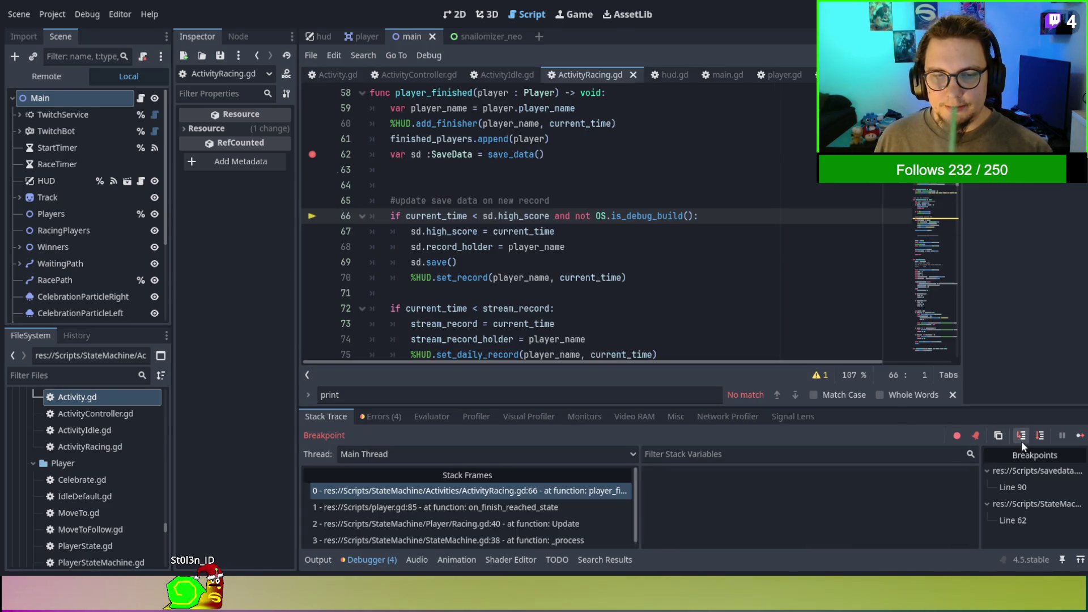
left_click(1021, 441)
left_click(1021, 441)
left_click(1021, 440)
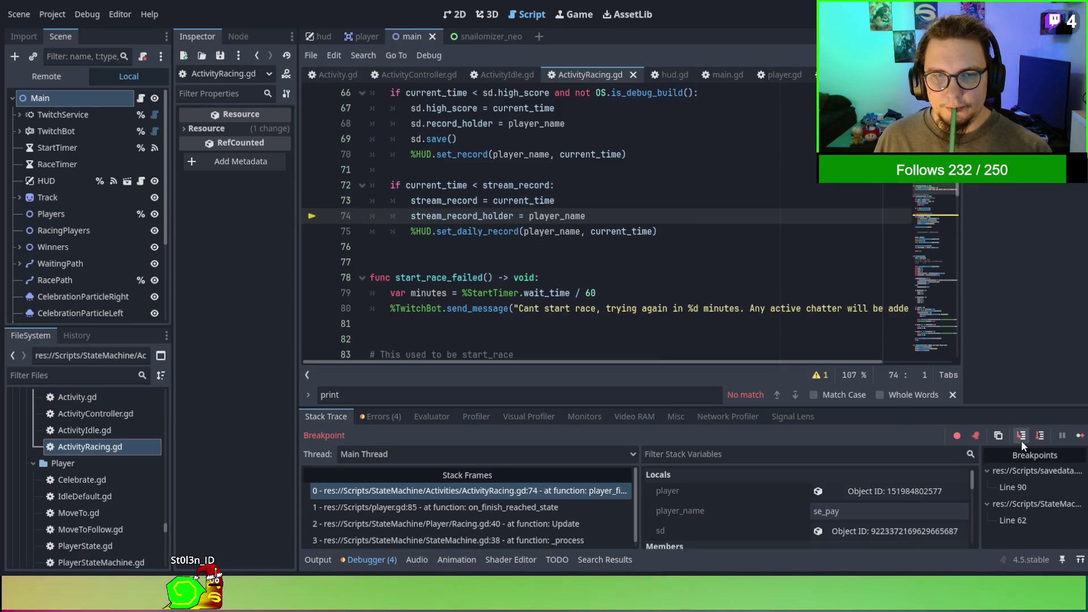
left_click(1020, 440)
left_click(1021, 440)
left_click(1021, 440)
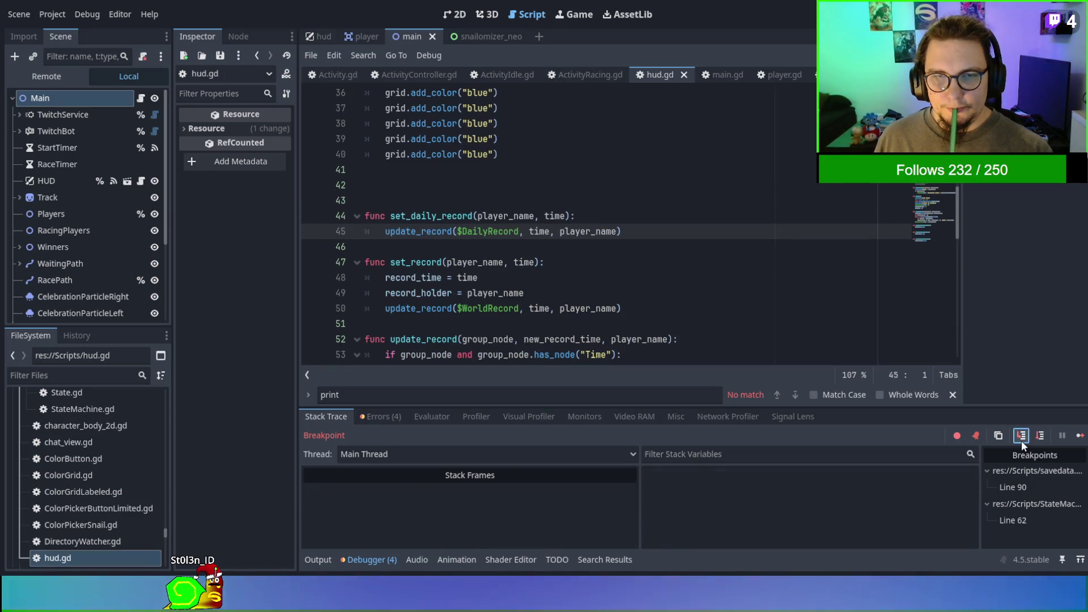
left_click(1021, 440)
left_click(1021, 440)
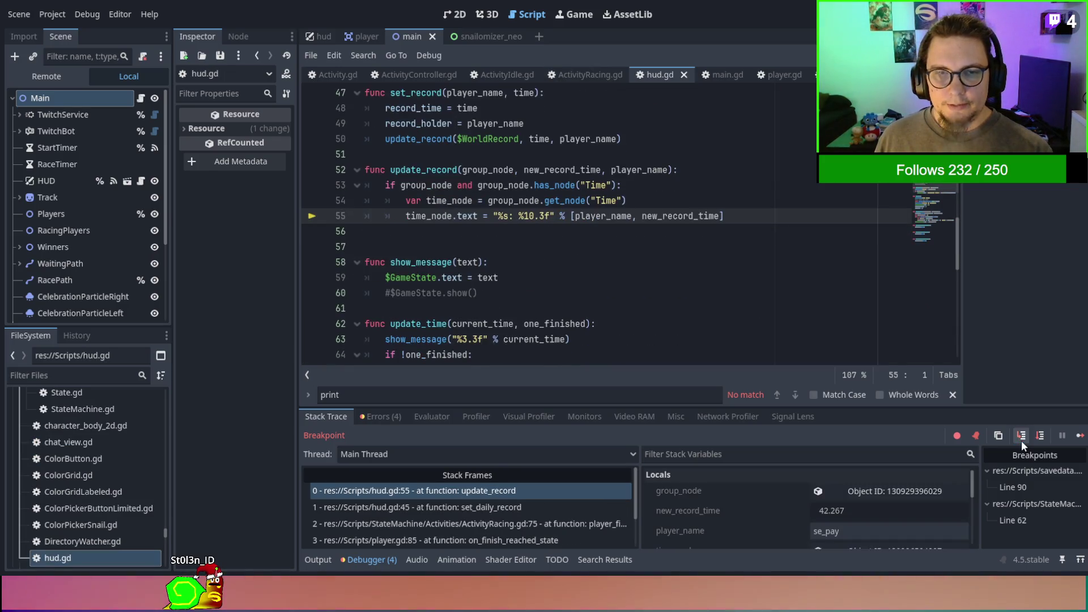
Step through Racing.gd line 41 into StateMachine's on_child_transition and force_transition_state.
left_click(1020, 440)
left_click(1021, 441)
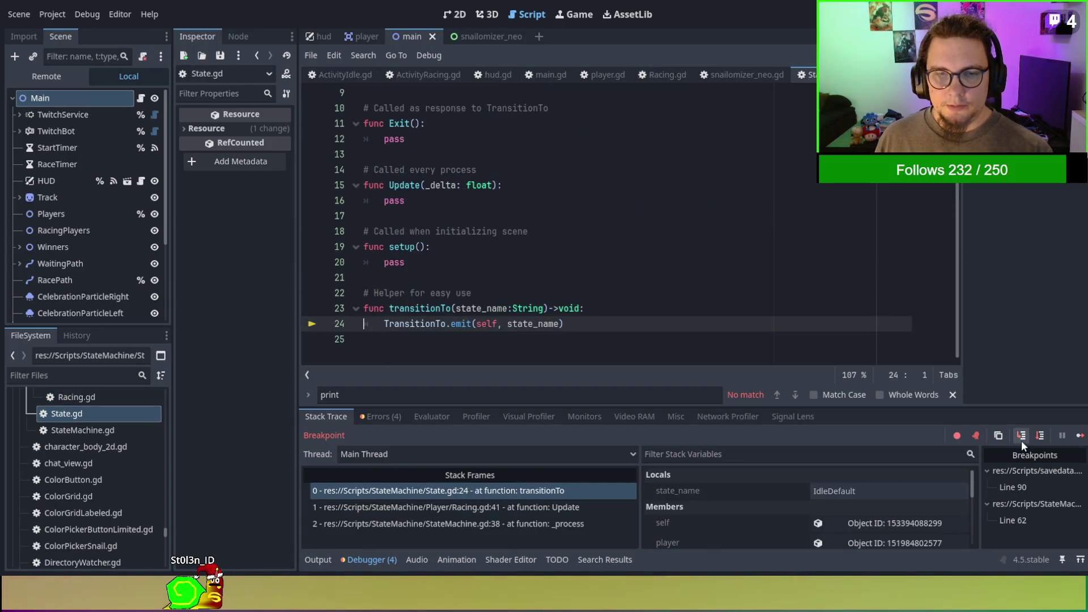
left_click(1021, 440)
left_click(1021, 440)
left_click(1021, 441)
left_click(1021, 440)
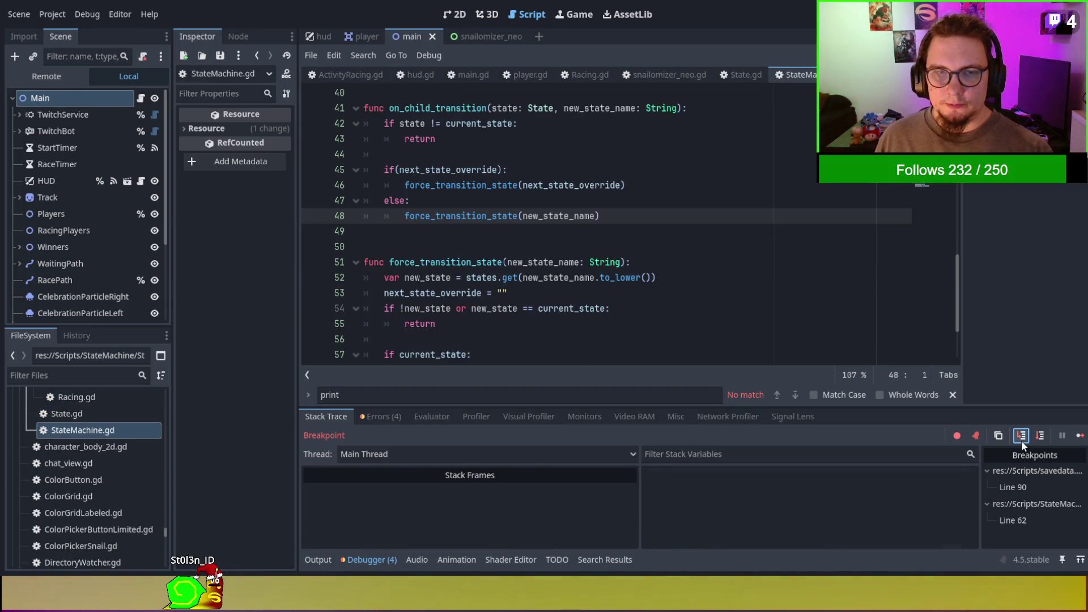
left_click(1021, 440)
left_click(1021, 440)
left_click(1020, 441)
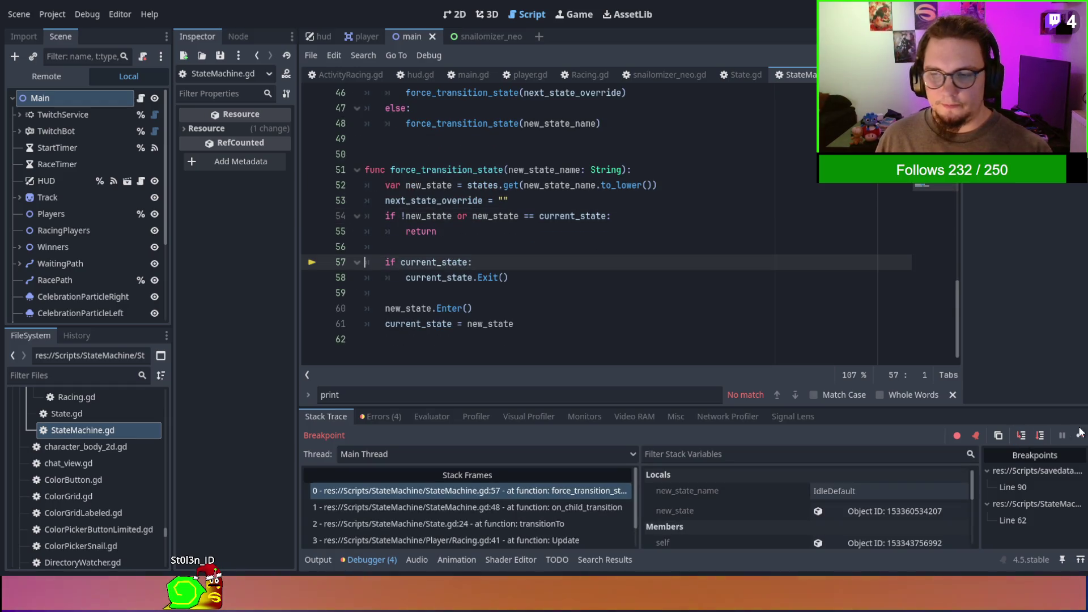
Resume the game and remove the breakpoint on line 62.
key("F12")
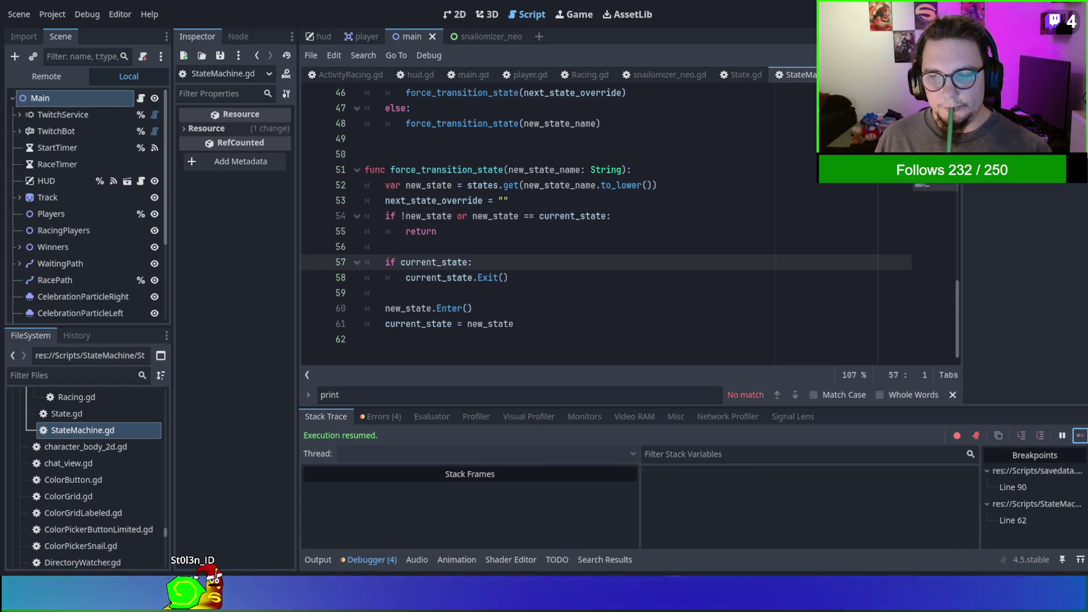
left_click(1080, 436)
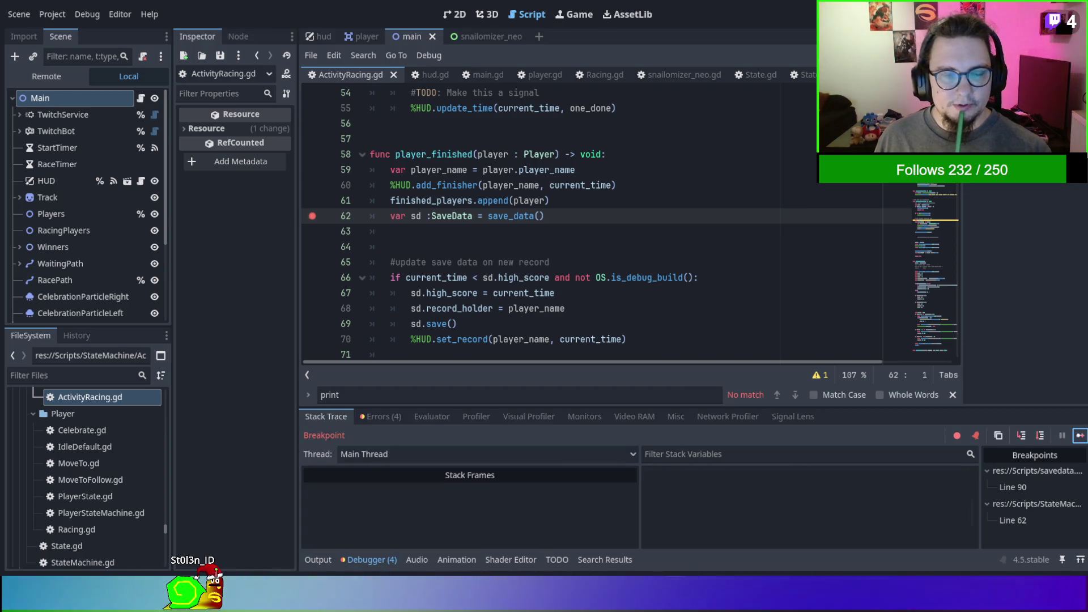
left_click(306, 217)
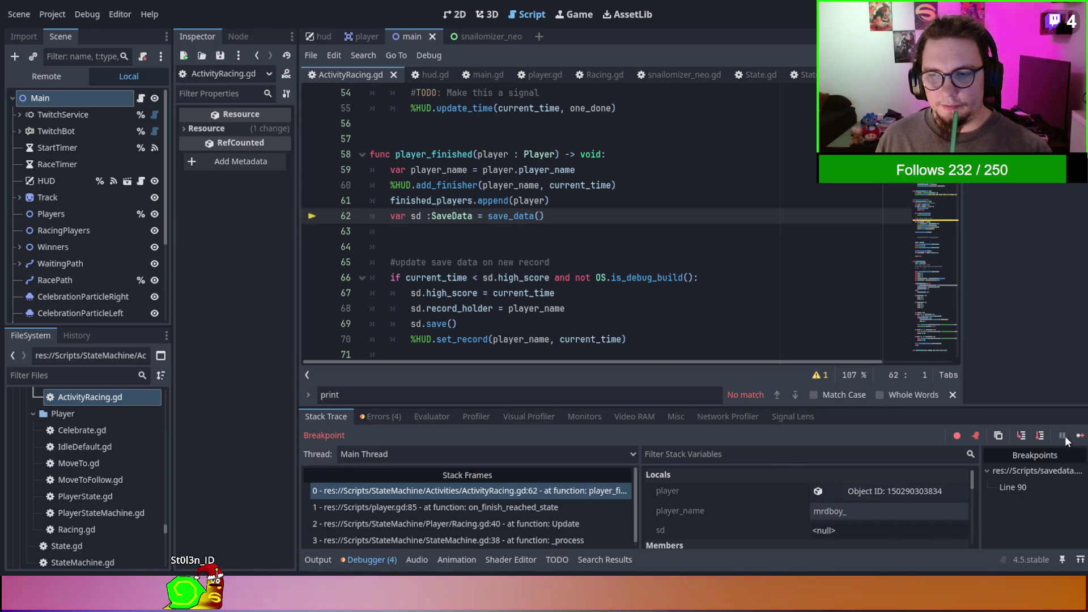
Continue the race until it stops on the null position error at line 172.
left_click(1080, 435)
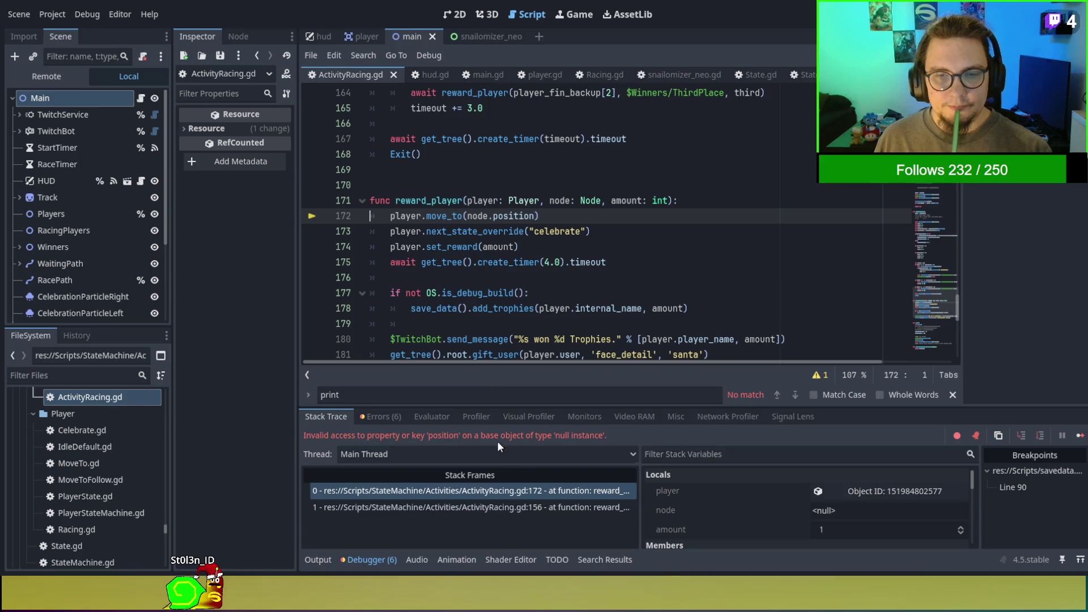
Jump to the calling frame at line 156 and expand the four-entry player_fin_backup array.
left_click(502, 511)
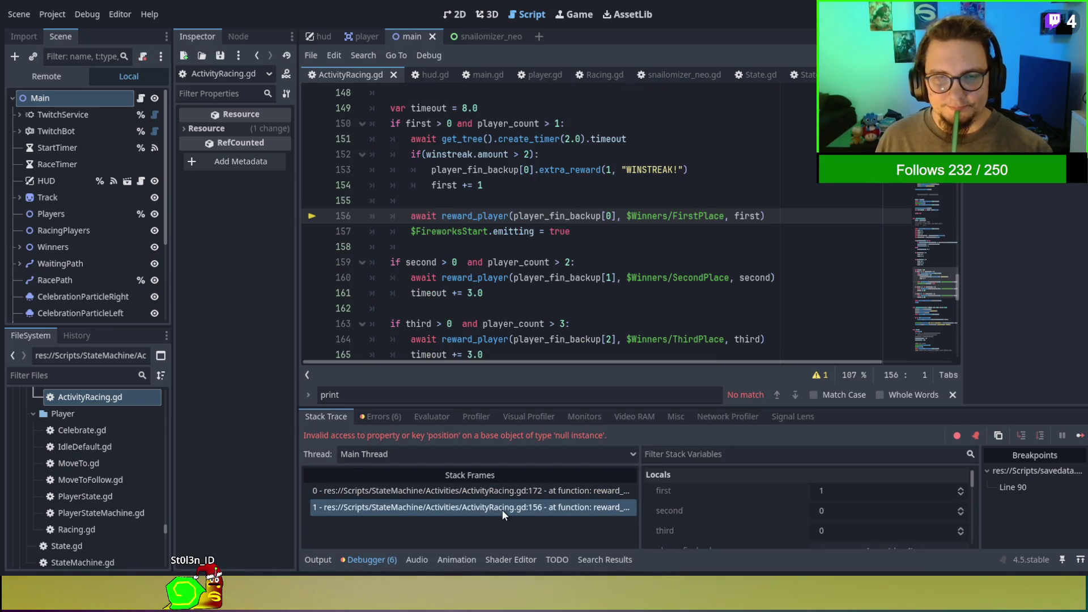
double_click(545, 216)
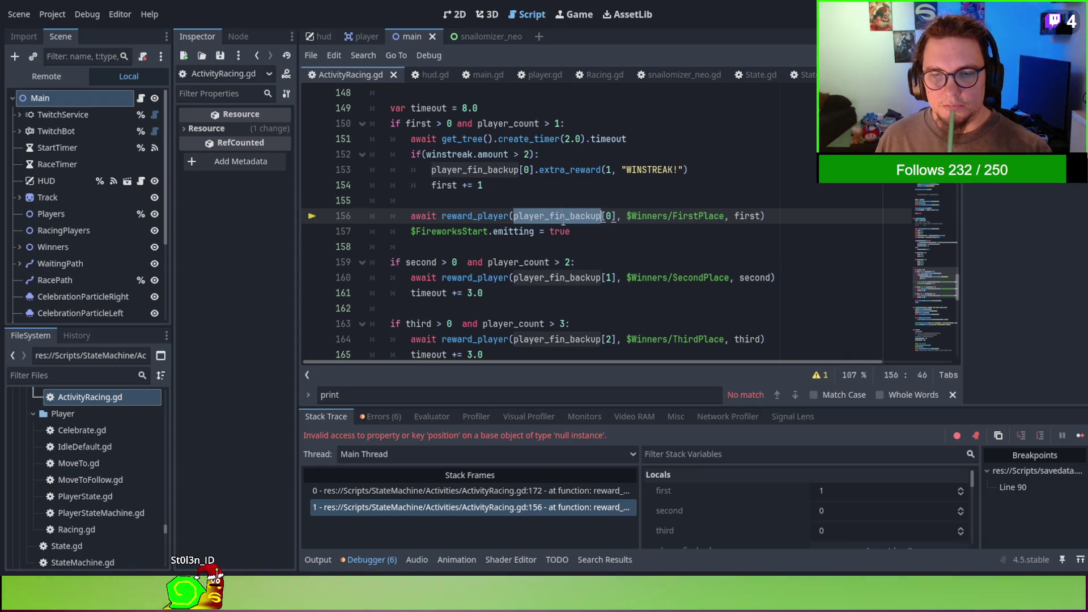
scroll(748, 543, "down", 3)
left_click(859, 504)
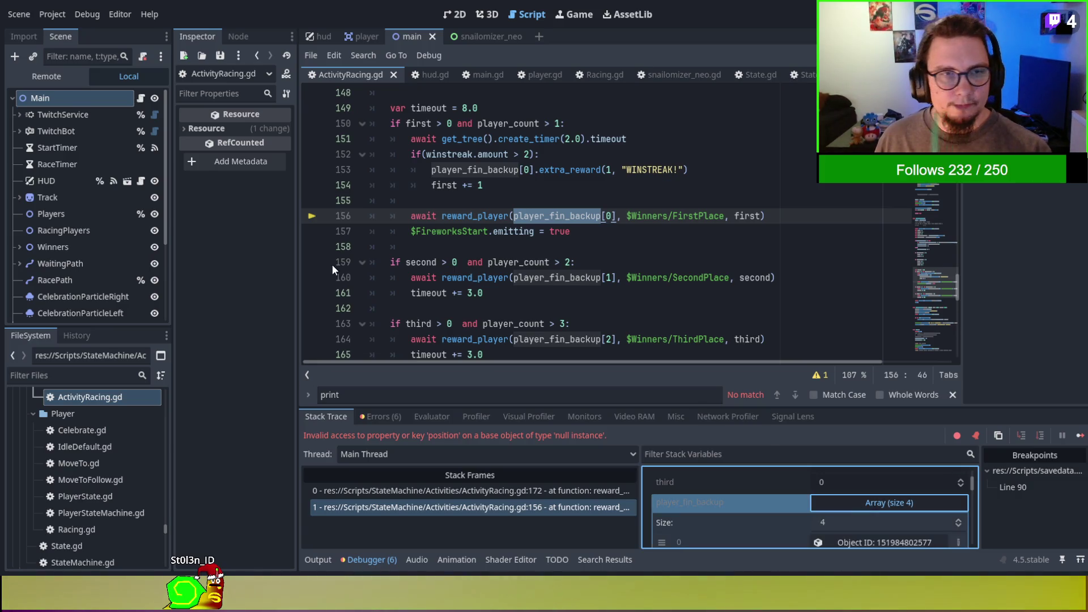
scroll(803, 526, "down", 3)
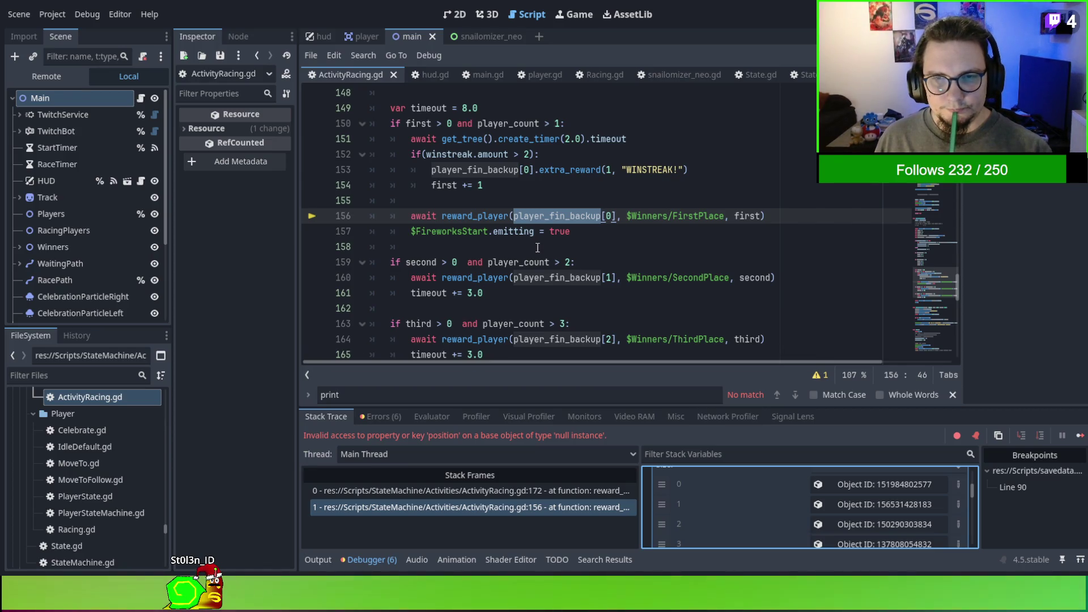
Start wrapping $Winners/FirstPlace on line 156 by typing get_node(/ before it.
double_click(651, 216)
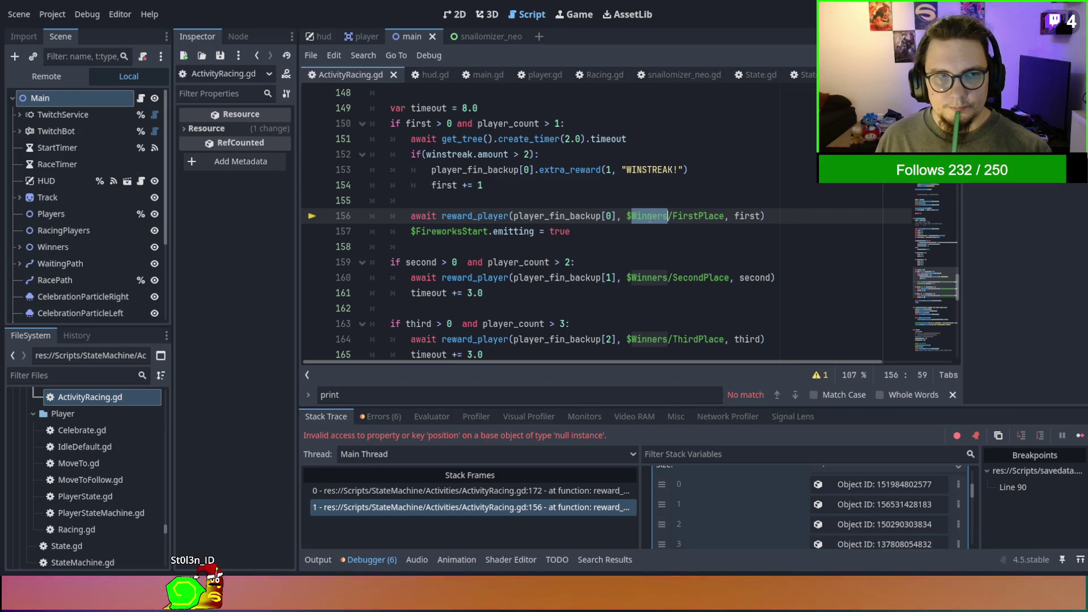
left_click(627, 216)
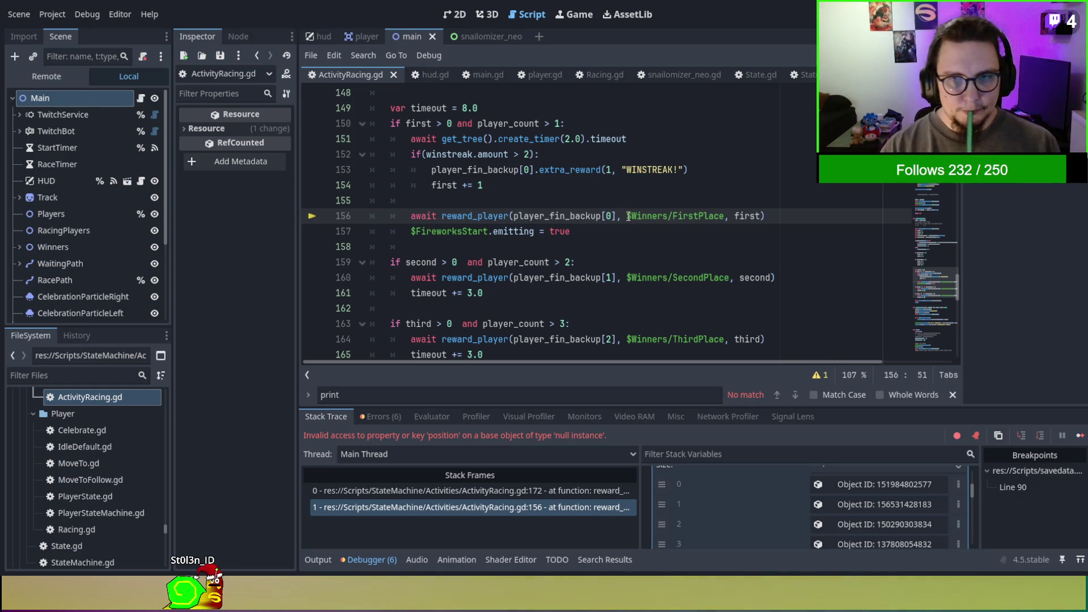
type("get_node")
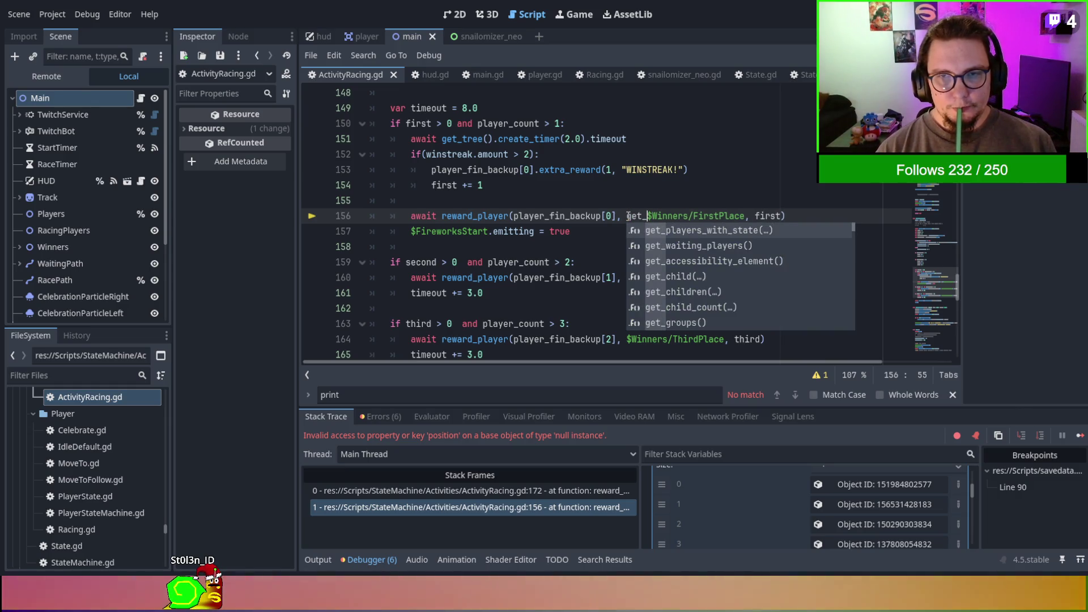
type("(")
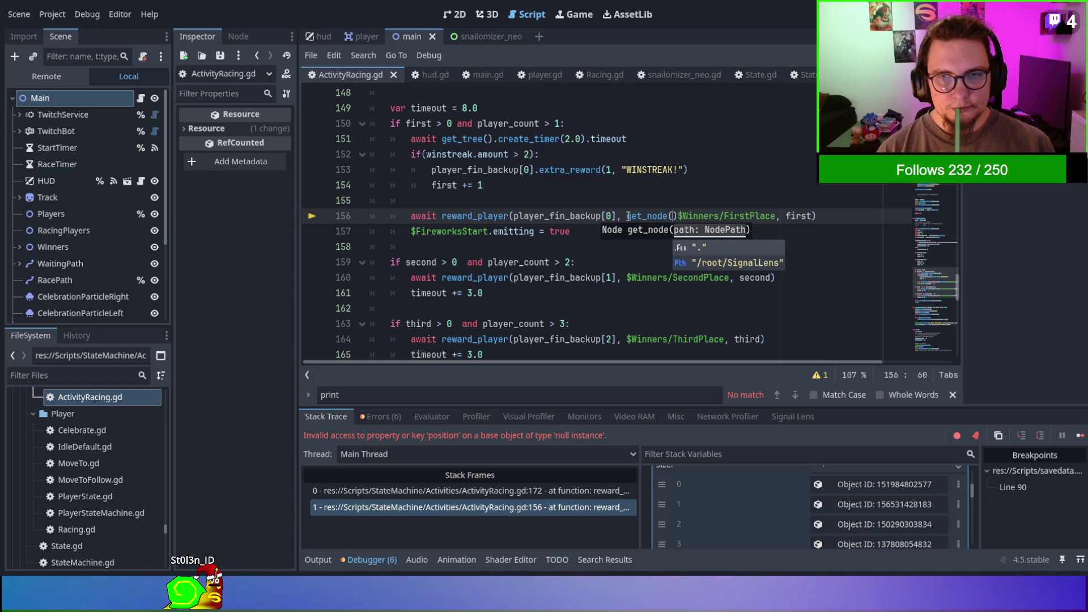
type("/")
Finish line 156 as get_node('/root/Main/Winners/FirstPlace').
key("BackSpace")
type("'/")
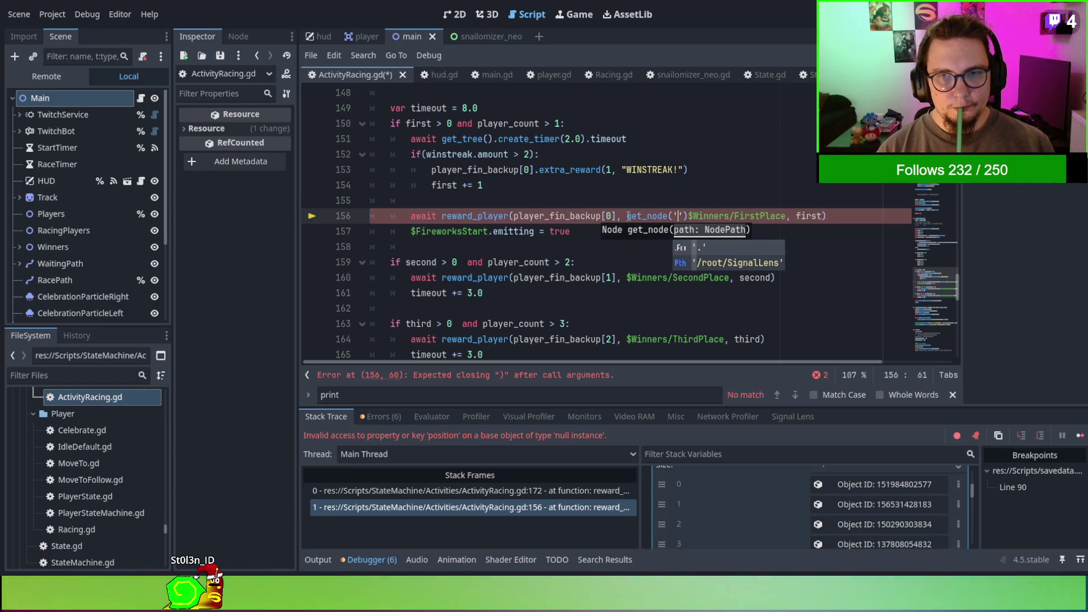
type("root/Main/")
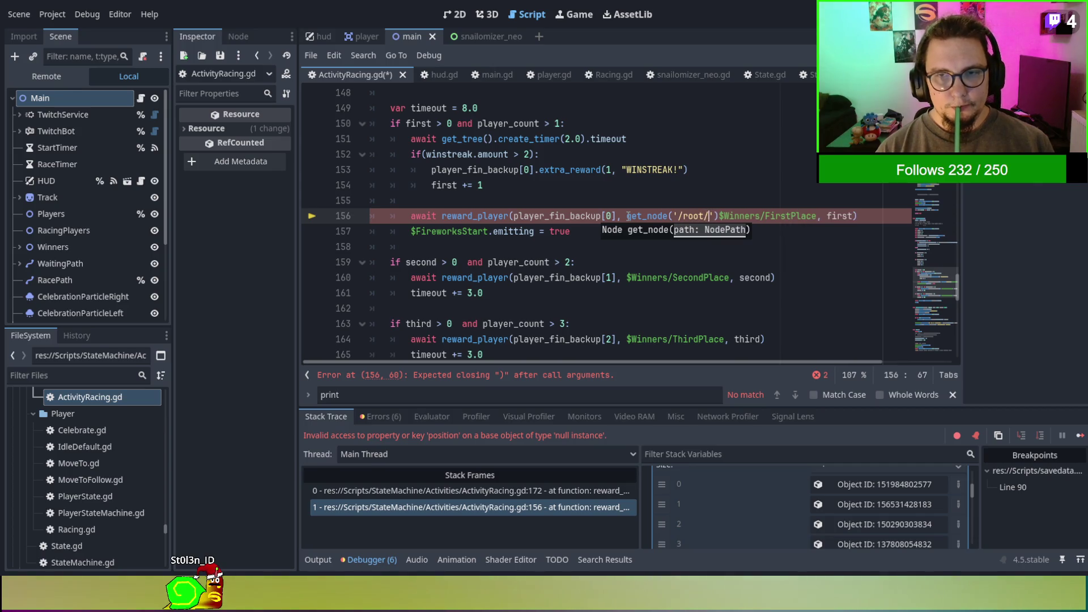
key("Delete")
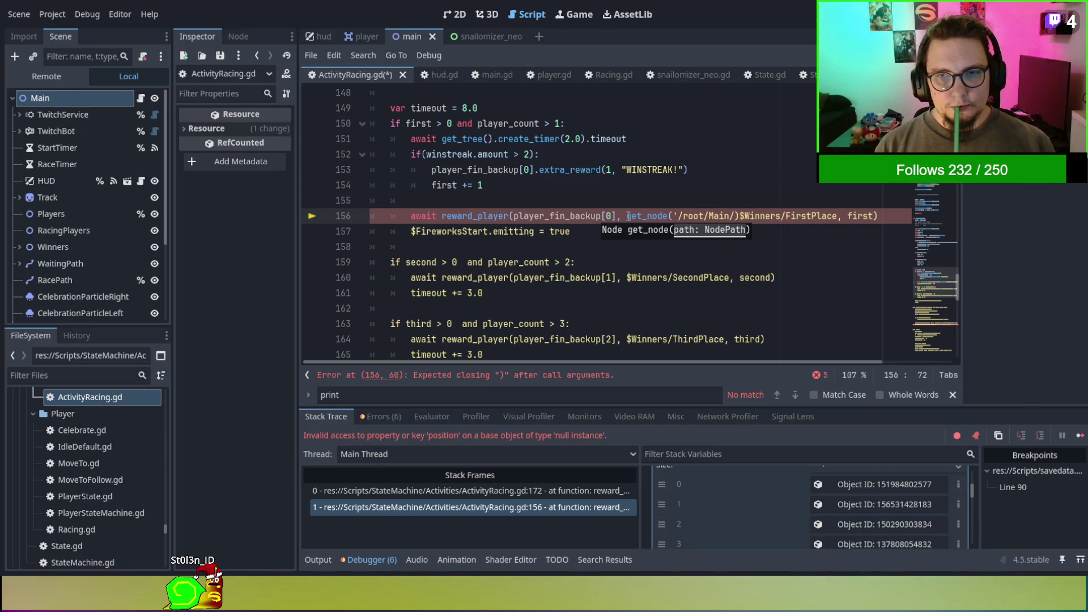
type("'")
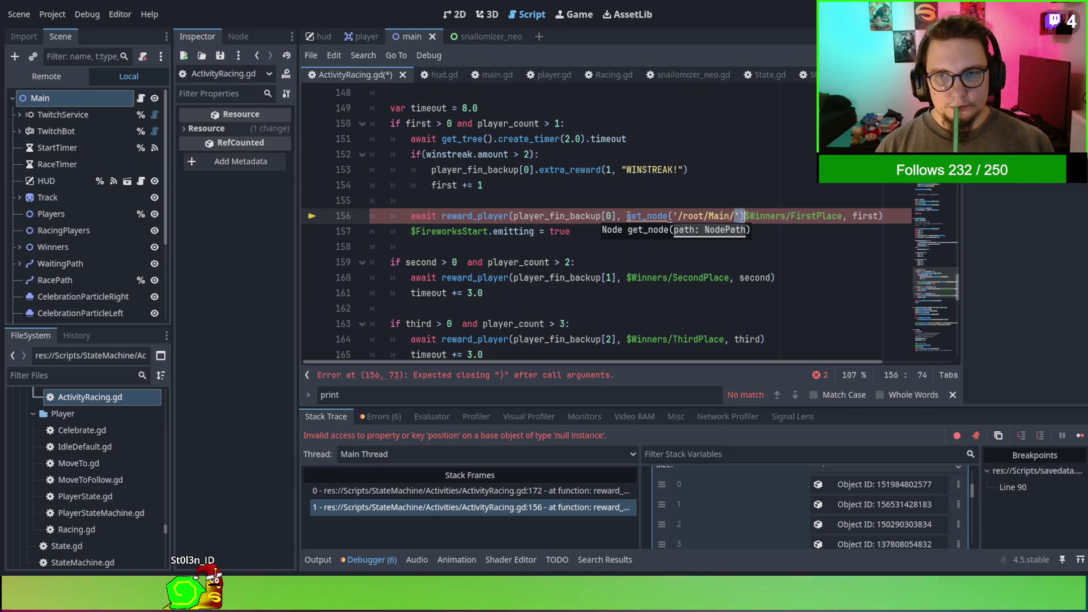
key("BackSpace")
key("BackSpace")
key("Delete")
key("Right")
key("Right")
key("Right")
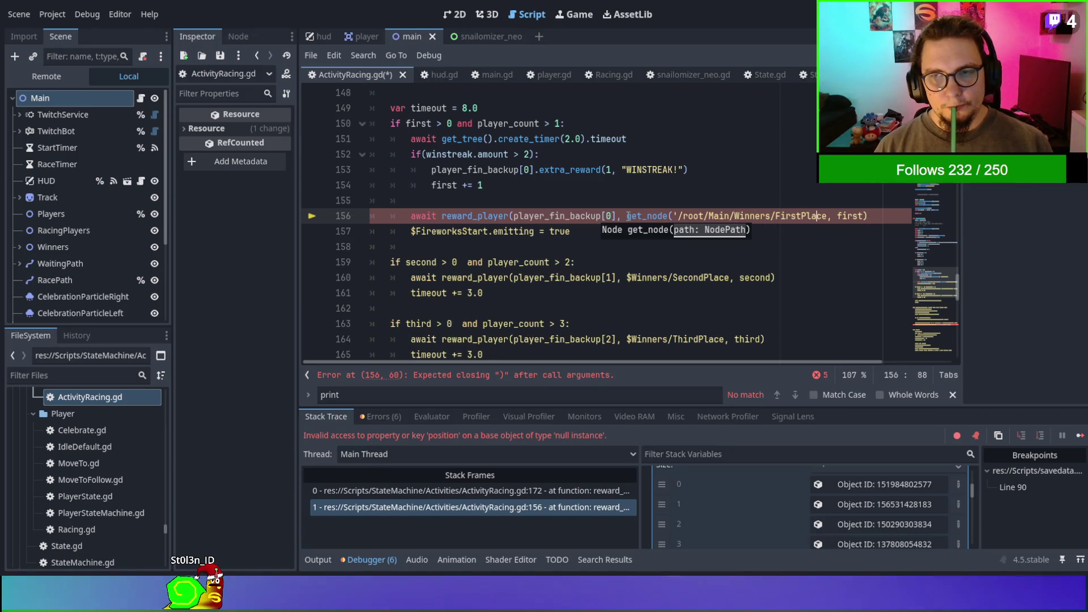
key("Right")
key("Right")
type("')")
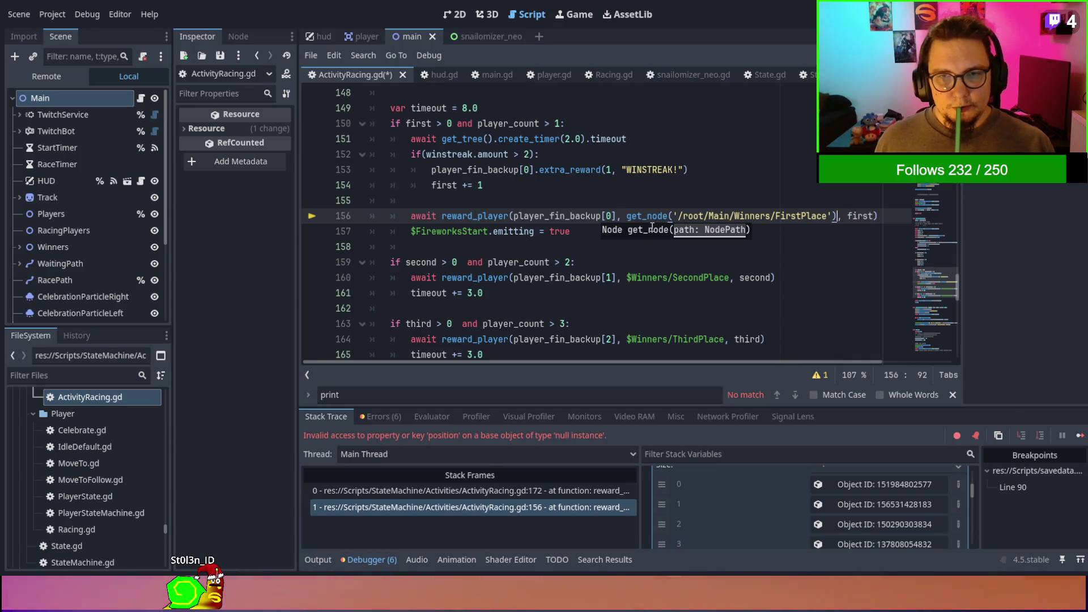
left_click(629, 218, "shift")
Paste the get_node path over $Winners/SecondPlace on line 160 and $Winners/ThirdPlace on line 164.
double_click(639, 278)
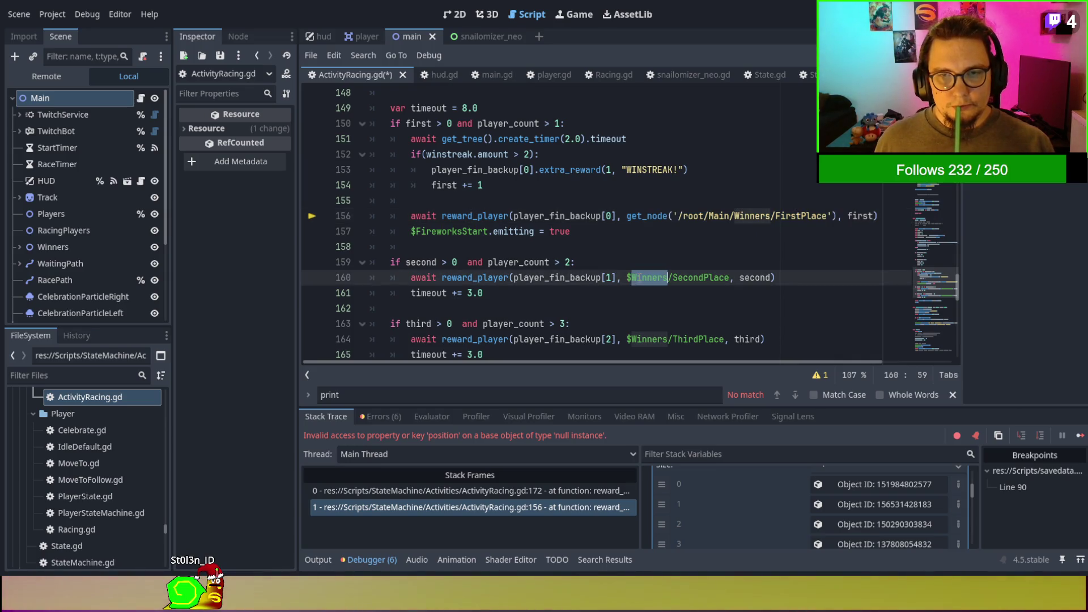
left_click_drag(626, 278, 735, 278)
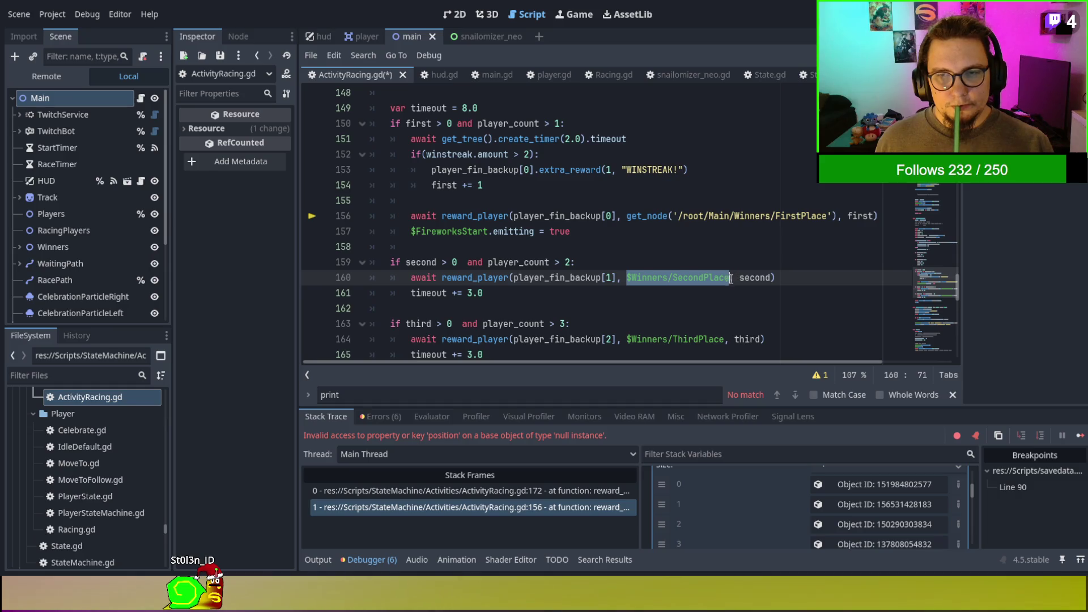
type("et_node('/root/Main/Winners/FirstPlace')")
left_click_drag(724, 339, 626, 339)
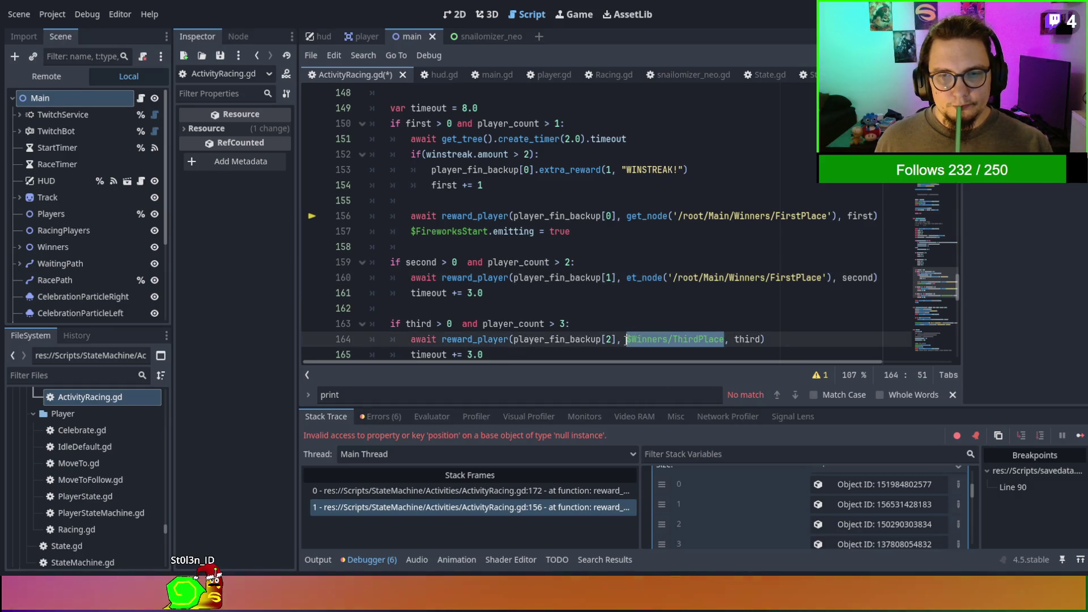
type("et_node('/root/Main/Winners/FirstPlace')")
Rename the pasted paths to SecondPlace and ThirdPlace and fix the get_node typos on lines 160 and 164.
left_click_drag(772, 277, 799, 278)
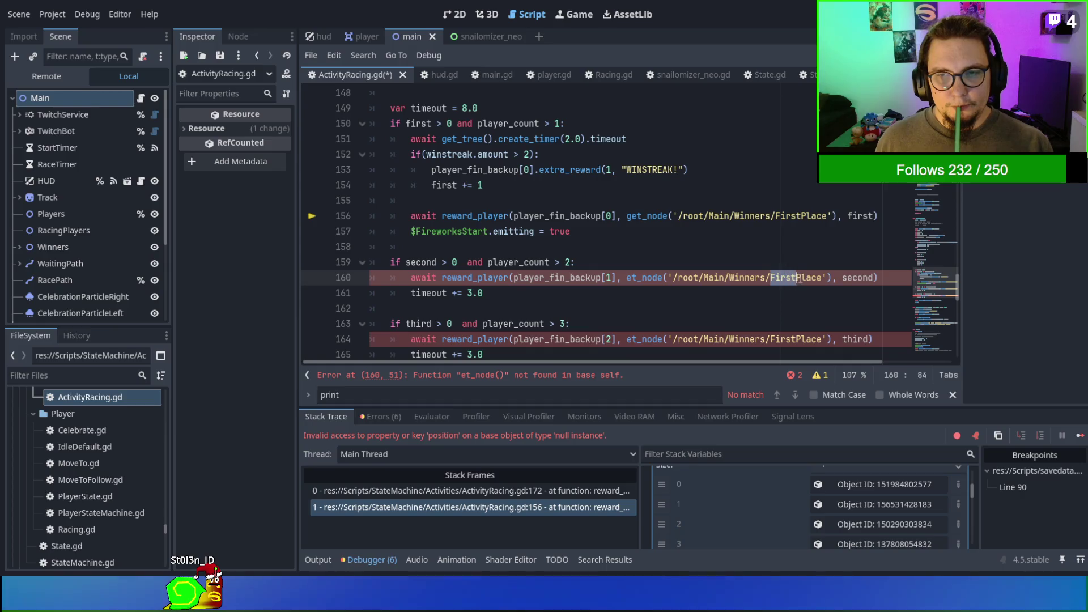
type("Second")
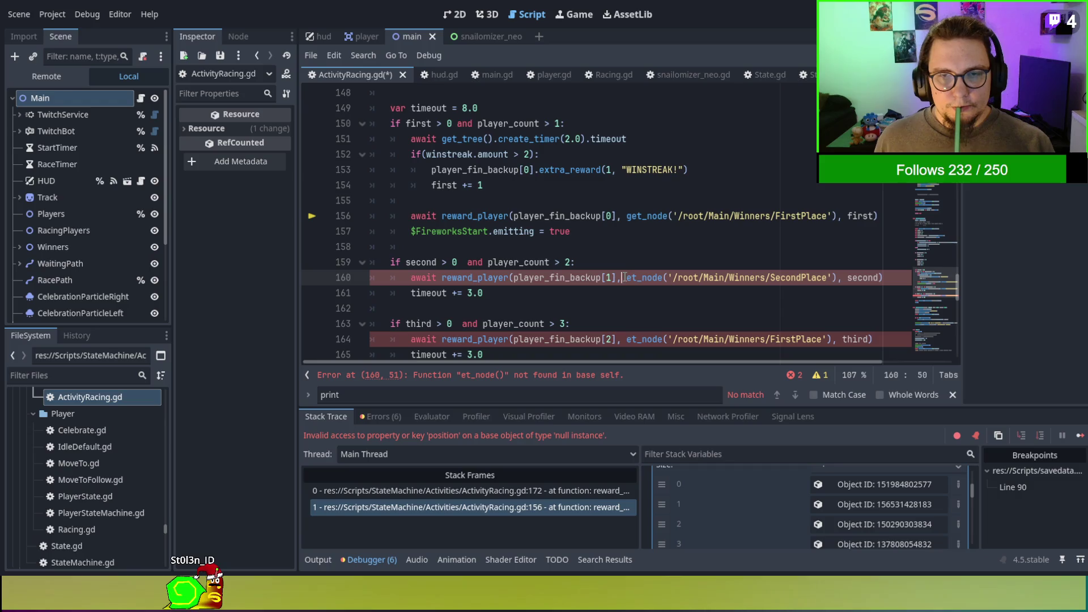
left_click(627, 340)
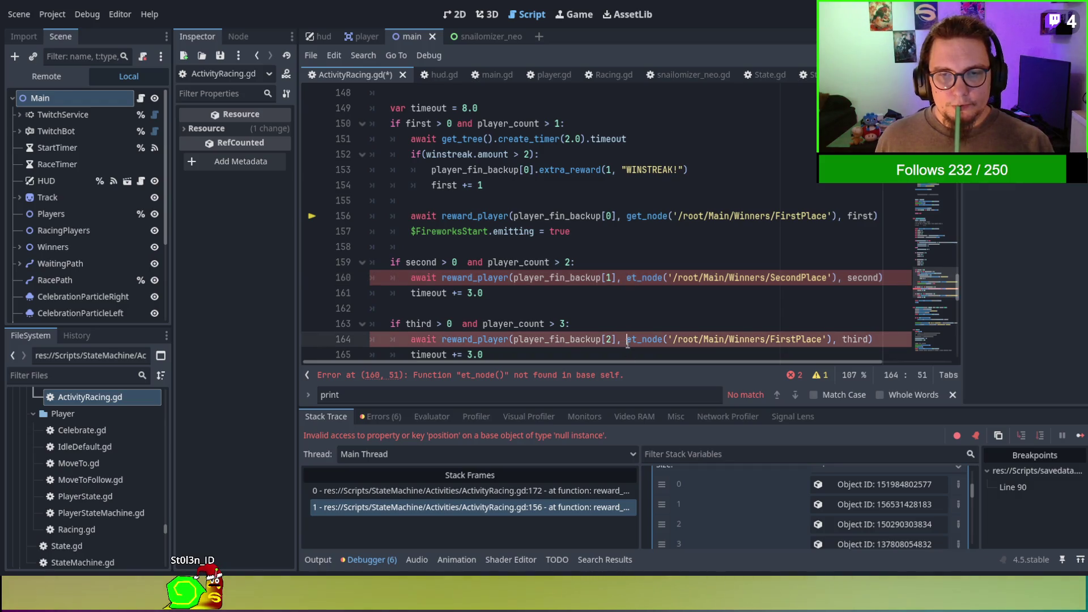
type("g")
left_click(630, 263)
left_click(628, 277)
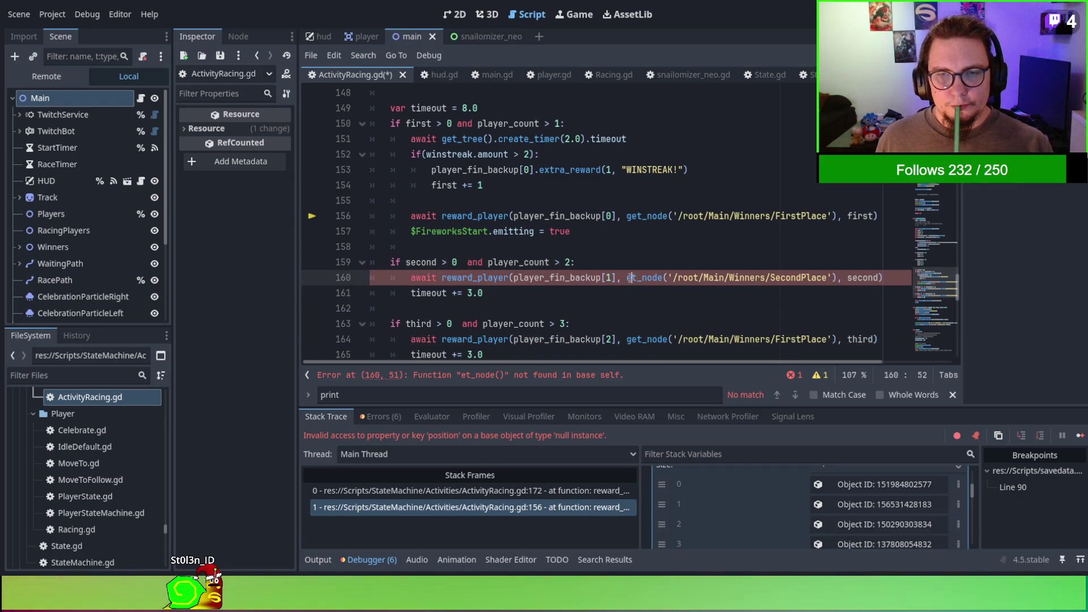
type("gv")
left_click(801, 339)
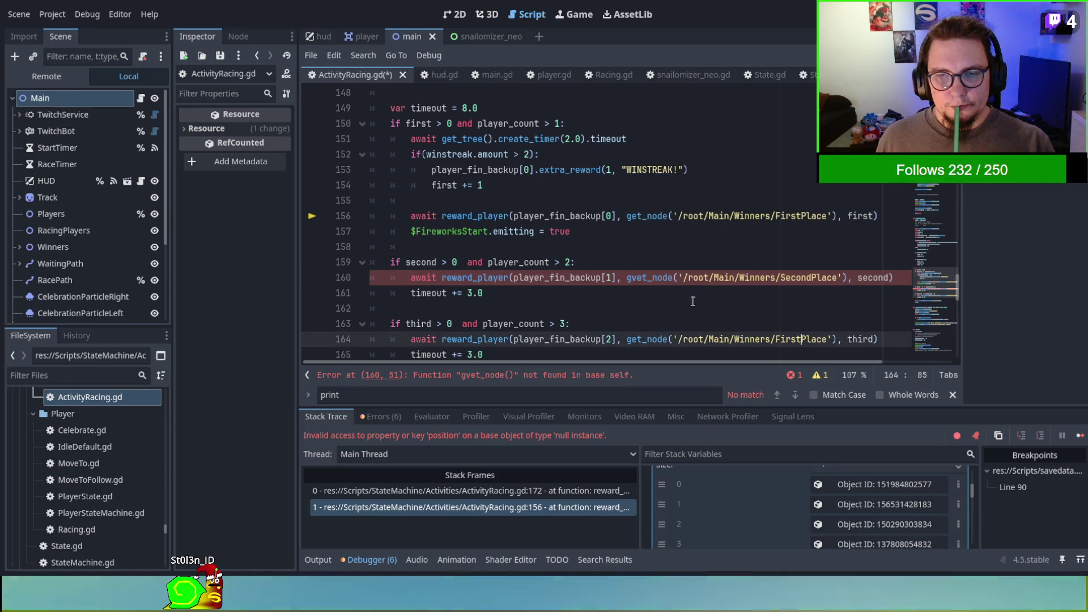
left_click(640, 278)
key("BackSpace")
key("BackSpace")
type("g")
left_click(759, 352)
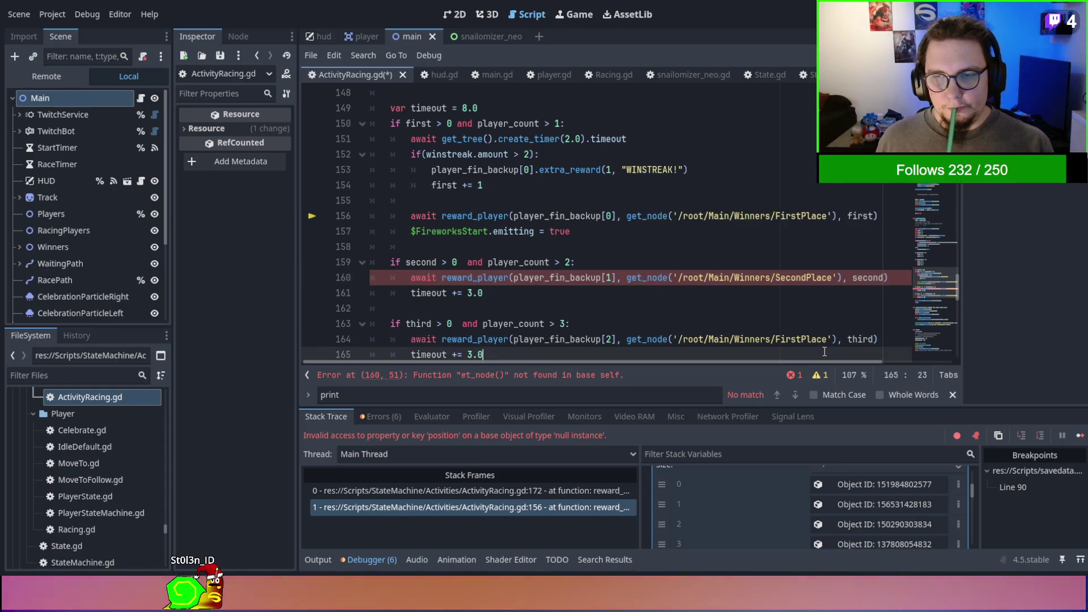
left_click_drag(775, 339, 794, 339)
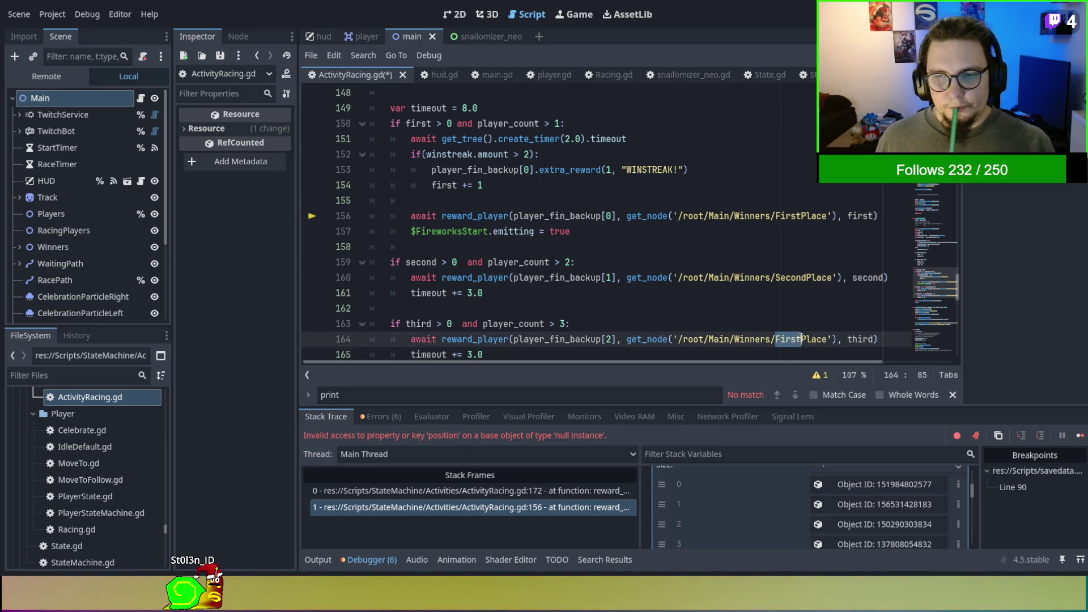
type("Third")
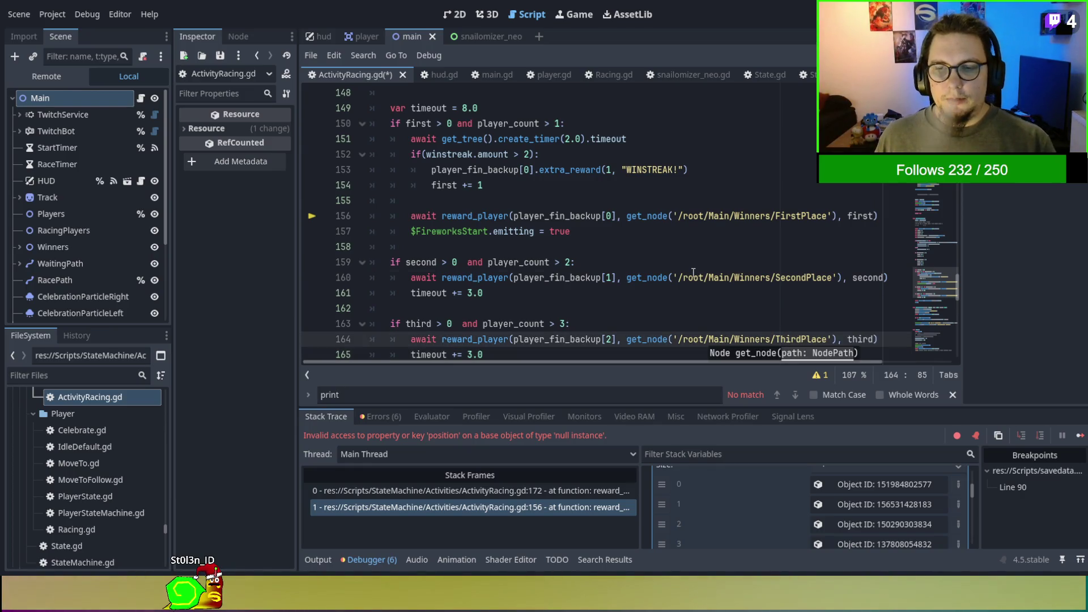
left_click(693, 273)
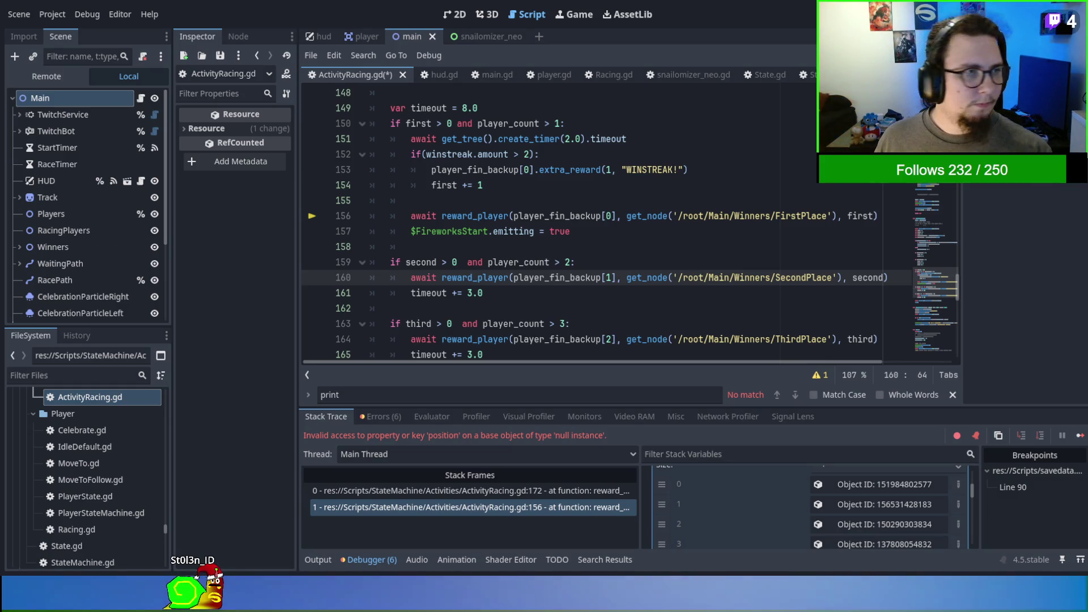
Check the Winners node's children in the scene tree, then save and run the game with F5.
scroll(115, 159, "down", 3)
scroll(115, 158, "up", 3)
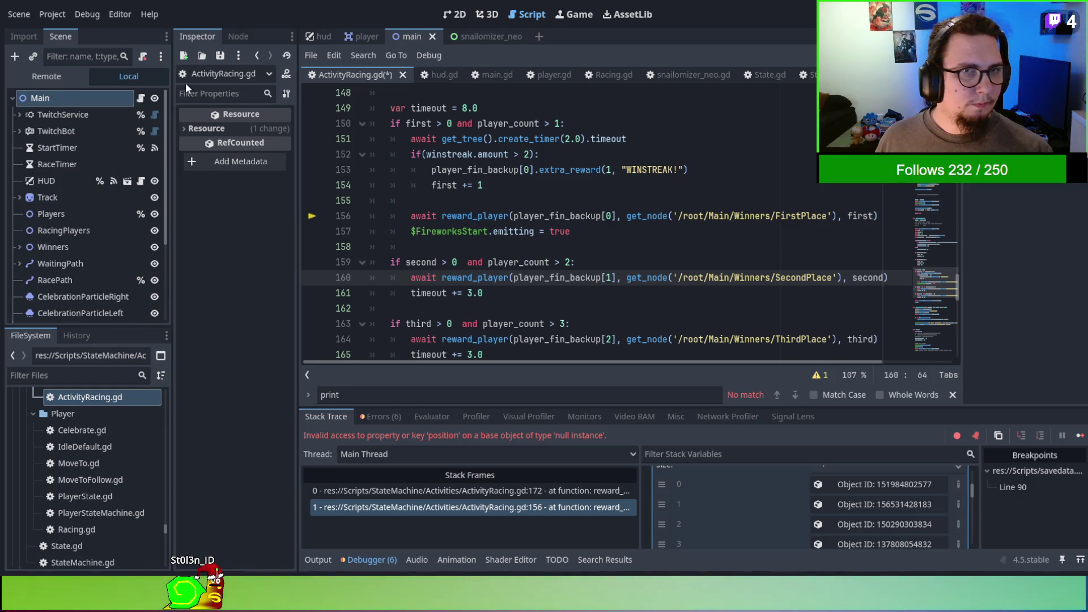
scroll(114, 179, "down", 3)
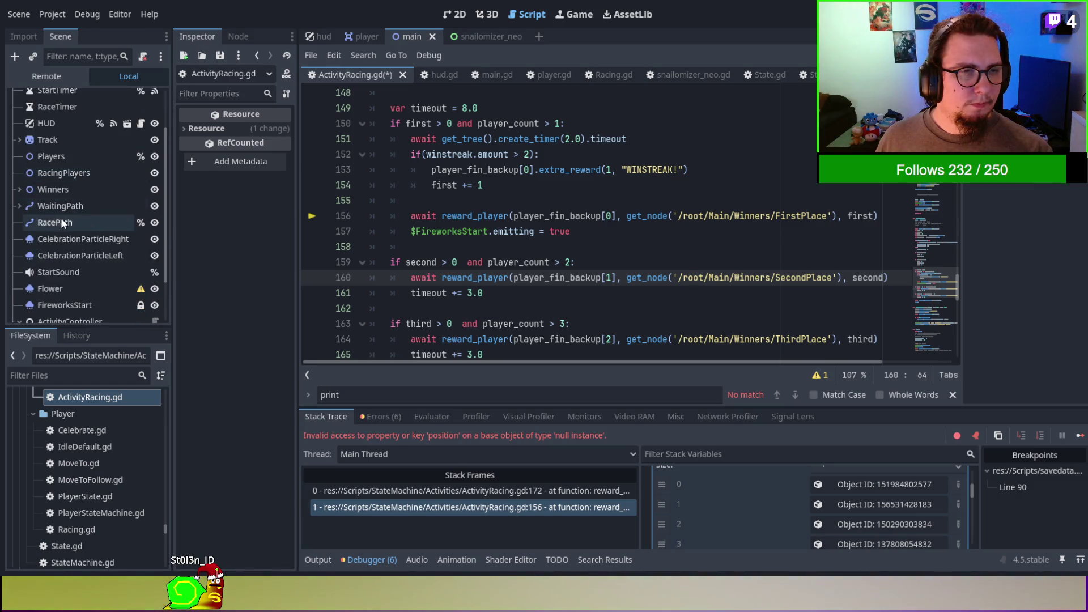
left_click(20, 190)
left_click(20, 189)
left_click(729, 256)
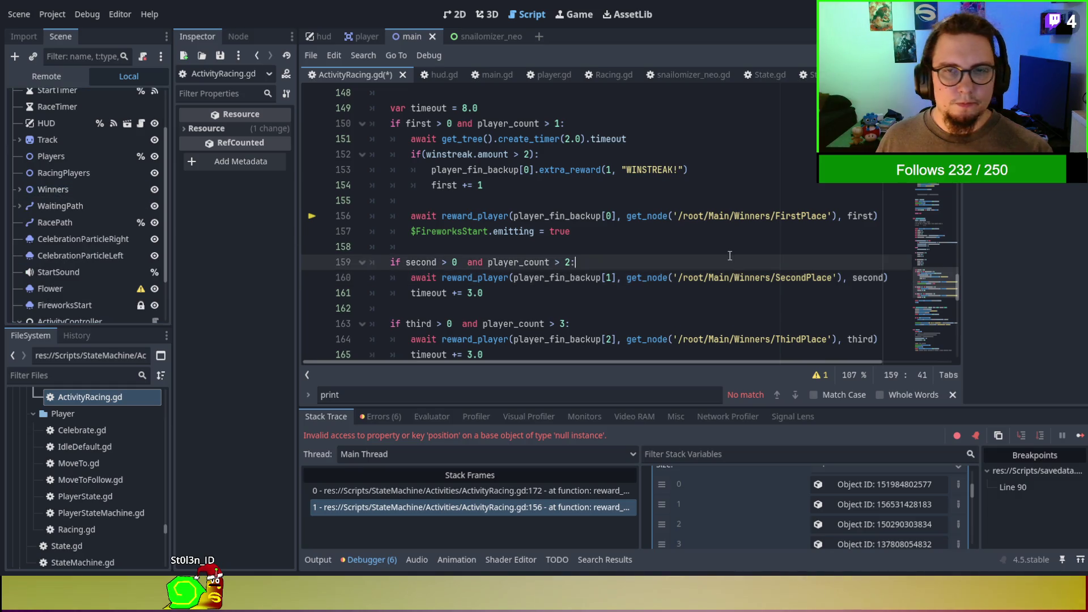
key("F5")
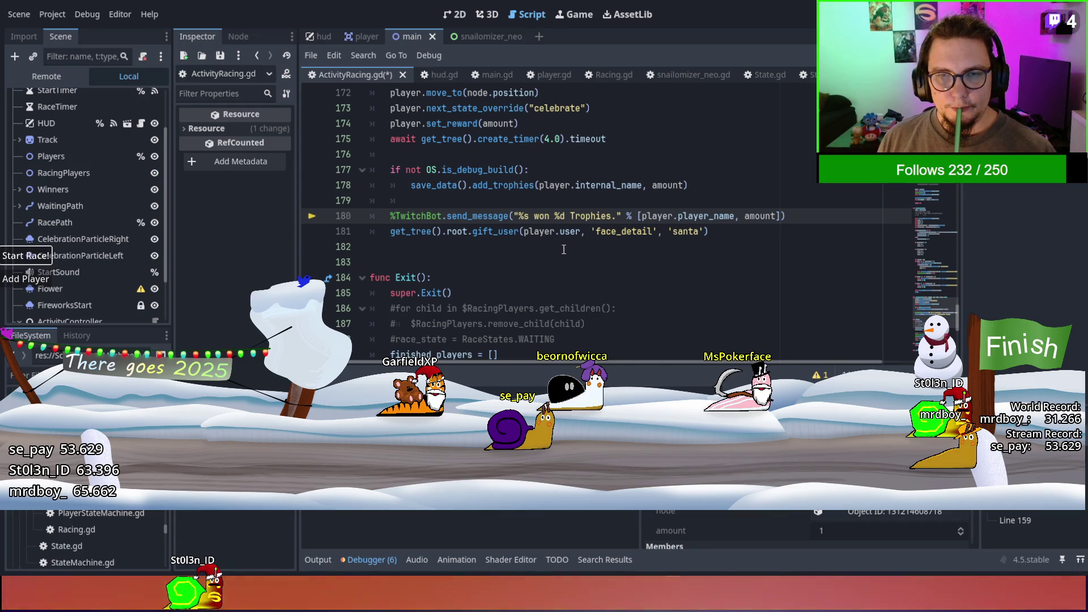
Scroll the script editor up to the reward_player trophy and gift code while the race plays.
scroll(563, 249, "up", 1)
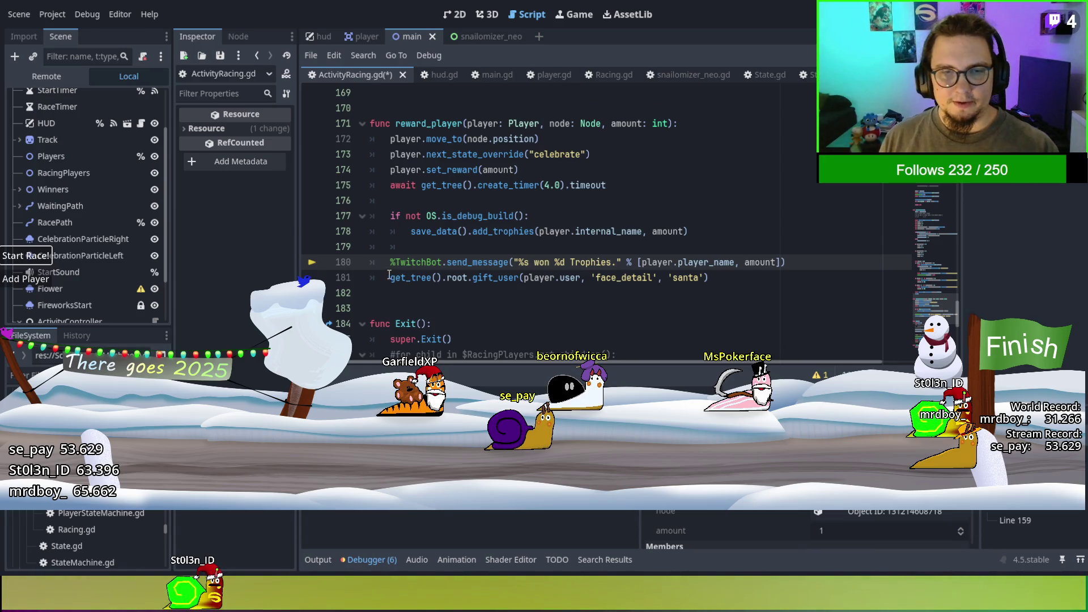
Search the whole project for where gift_user is defined.
left_click_drag(389, 277, 416, 277)
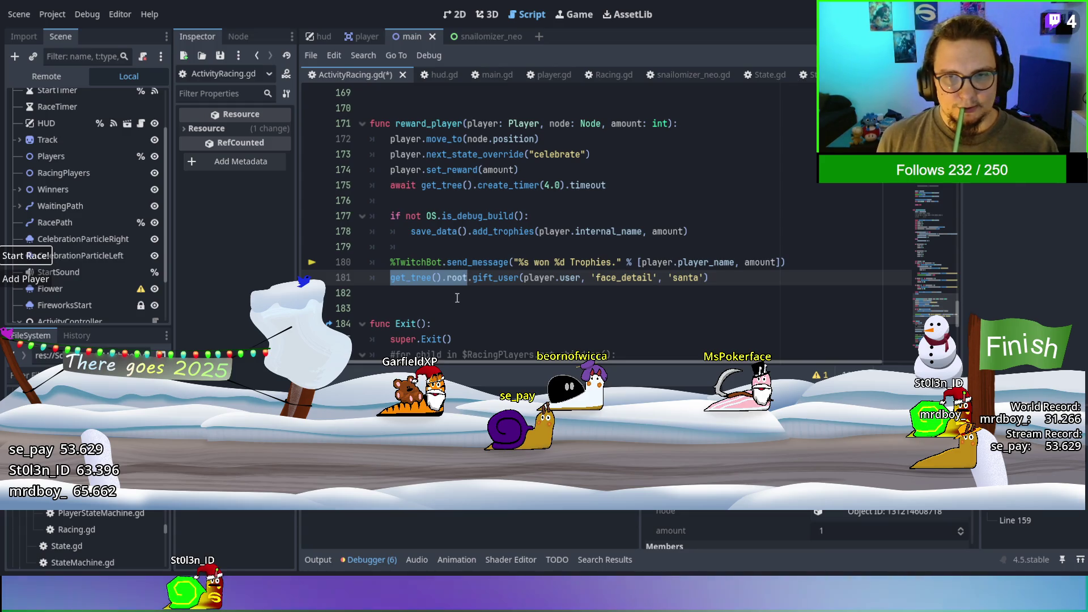
double_click(492, 278)
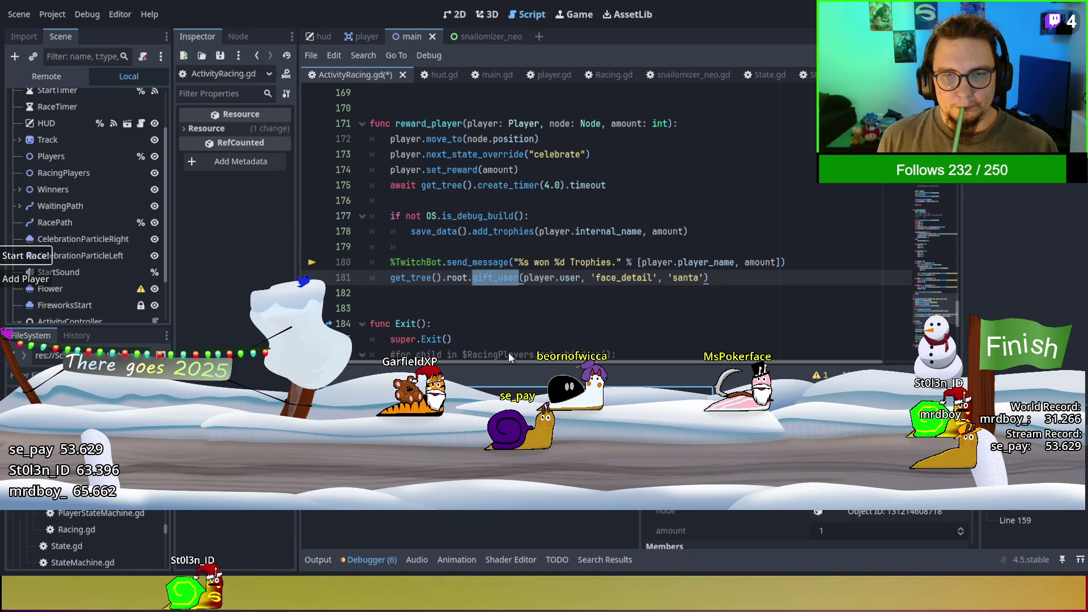
key("ctrl+shift+f")
key("Return")
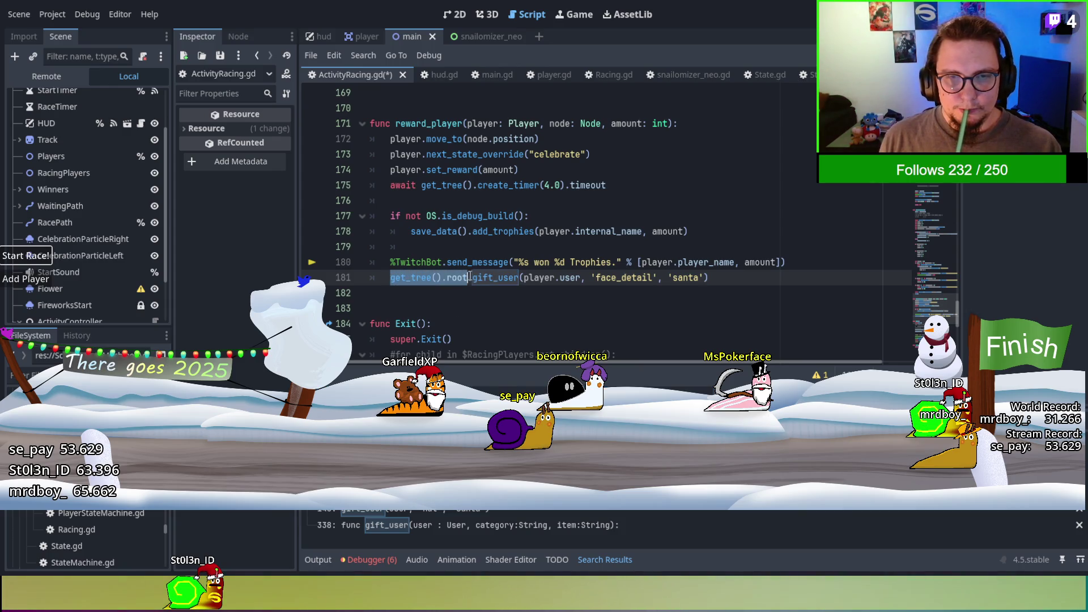
Replace get_tree().root on line 181 with get_node('/root/Main/').
type("get_node('")
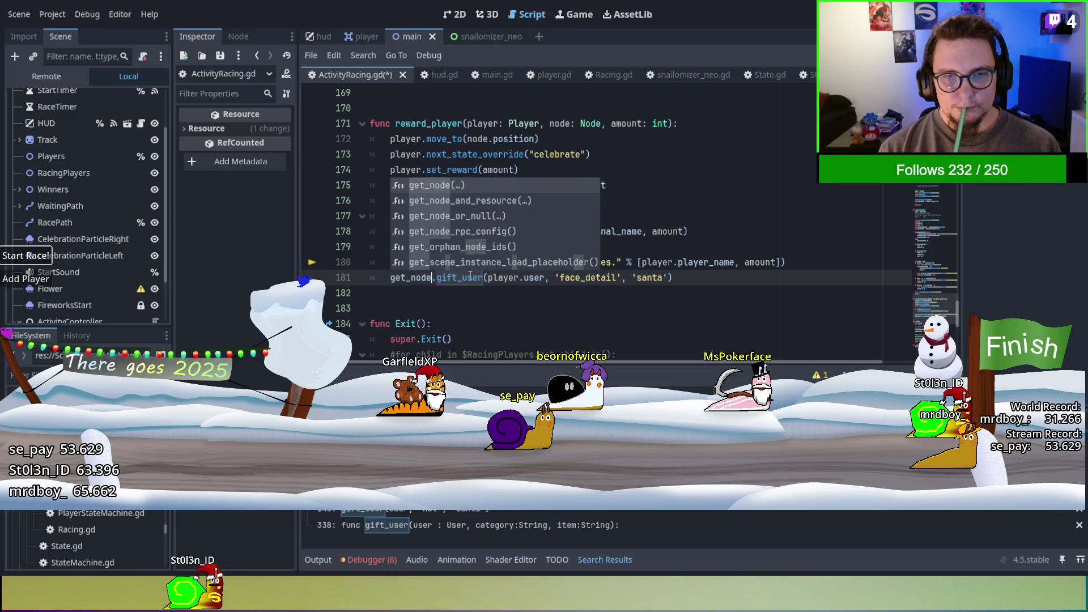
type("/root")
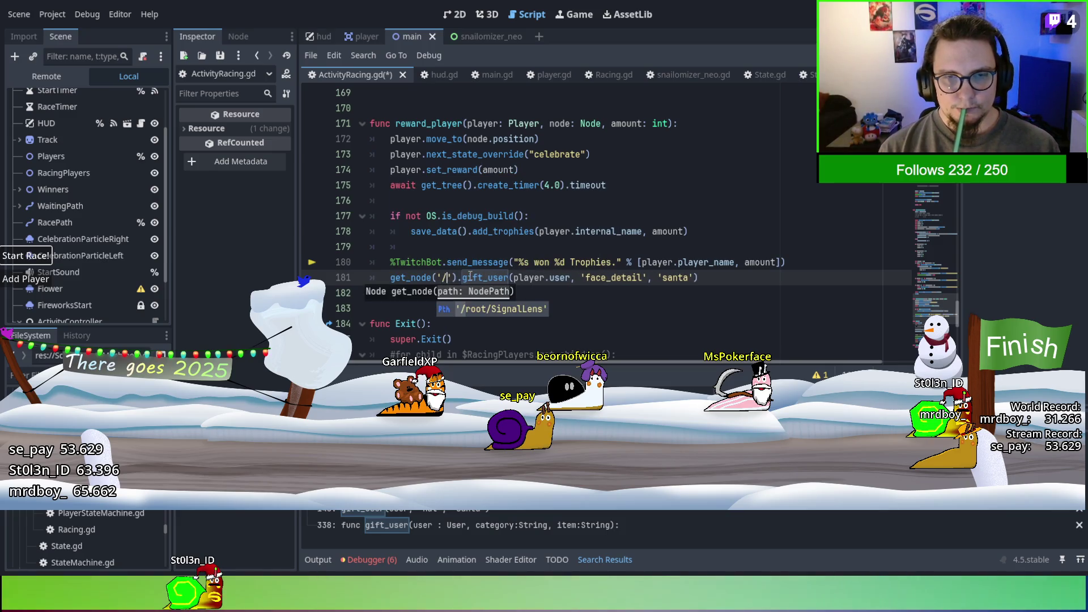
type("/Main/")
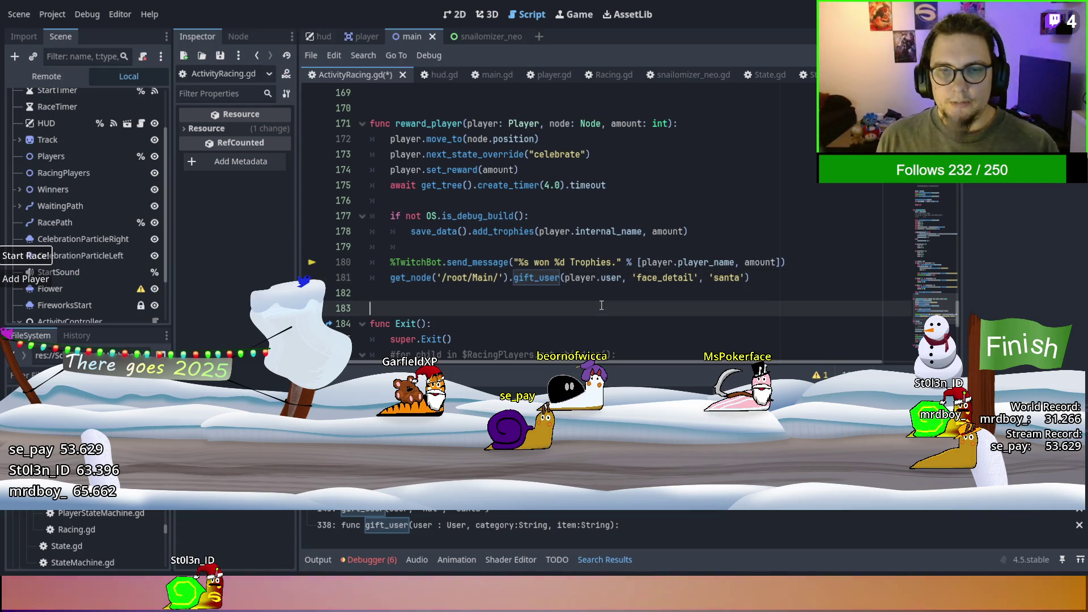
key("Down")
key("Down")
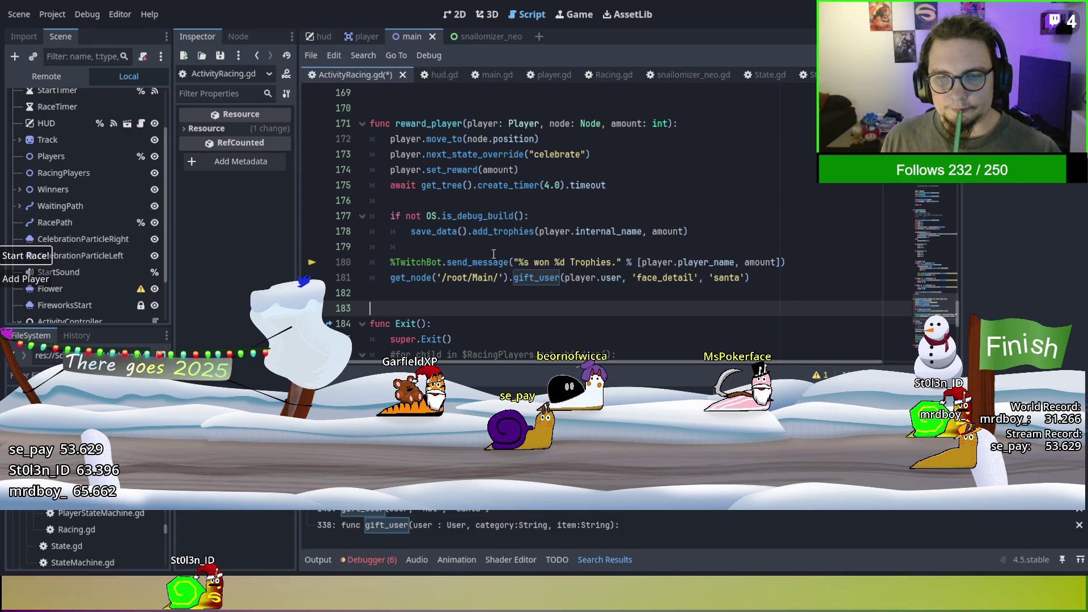
left_click(493, 277)
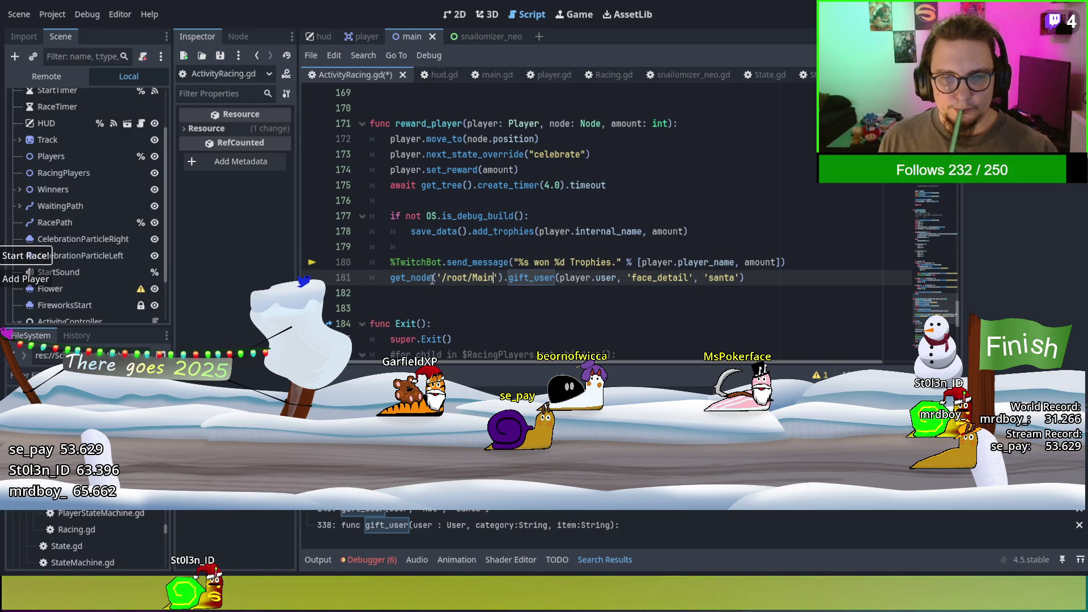
Change the fireworks line 157 to reference FireworksStart as %FireworksStart instead of $FireworksStart.
scroll(427, 194, "up", 7)
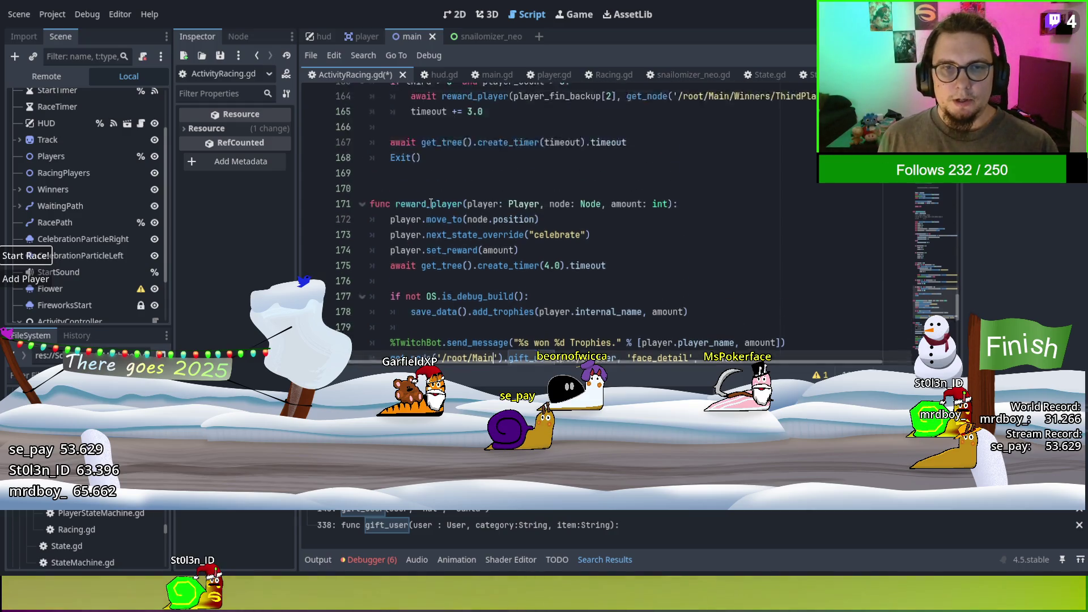
scroll(483, 232, "down", 1)
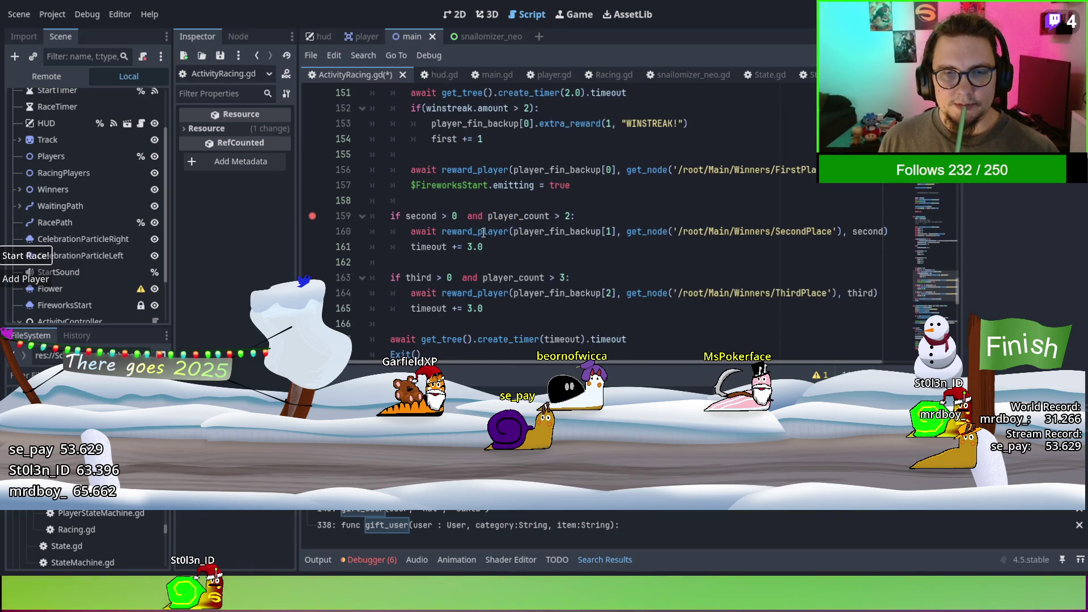
scroll(492, 233, "up", 1)
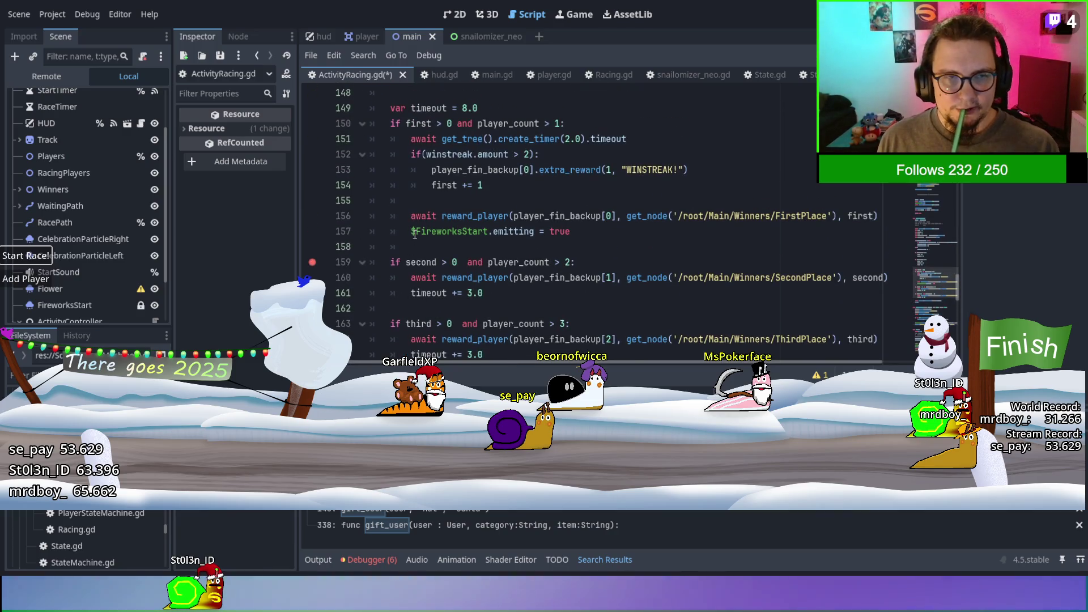
double_click(420, 232)
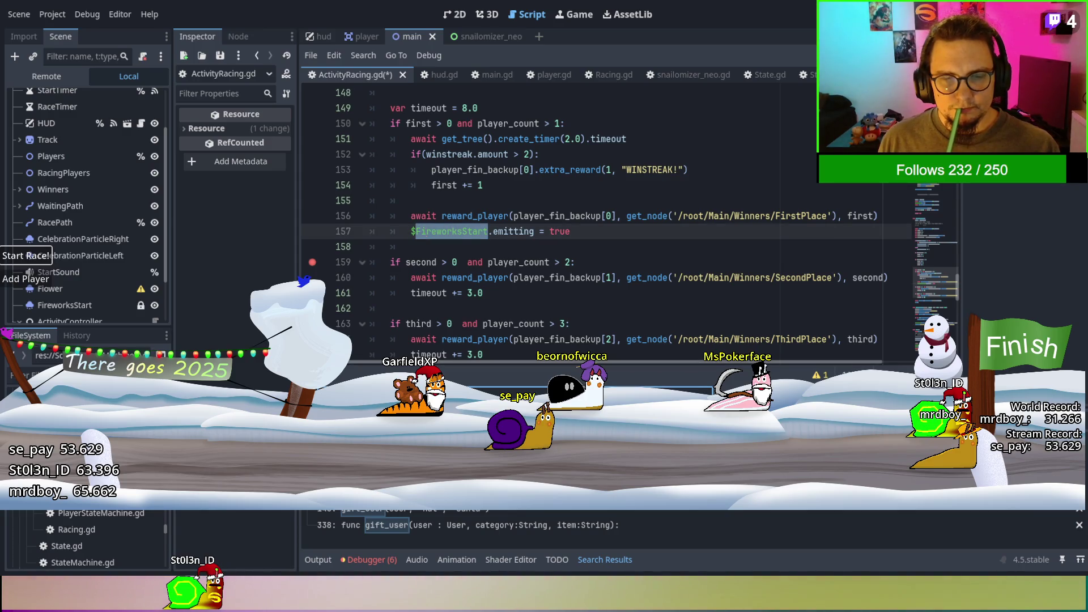
scroll(453, 233, "down", 1)
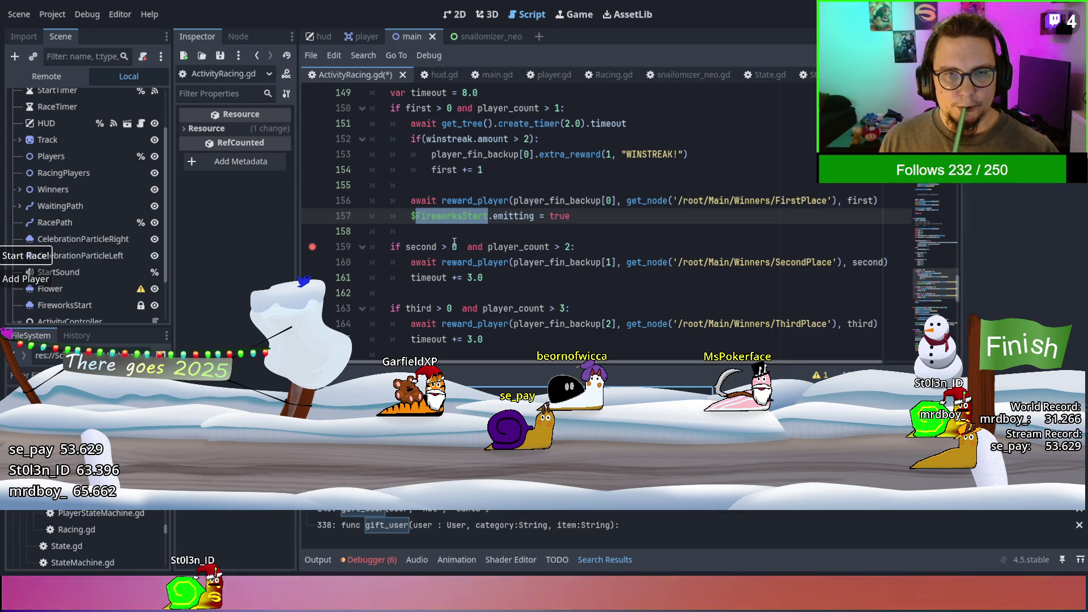
scroll(108, 222, "down", 3)
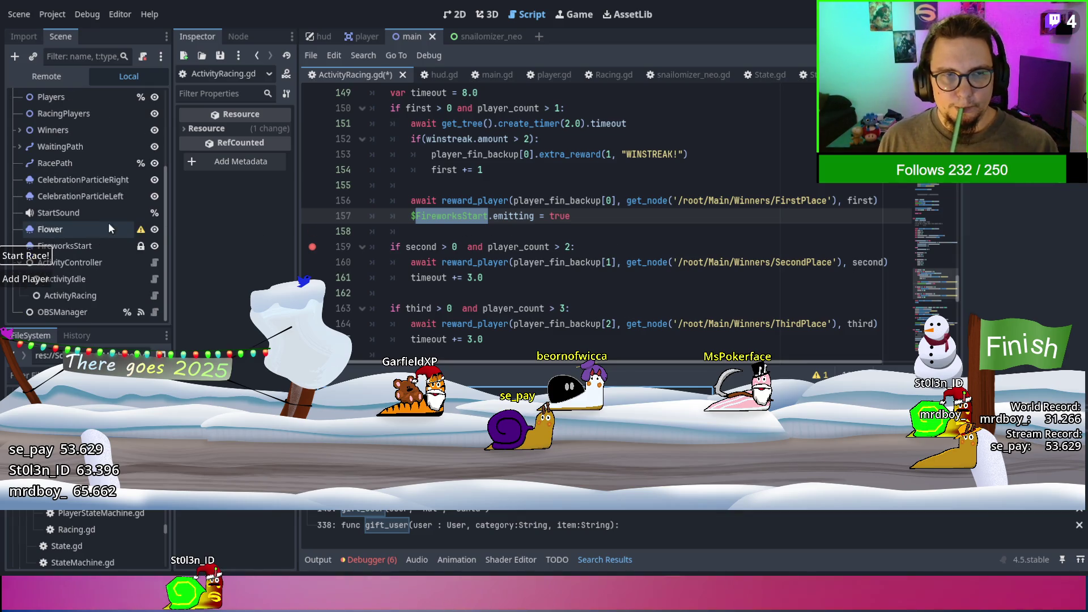
left_click(79, 248)
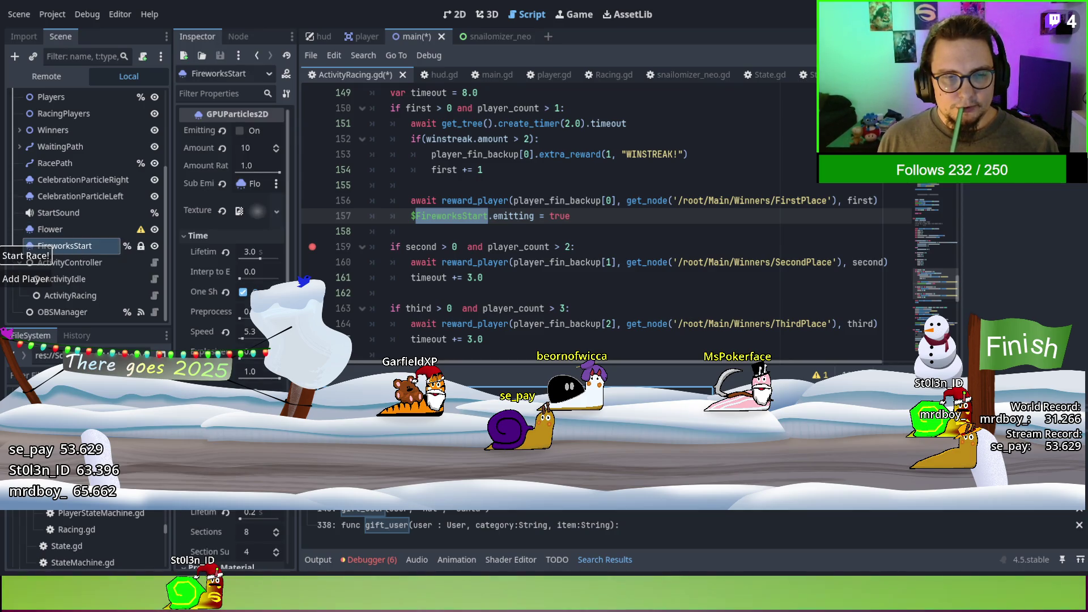
left_click(441, 233)
left_click(410, 218)
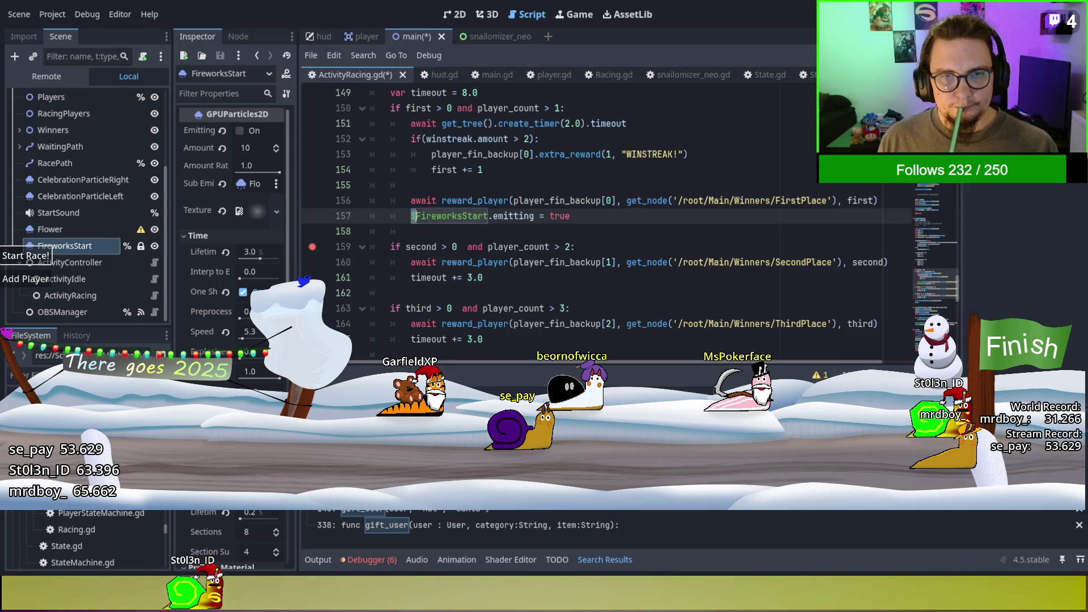
left_click(429, 237)
Scroll back to the 3-second timer on line 111, then save the scripts and run the game.
scroll(518, 252, "down", 3)
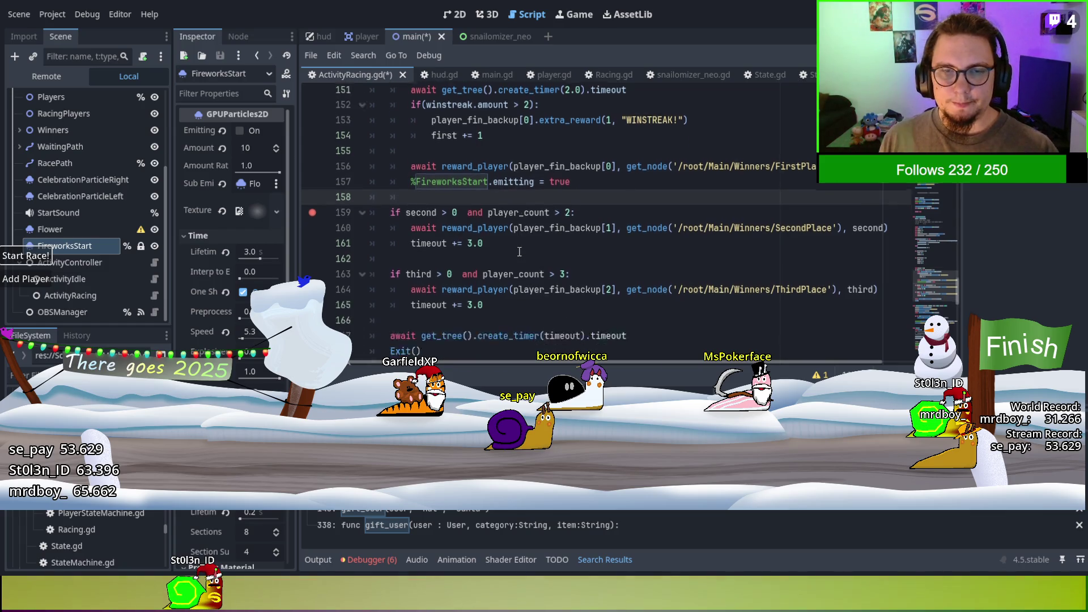
scroll(596, 213, "up", 1)
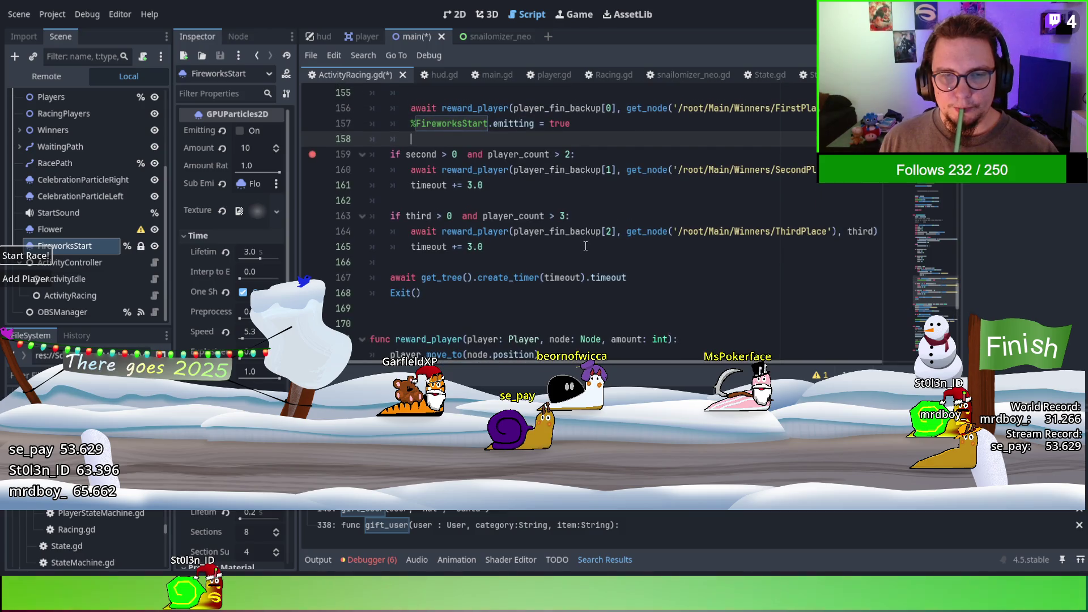
scroll(585, 246, "up", 15)
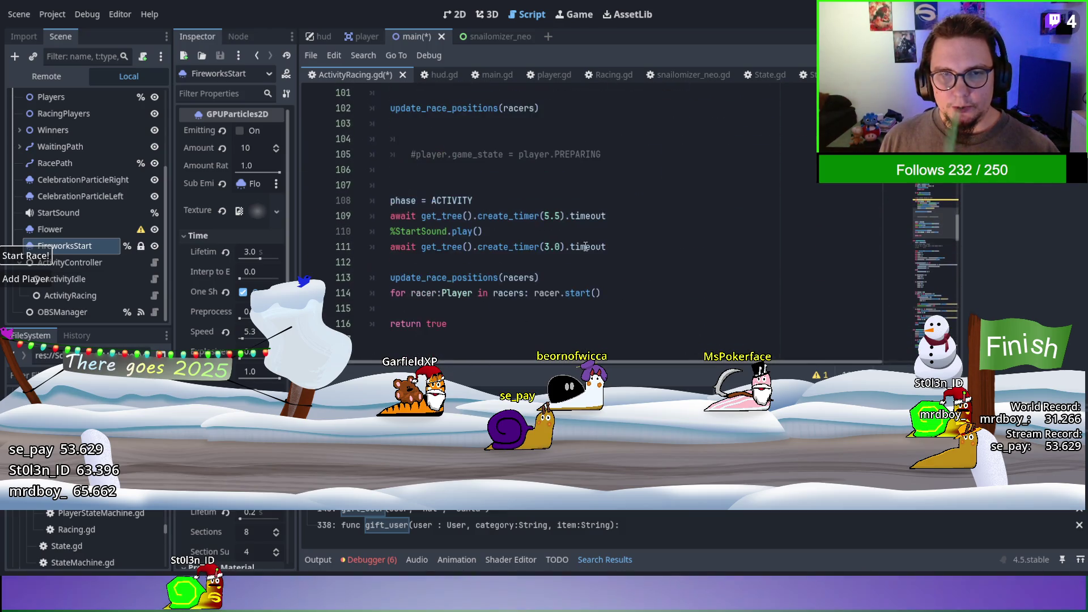
left_click(585, 246)
key("F5")
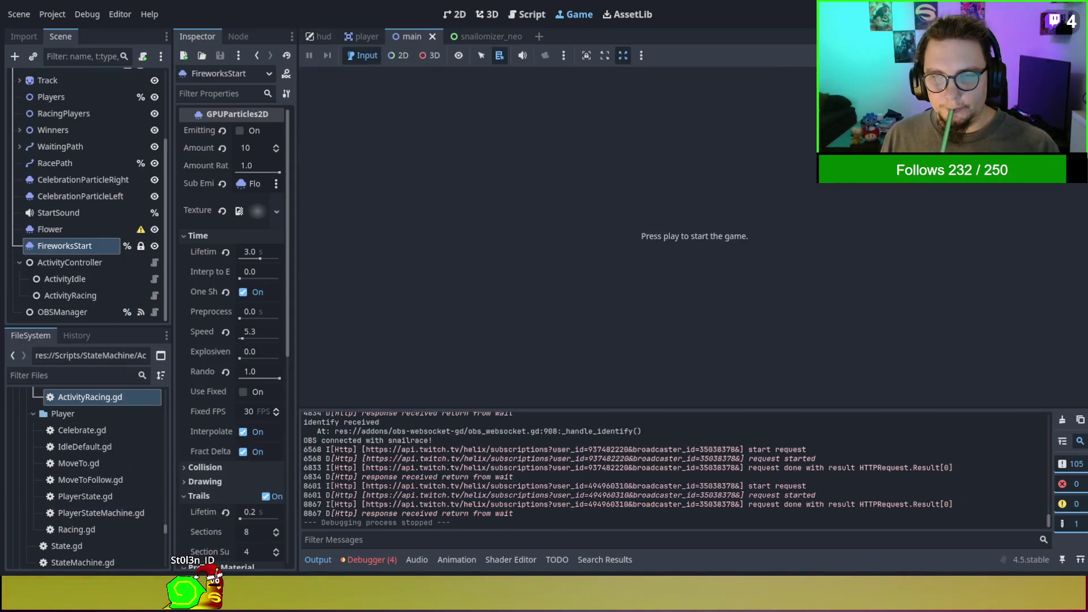
Stop the running game, show the player scene's player.gd script and search it for reached_finish.
key("F8")
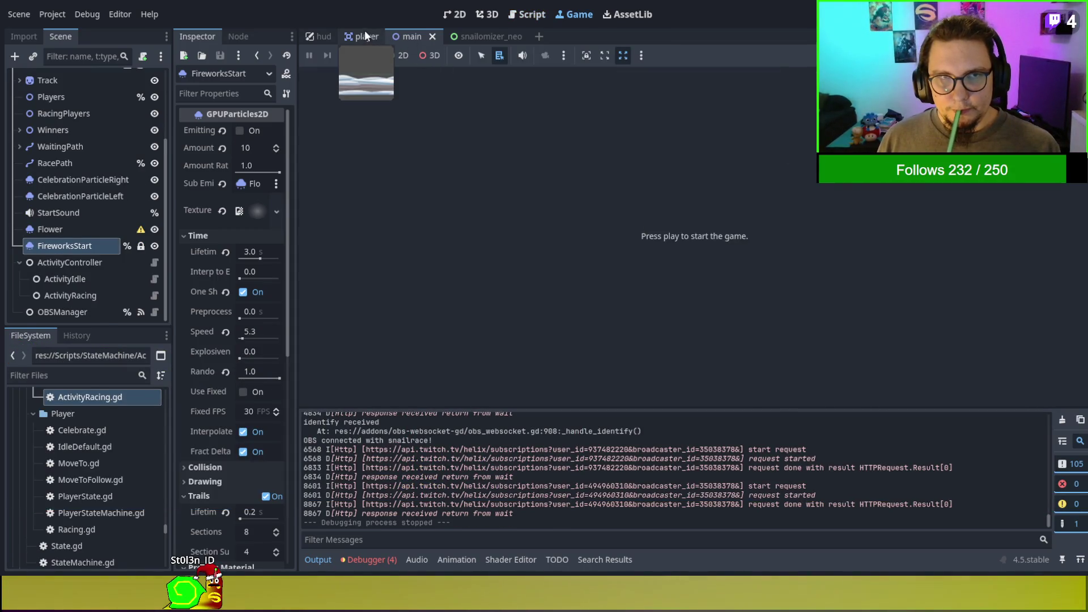
left_click(366, 36)
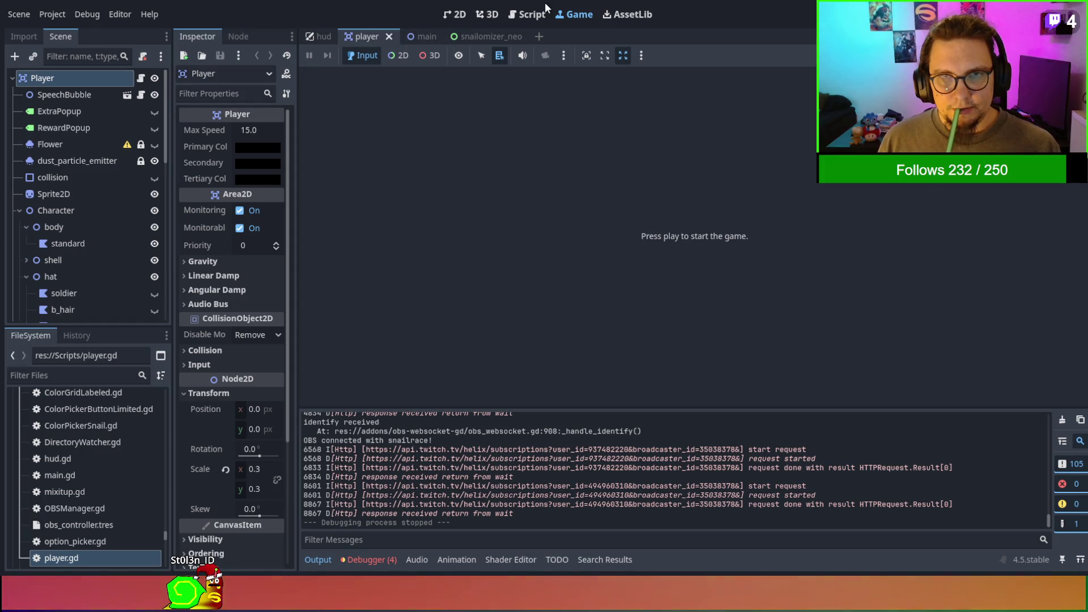
left_click(526, 15)
key("ctrl+f")
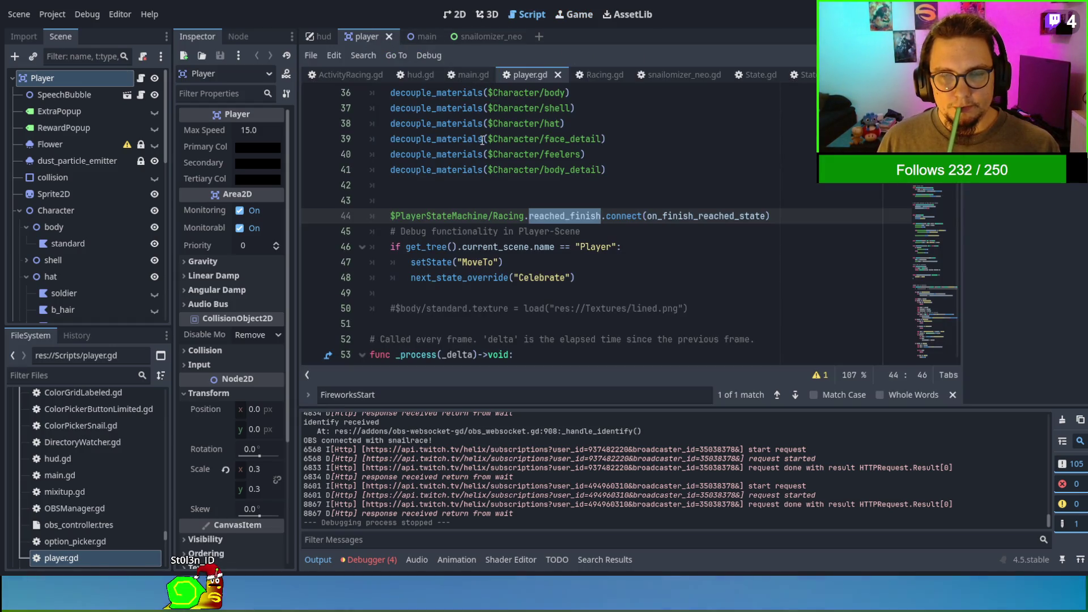
type("os")
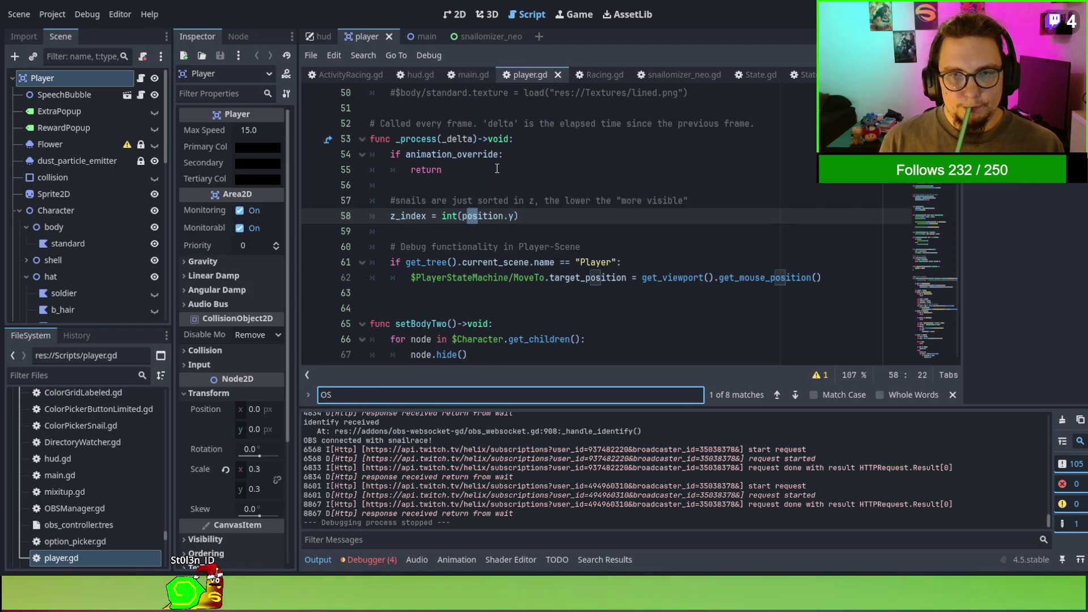
key("BackSpace")
key("BackSpace")
type("debug")
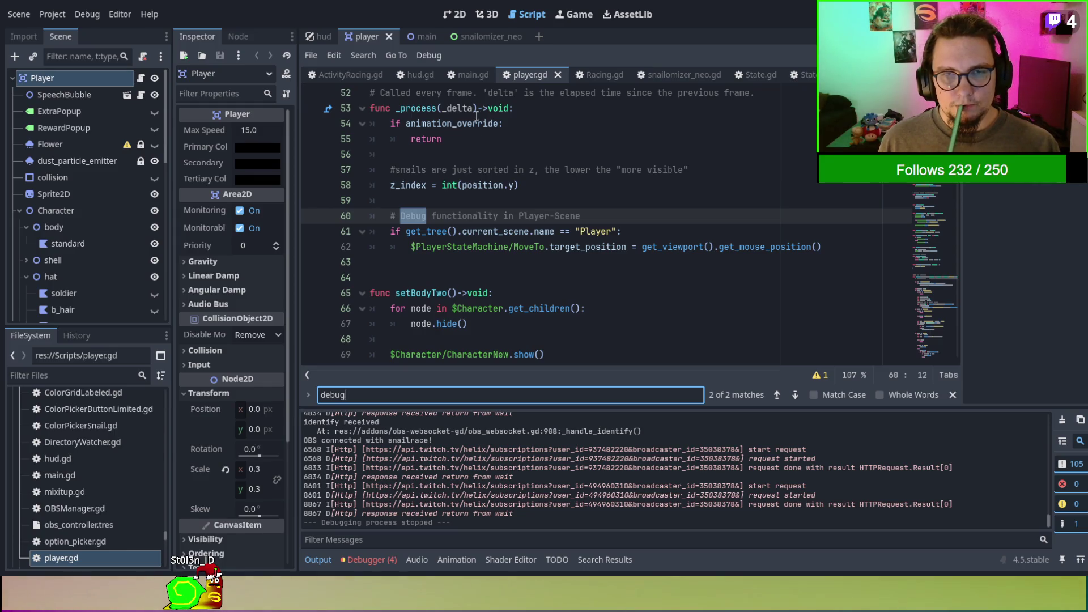
left_click(356, 73)
type("get_node('/root/Main/Winners/FirstPlace')")
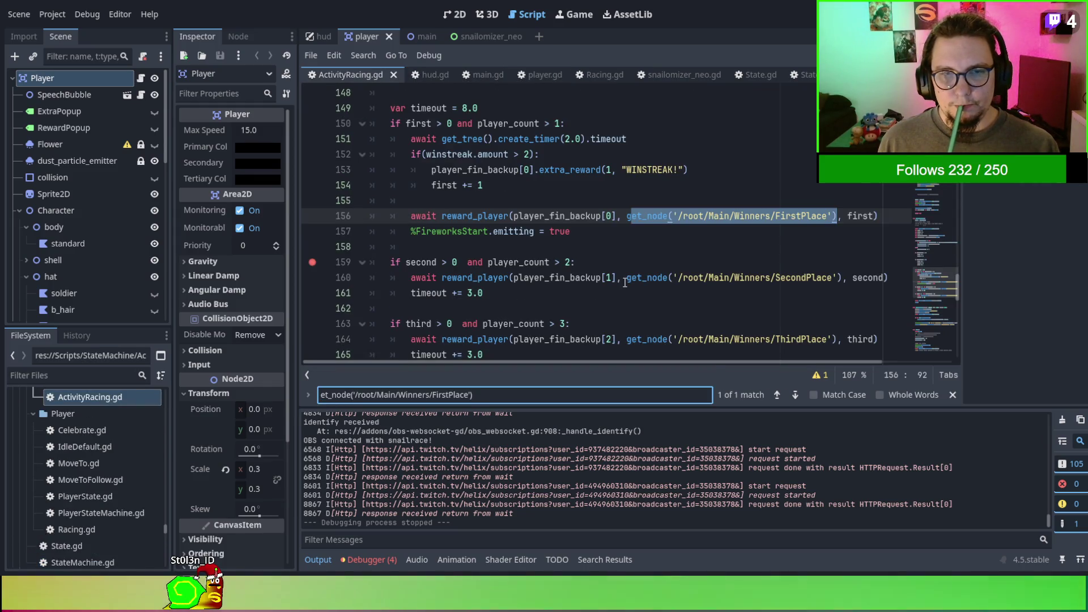
key("ctrl+a")
type("debuh")
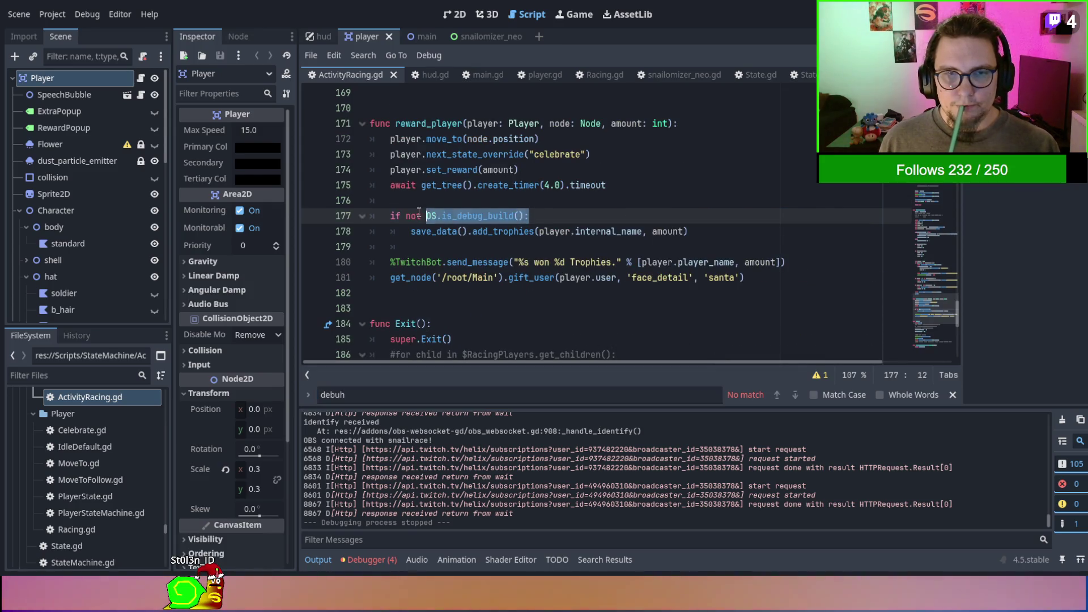
left_click(508, 184)
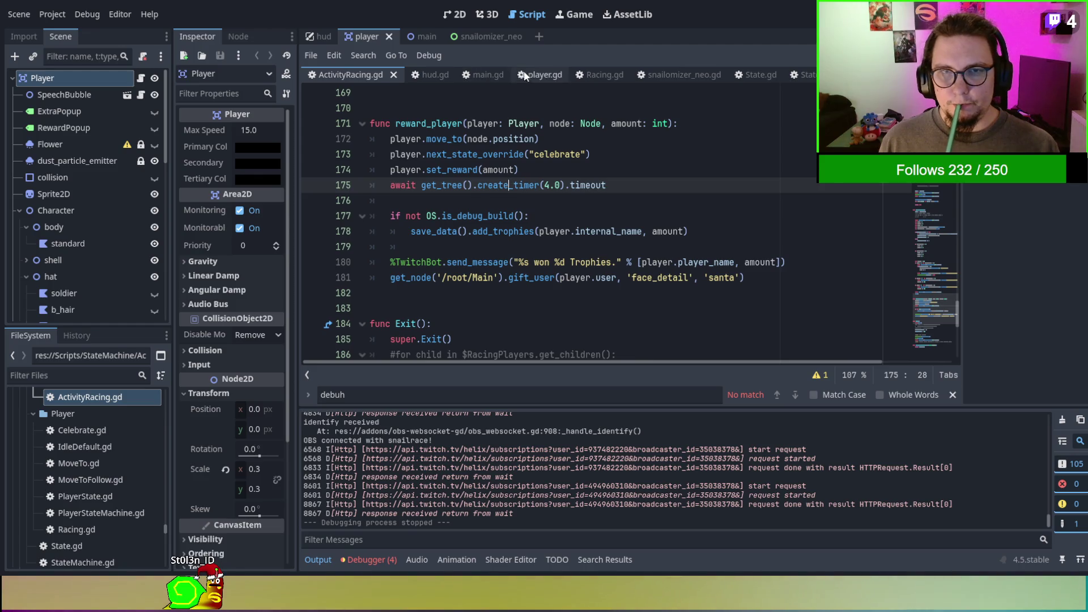
left_click(524, 76)
scroll(508, 227, "up", 2)
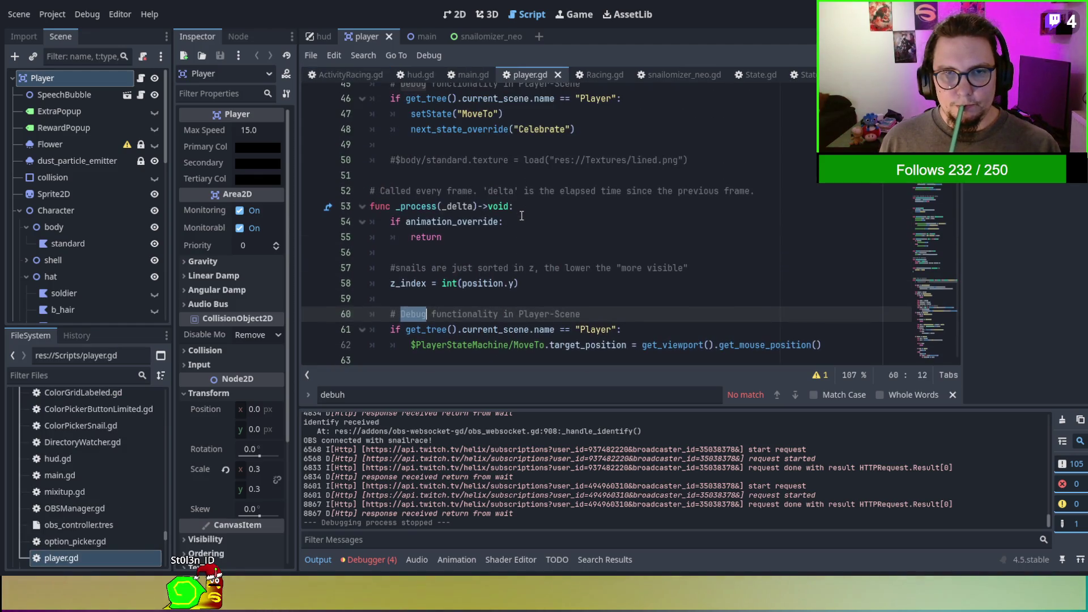
key("ctrl+f")
type("race")
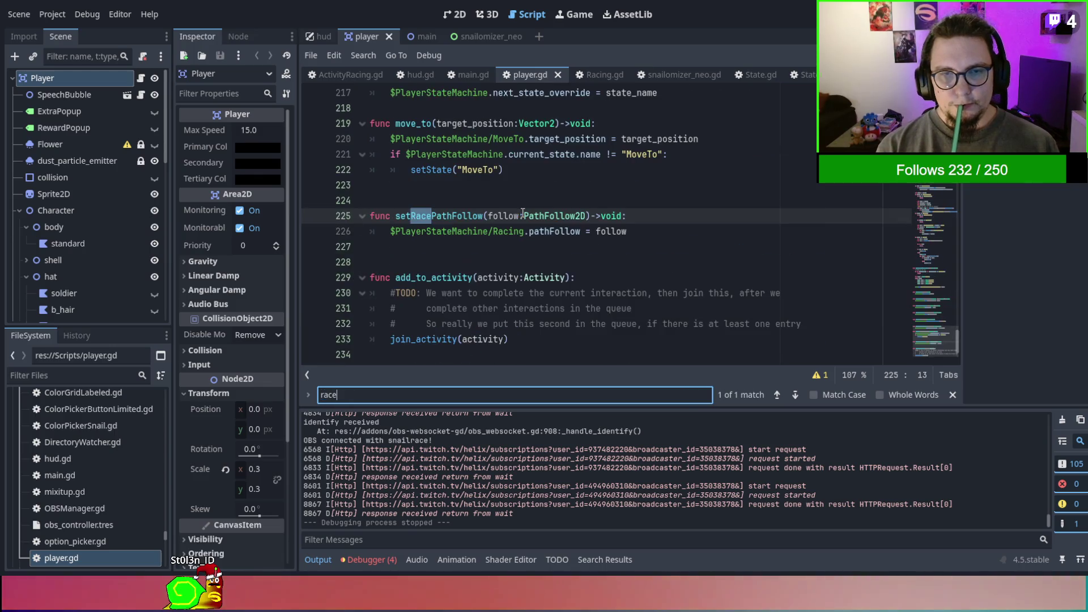
key("Escape")
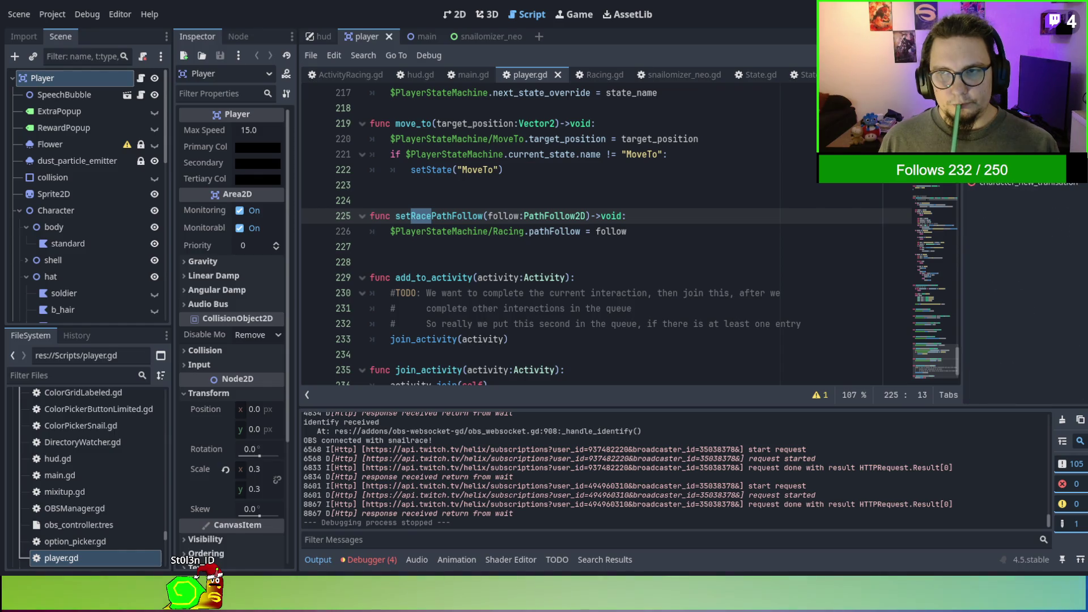
key("End")
scroll(606, 238, "down", 1)
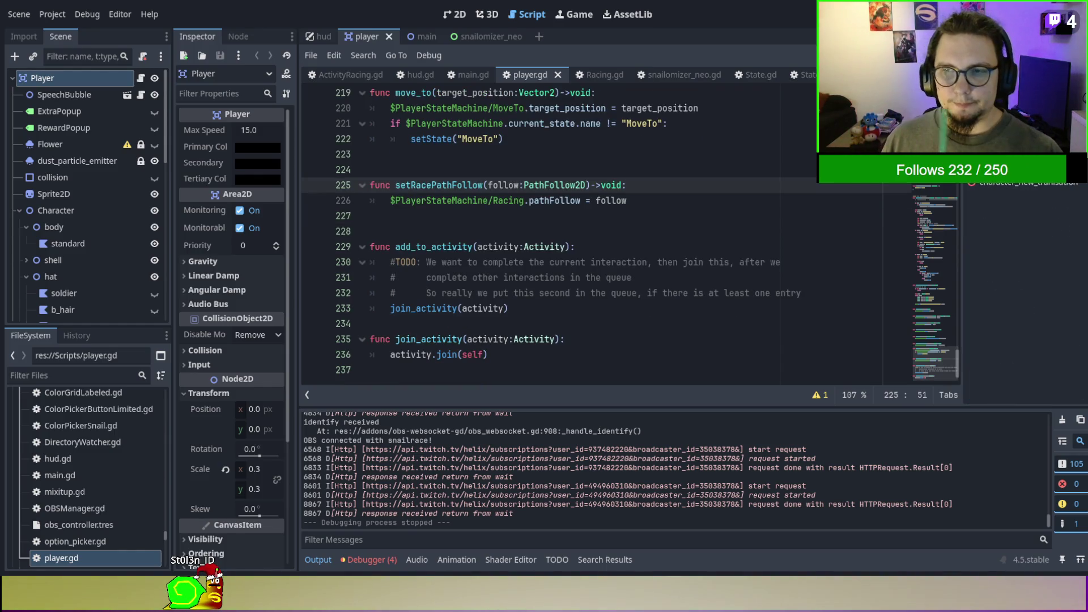
scroll(771, 211, "up", 3)
scroll(769, 208, "up", 5)
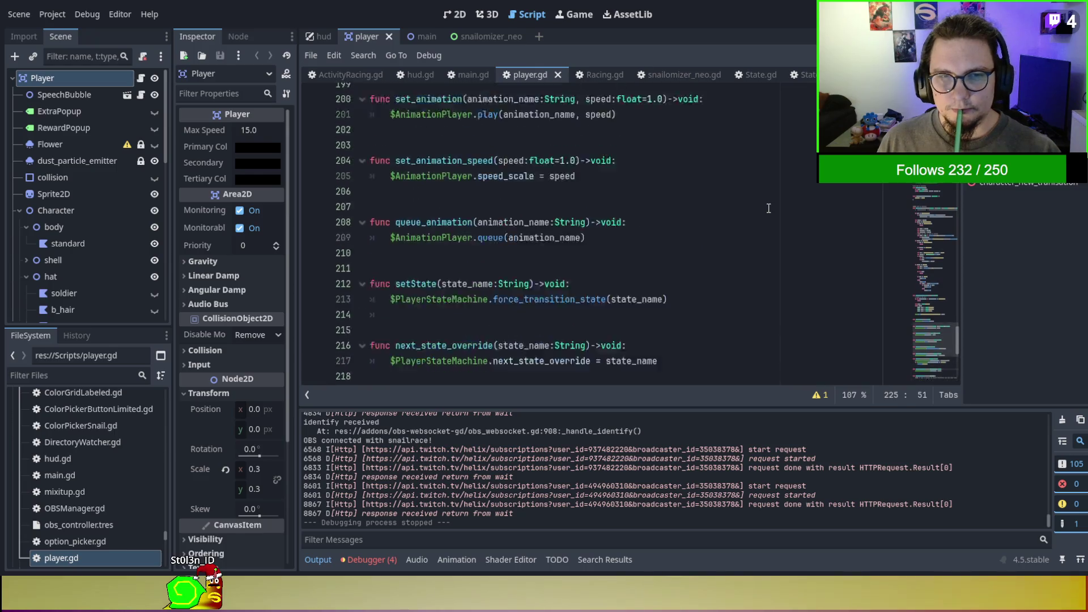
Jump to the reached_finish signal declaration and the on_finish_reached_state function in player.gd.
left_click(478, 92)
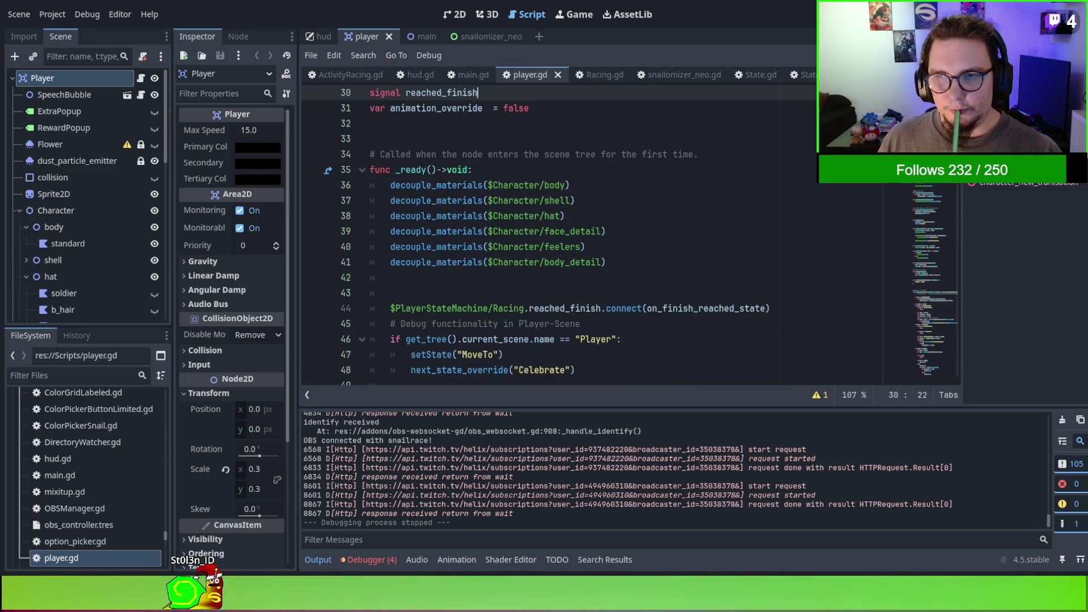
left_click(708, 308, "ctrl")
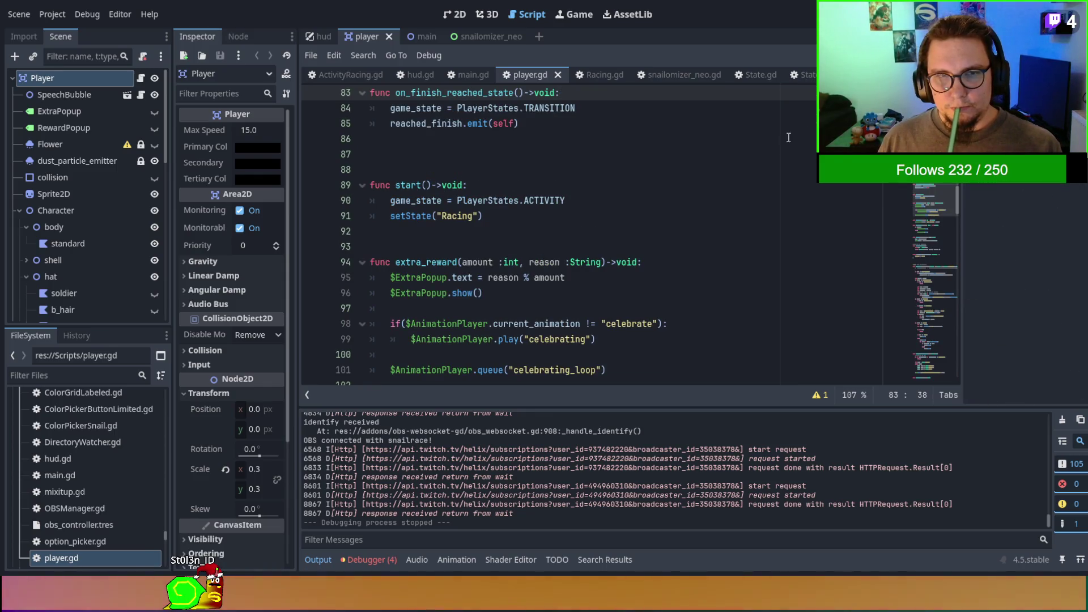
scroll(632, 217, "up", 15)
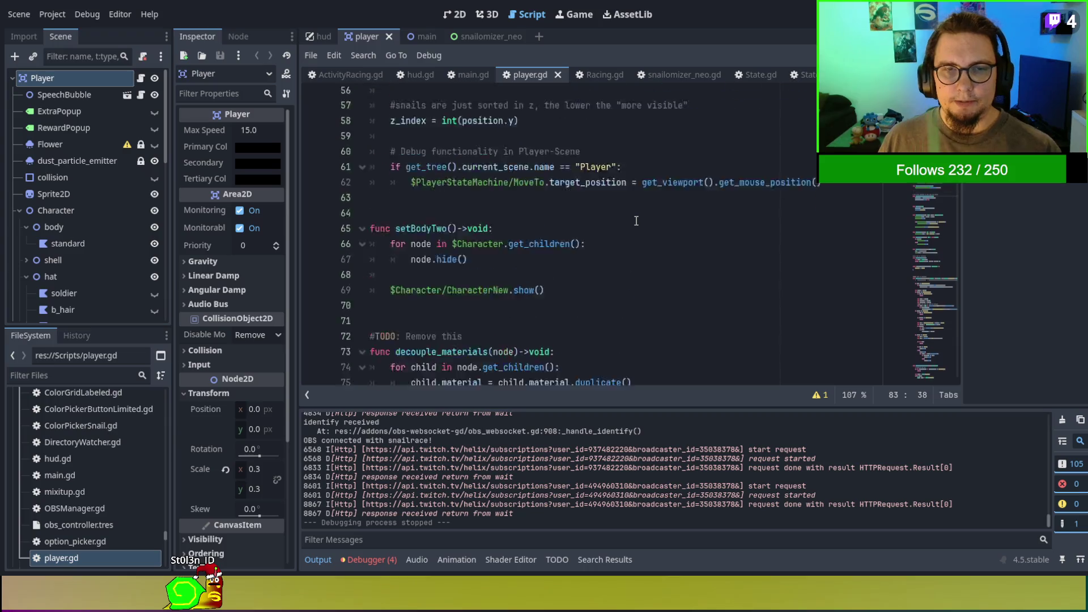
scroll(635, 219, "down", 9)
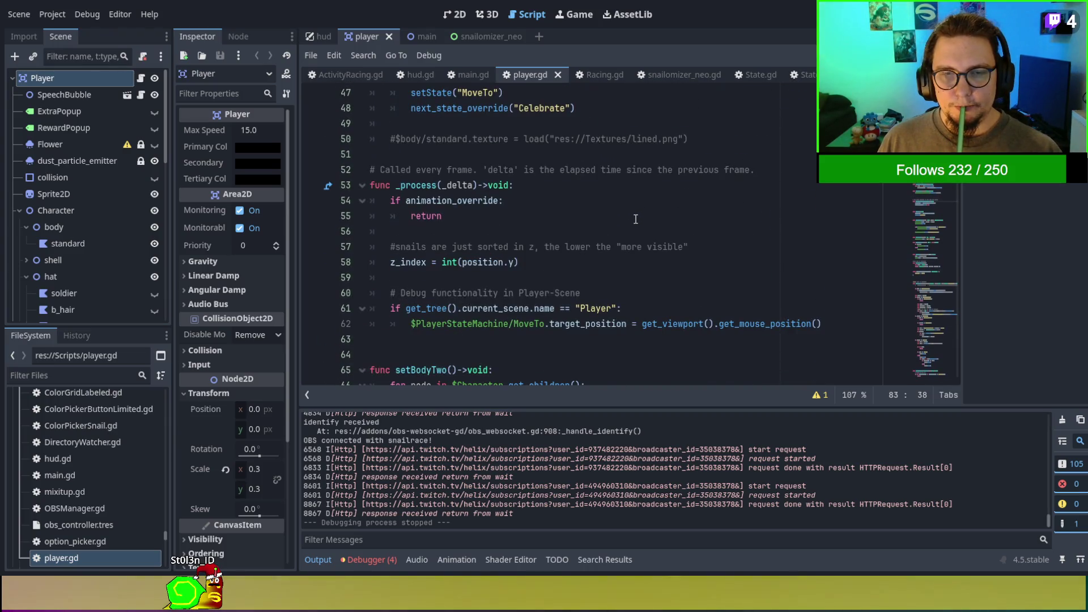
scroll(635, 219, "down", 12)
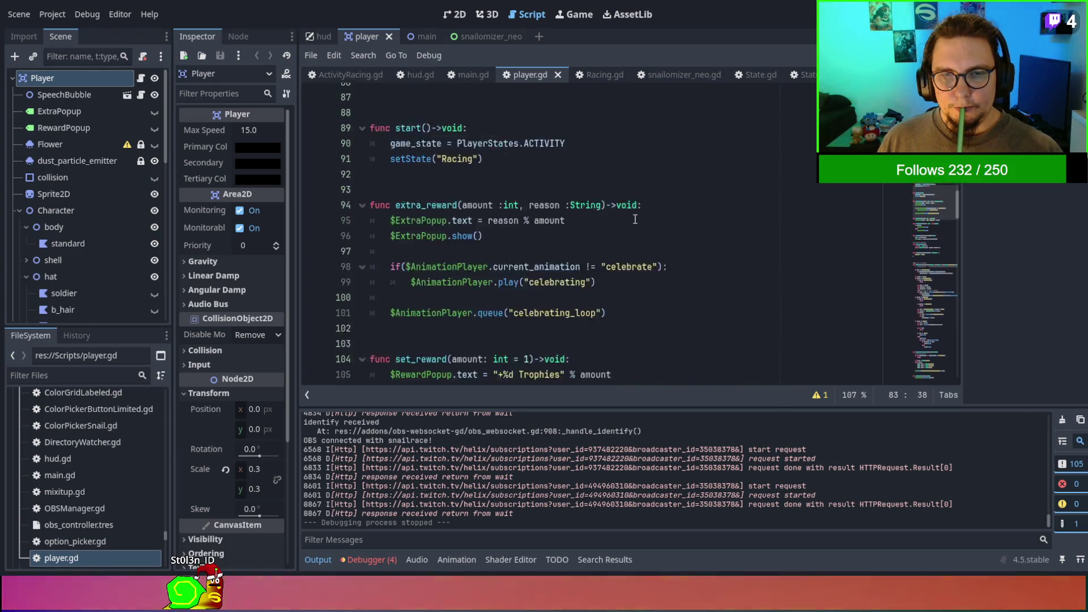
scroll(634, 219, "down", 11)
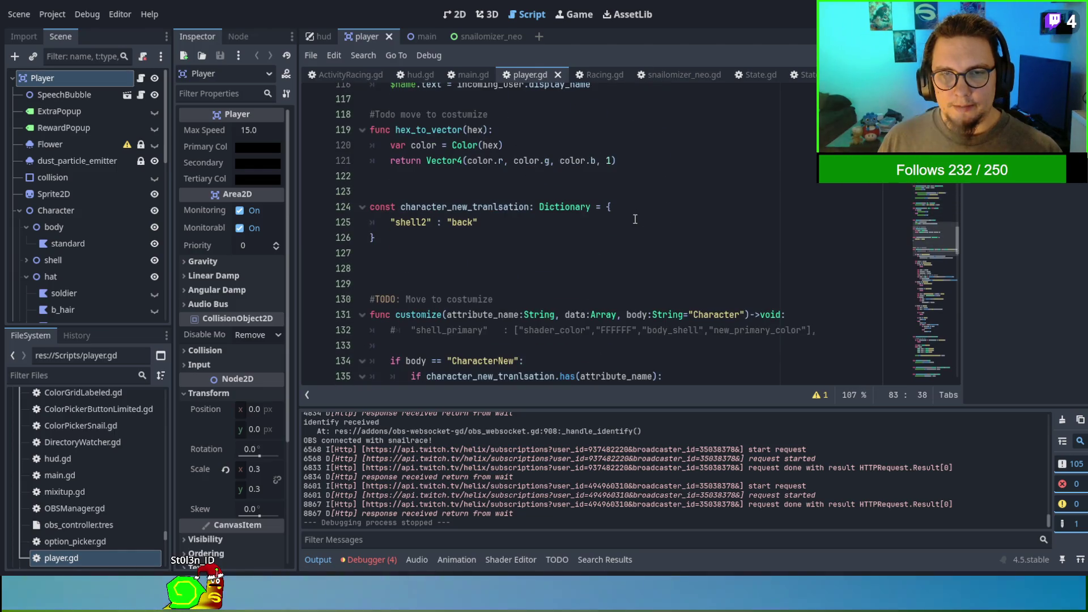
scroll(635, 219, "down", 5)
scroll(635, 220, "up", 4)
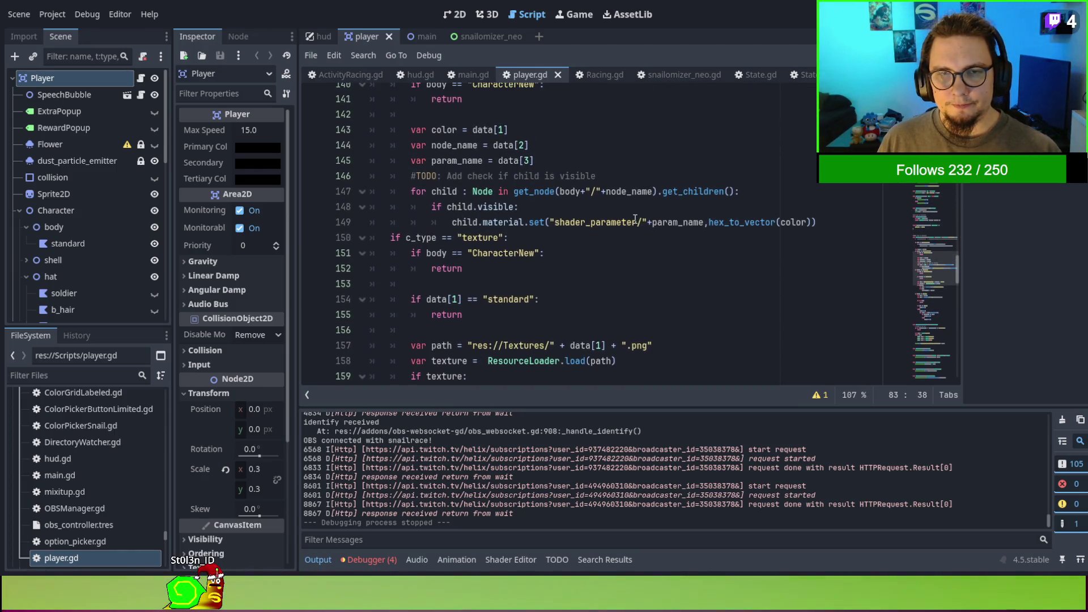
Scroll through player.gd and search it for 've', which finds no velocity matches.
scroll(634, 220, "down", 11)
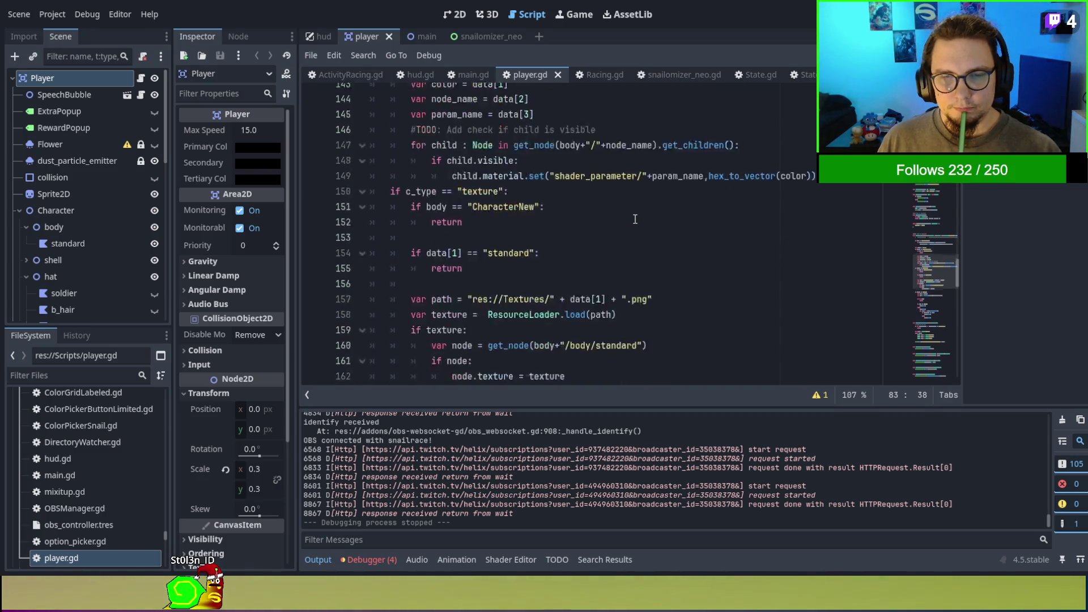
scroll(634, 220, "down", 3)
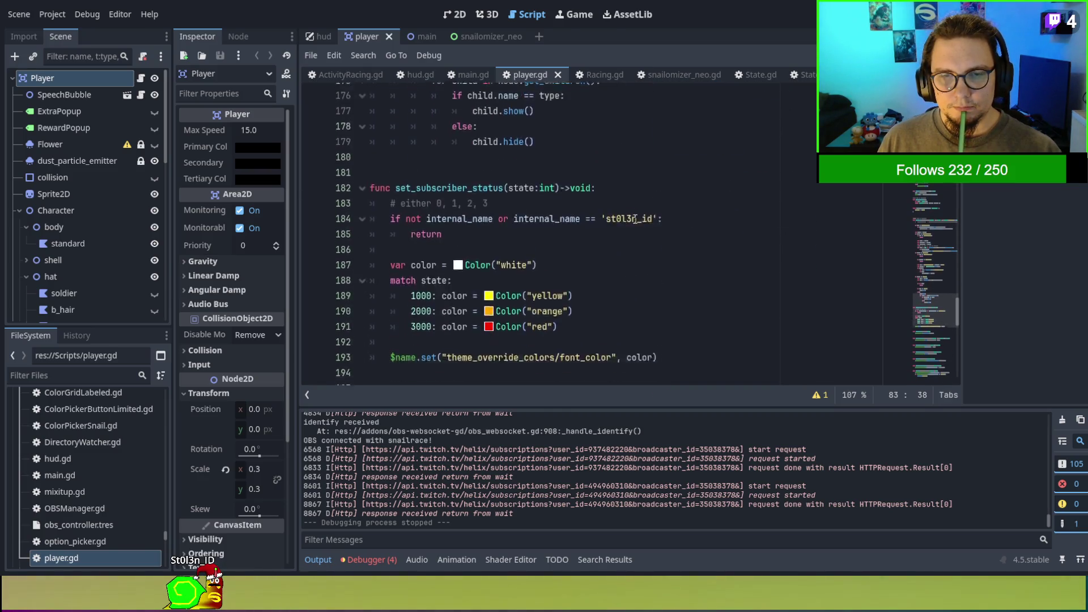
scroll(634, 220, "down", 3)
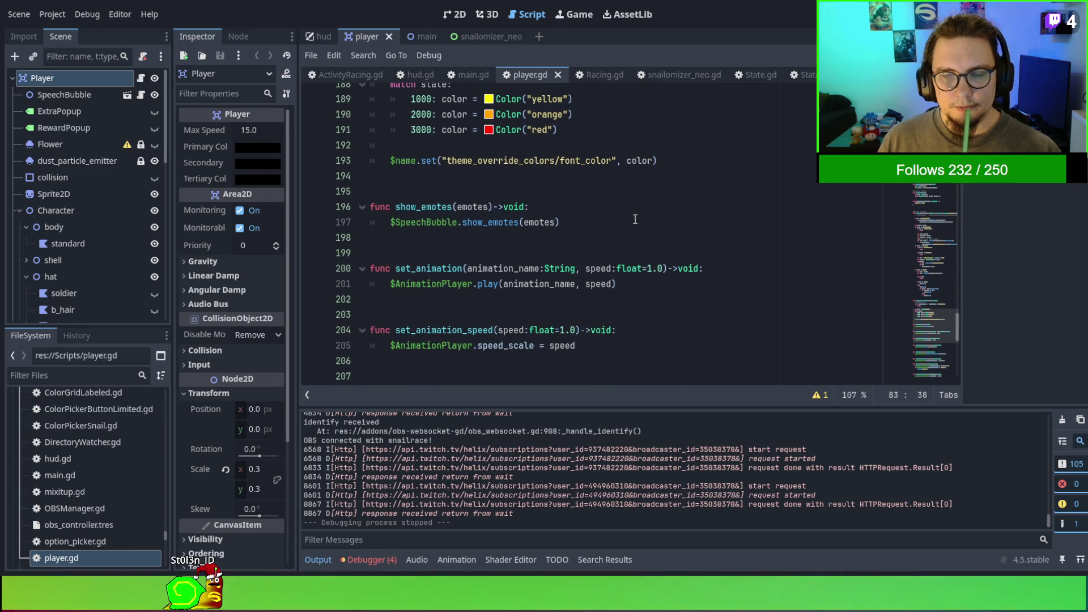
scroll(635, 220, "down", 10)
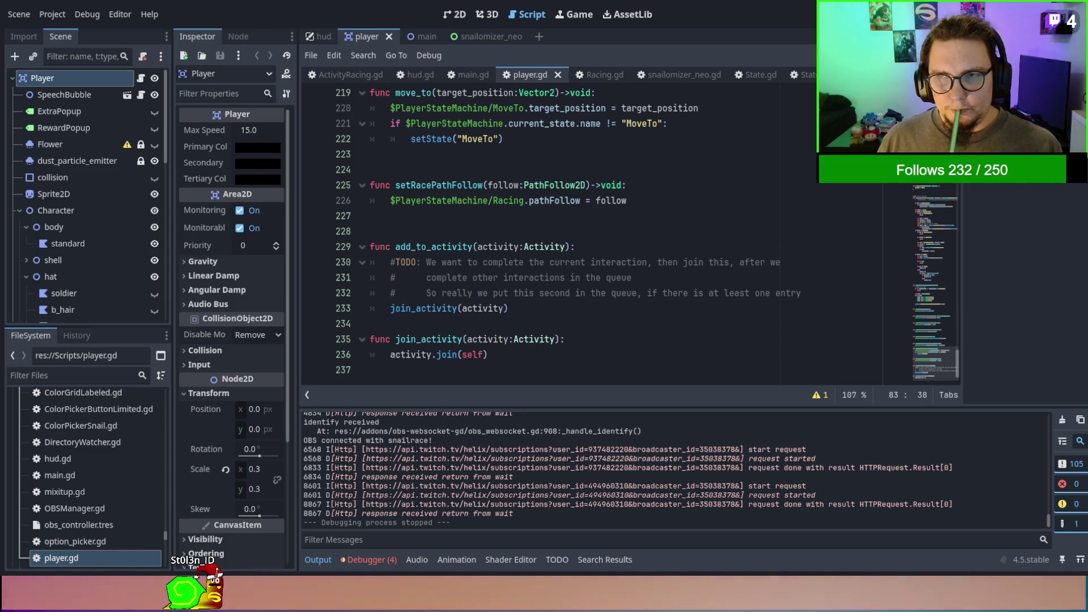
key("ctrl+f")
type("velociit")
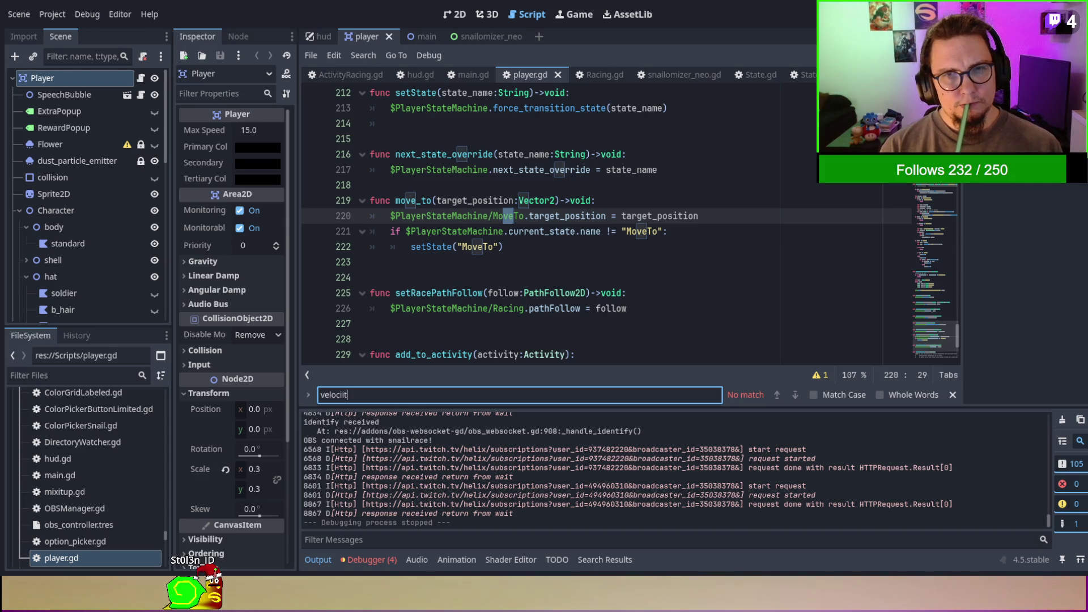
Open Racing.gd and add an 'if not OS.is_debug_build():' line inside Enter().
left_click(599, 75)
scroll(634, 250, "up", 3)
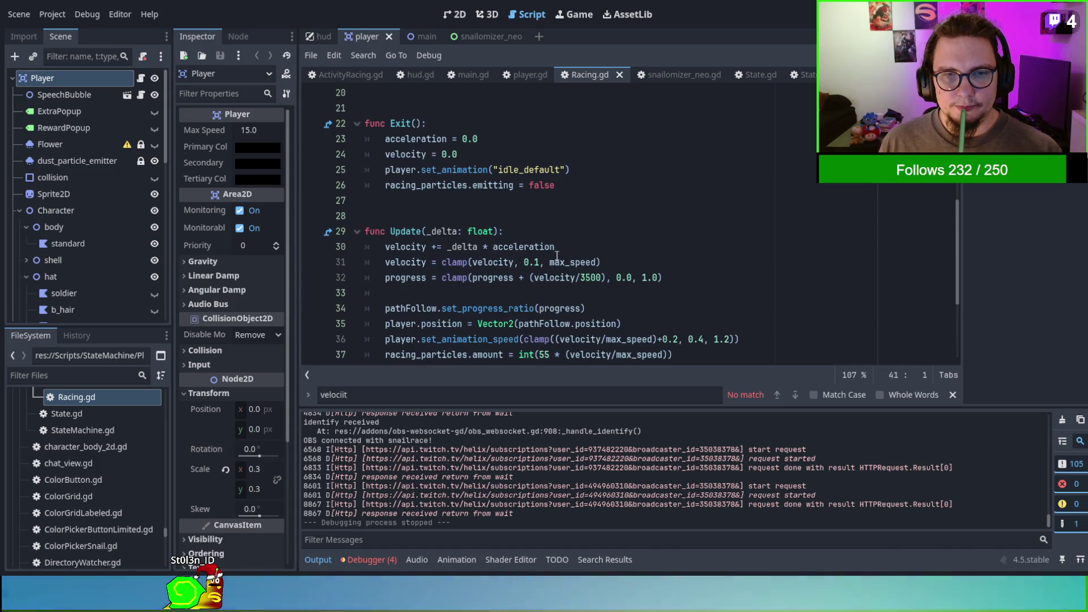
left_click(401, 248)
double_click(401, 248)
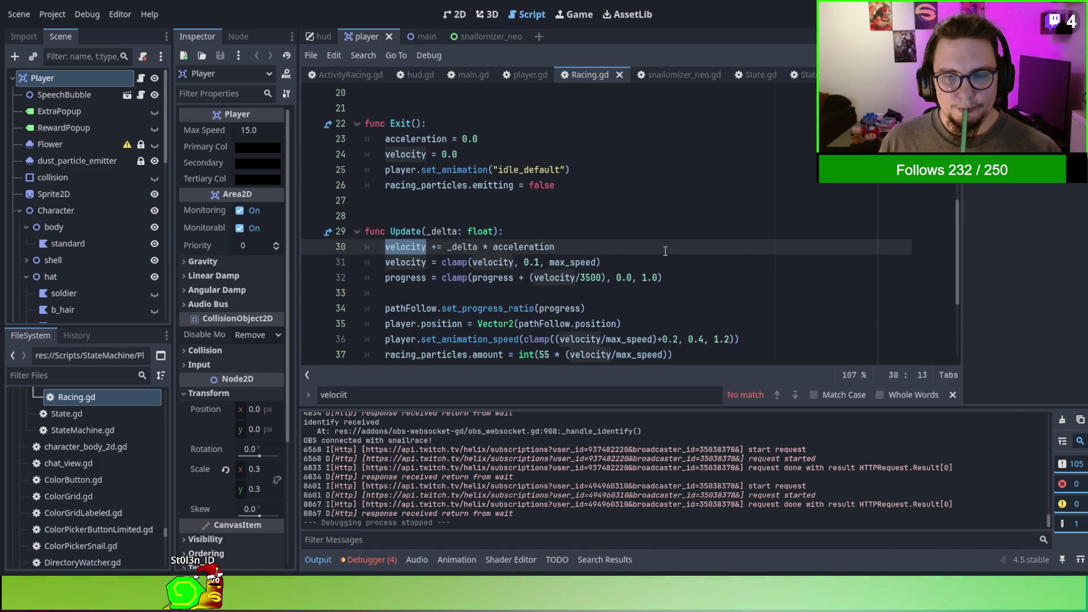
scroll(663, 251, "up", 5)
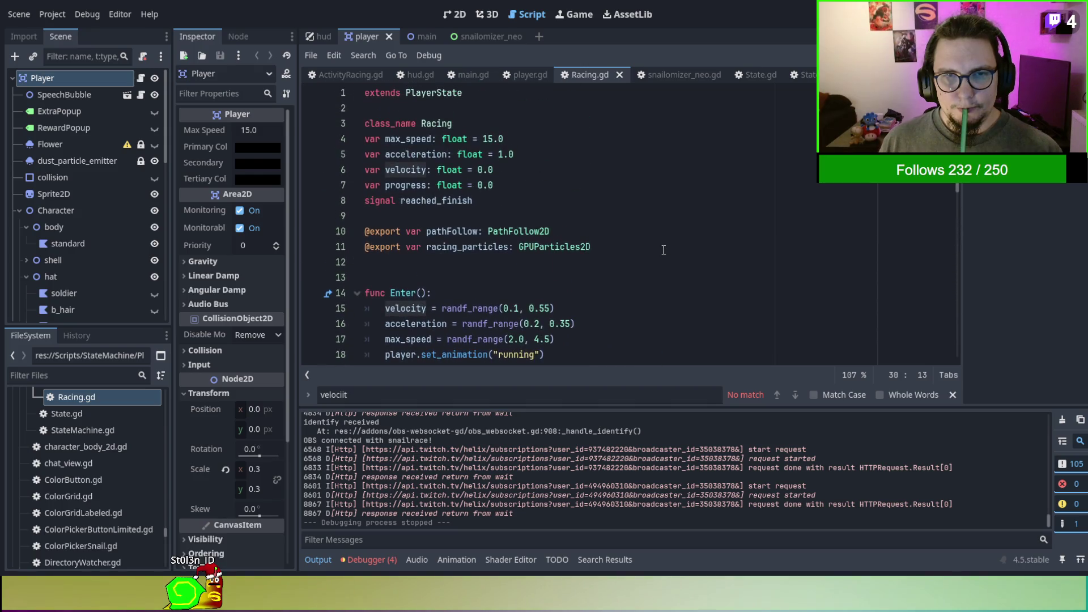
scroll(663, 249, "down", 1)
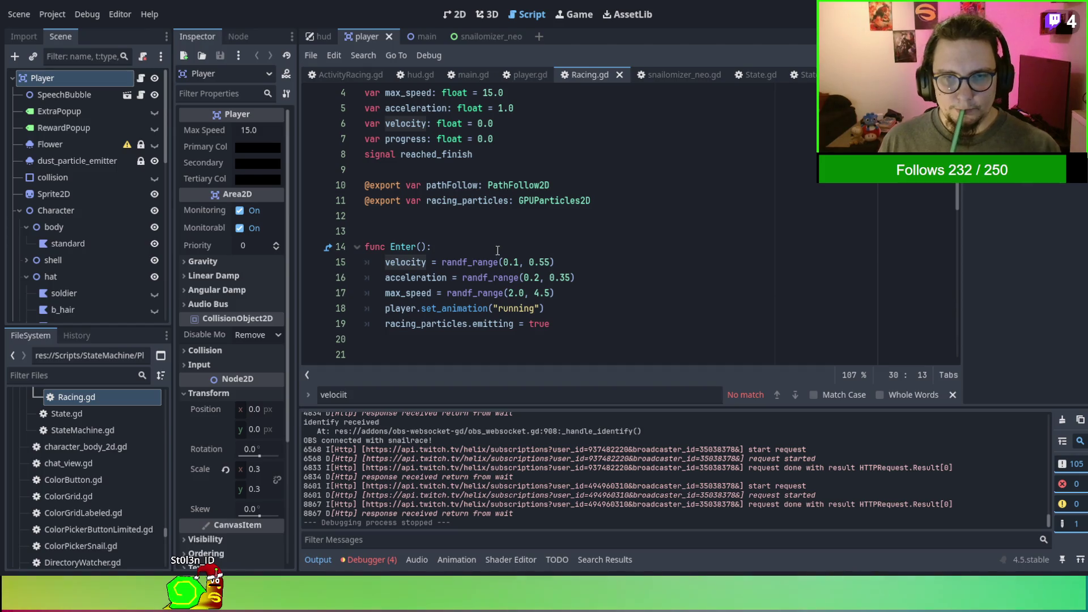
left_click(497, 251)
key("Return")
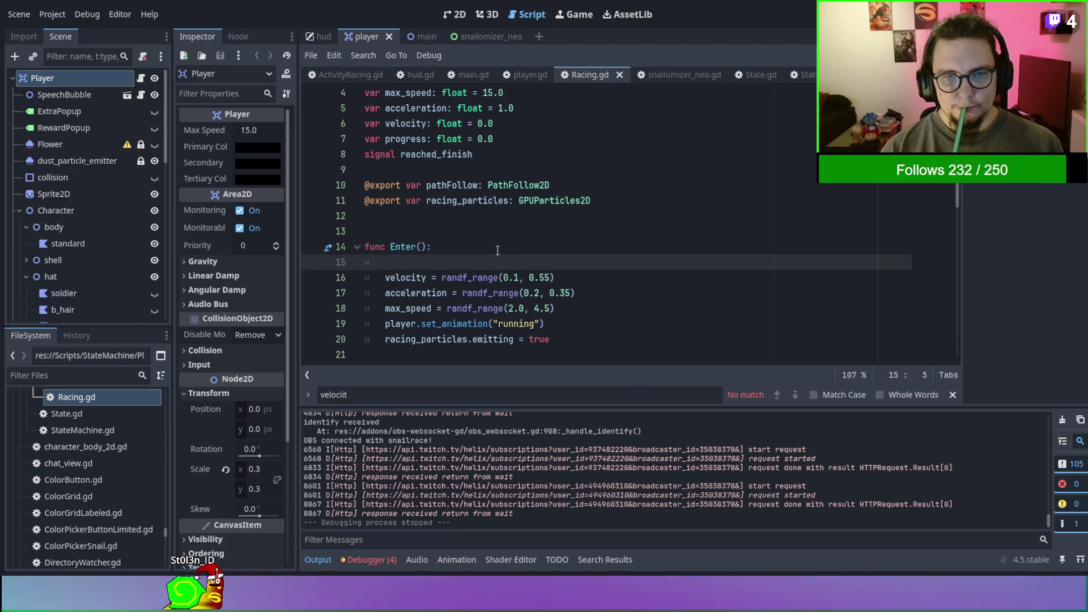
type("if not OS.is_debug_build():")
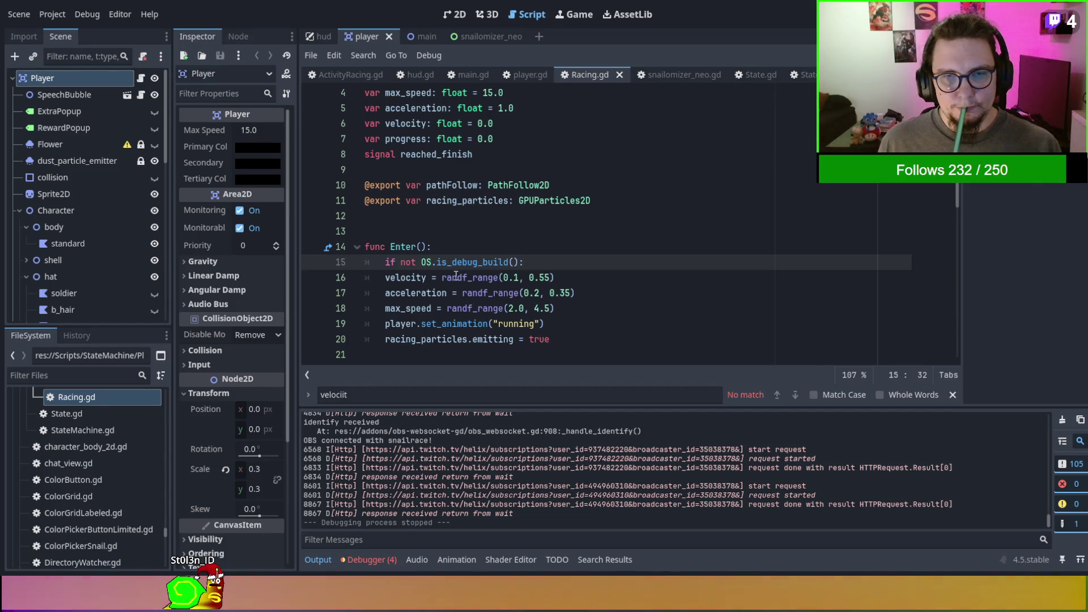
Indent the three speed-randomising lines under that check and start an else branch below them.
left_click_drag(456, 277, 483, 308)
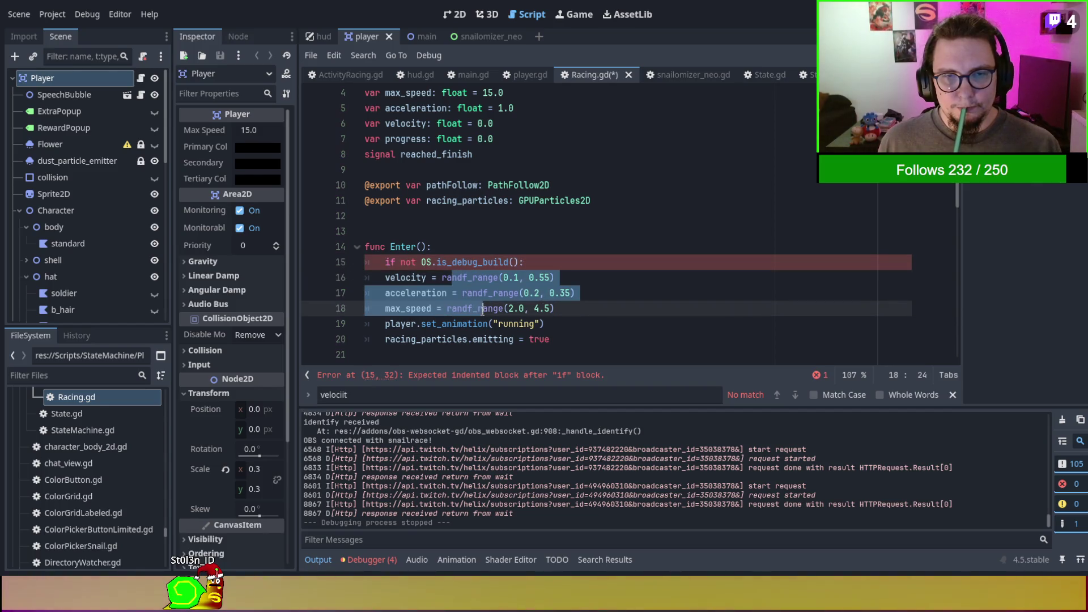
key("Tab")
left_click(615, 310)
key("Return")
key("BackSpace")
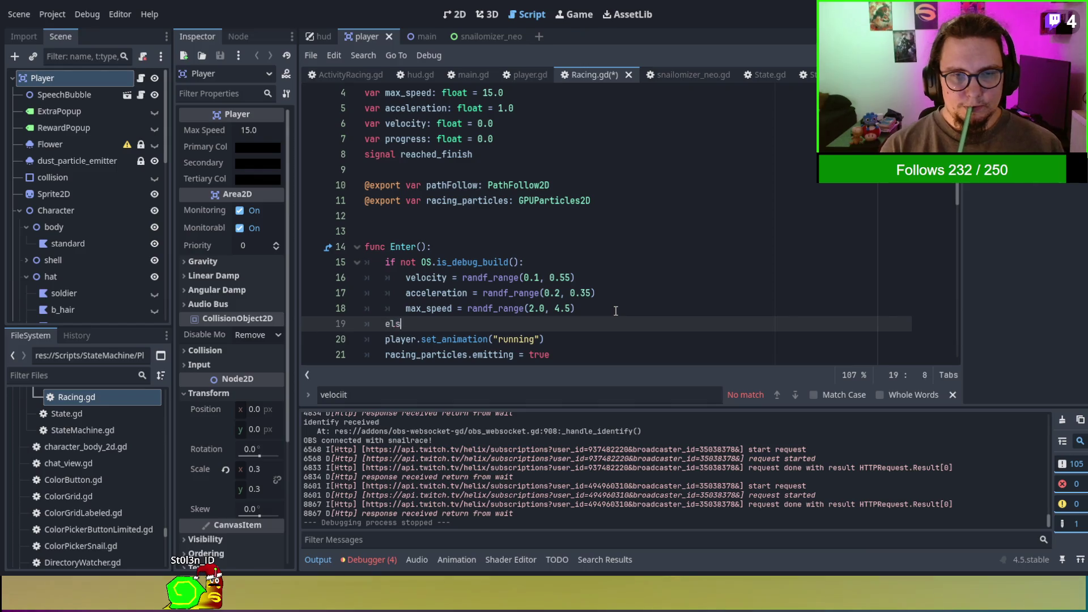
type("e:")
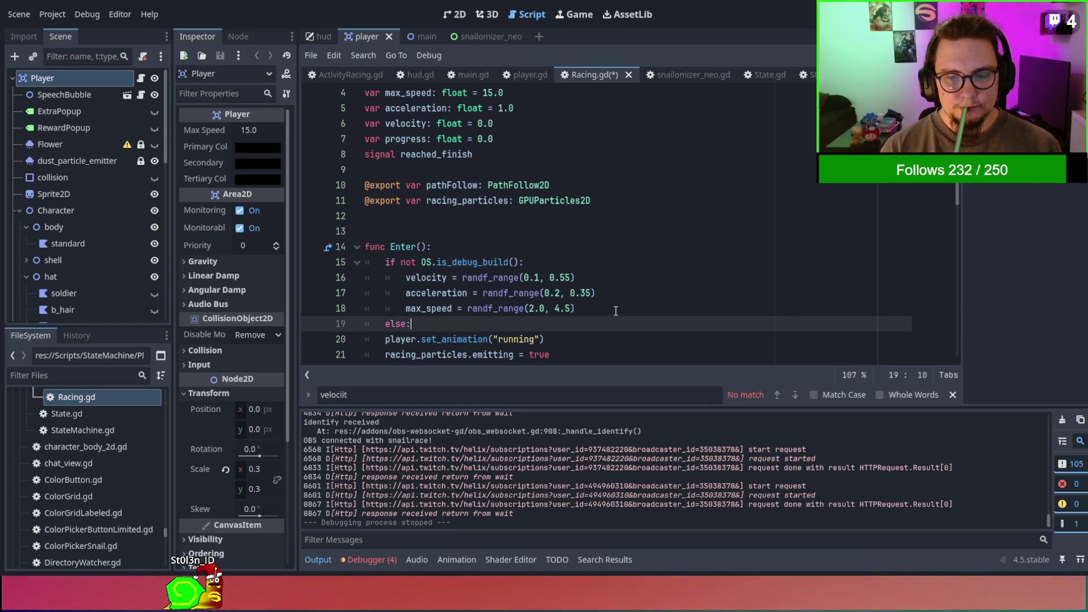
key("Return")
Copy the speed lines into the debug branch and delete the copied randf_range(0.1, 0.55) expression.
scroll(615, 310, "down", 2)
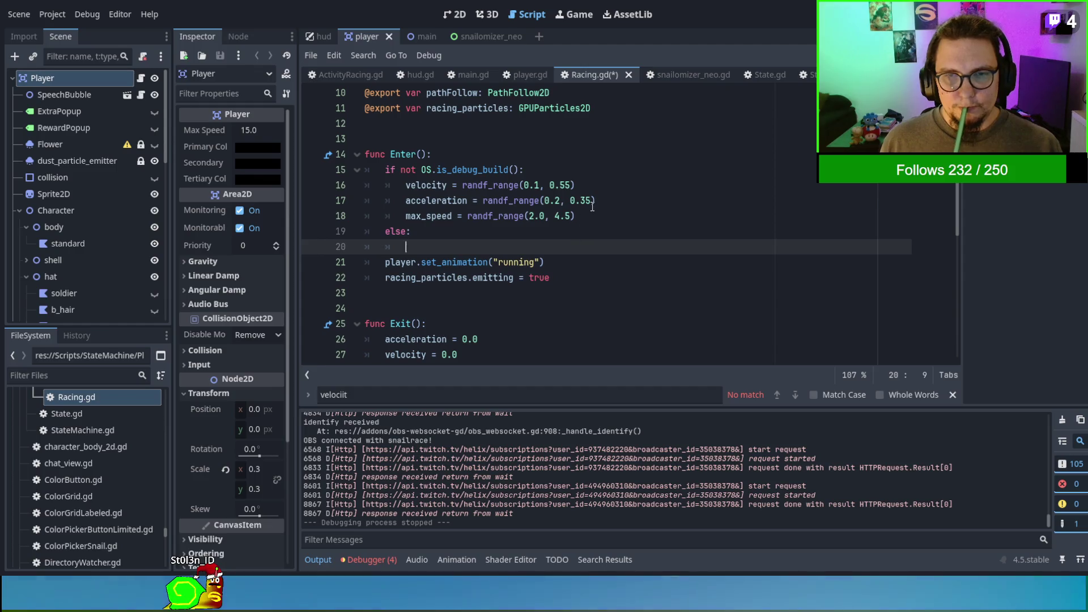
mouse_move(584, 216)
left_mouse_down()
mouse_move(600, 200)
mouse_move(602, 173)
left_mouse_up()
key("ctrl+c")
left_click(554, 248)
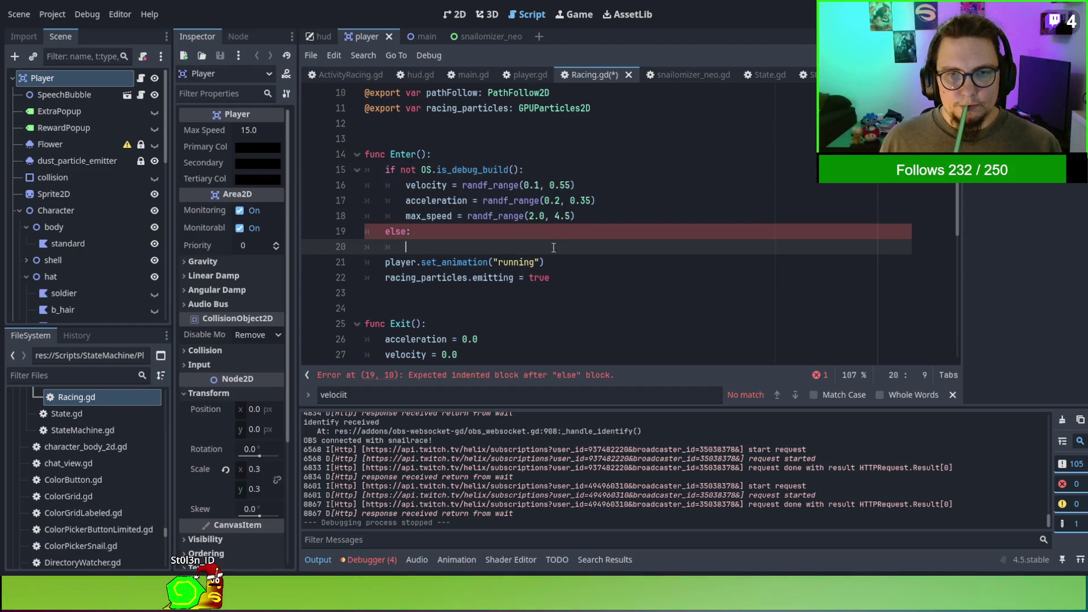
key("ctrl+v")
key("ctrl+z")
key("ctrl+z")
key("ctrl+z")
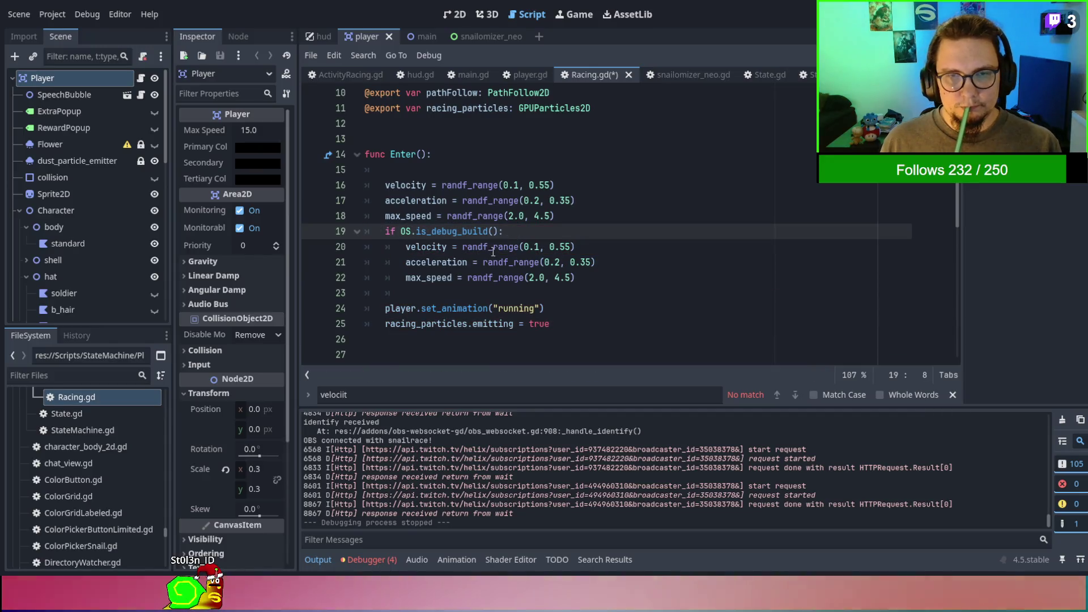
mouse_move(462, 246)
left_mouse_down()
mouse_move(609, 243)
mouse_move(478, 261)
mouse_move(655, 277)
left_mouse_up()
key("BackSpace")
key("BackSpace")
key("BackSpace")
Make the debug lines multiply velocity, acceleration and max_speed by 8, then save and run.
left_click(457, 248)
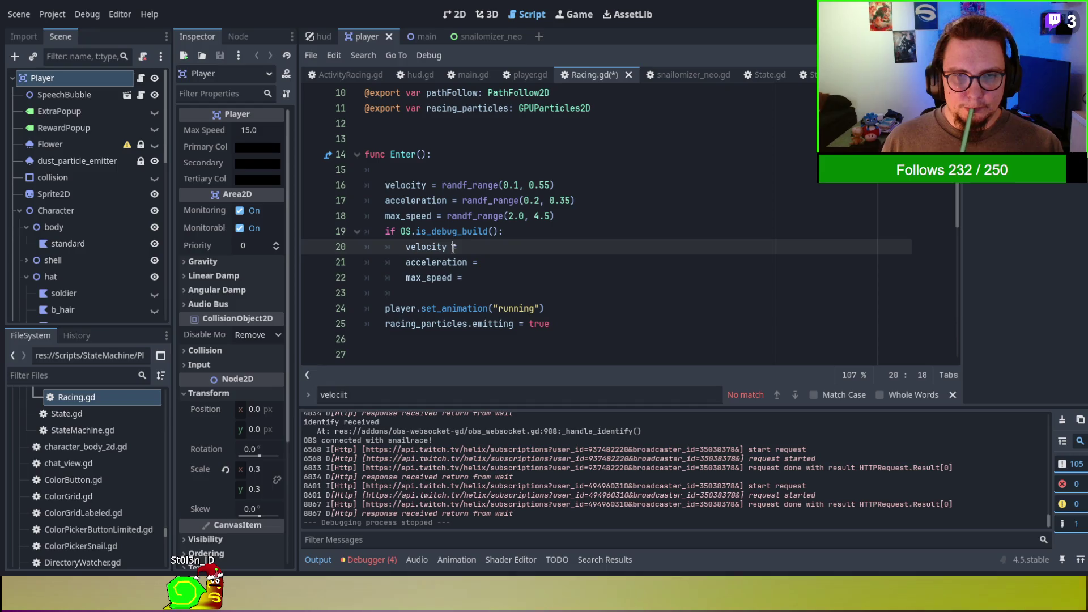
type("#%$")
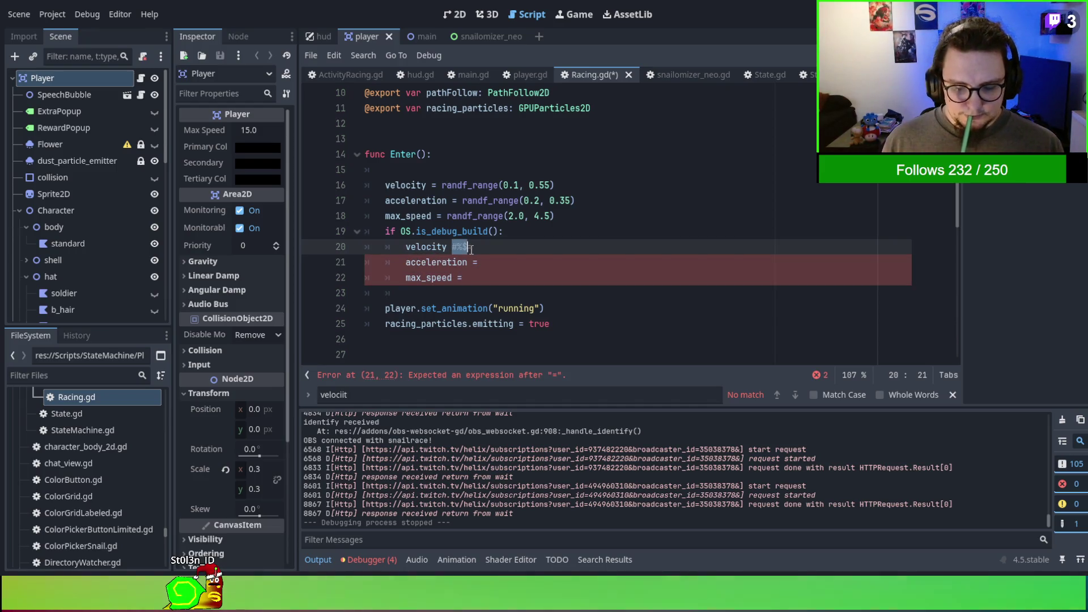
left_click(472, 261)
type("*")
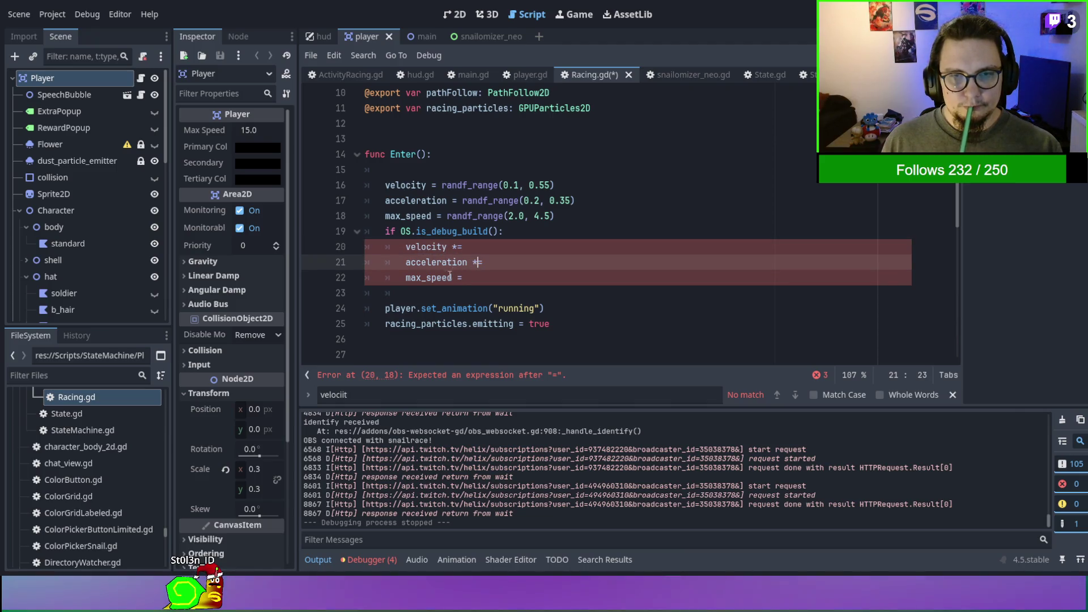
left_click(457, 277)
type("*")
key("Up")
key("Up")
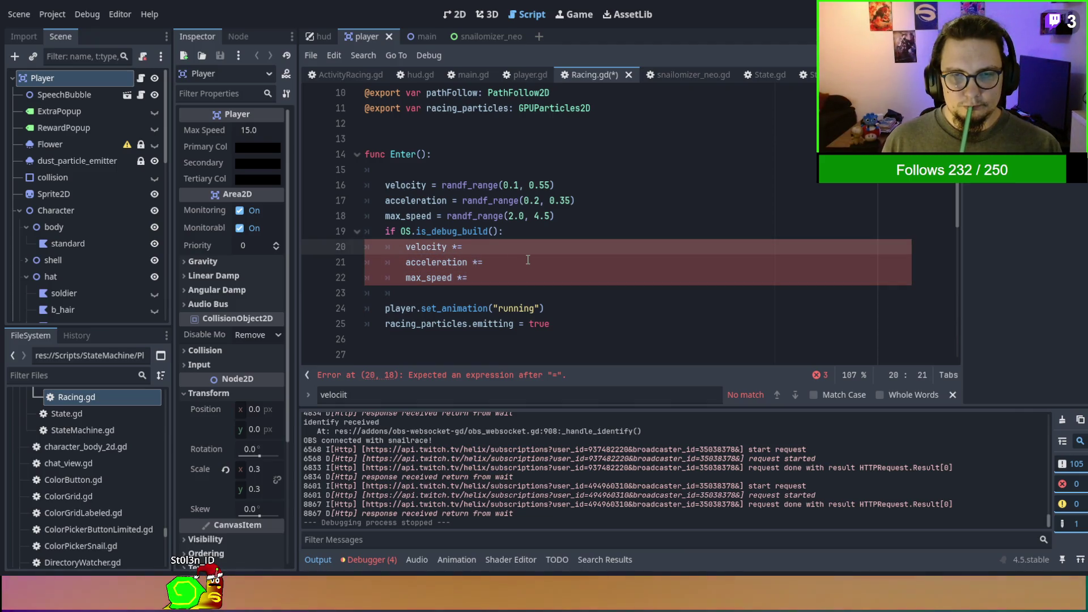
type("8")
left_click(510, 261)
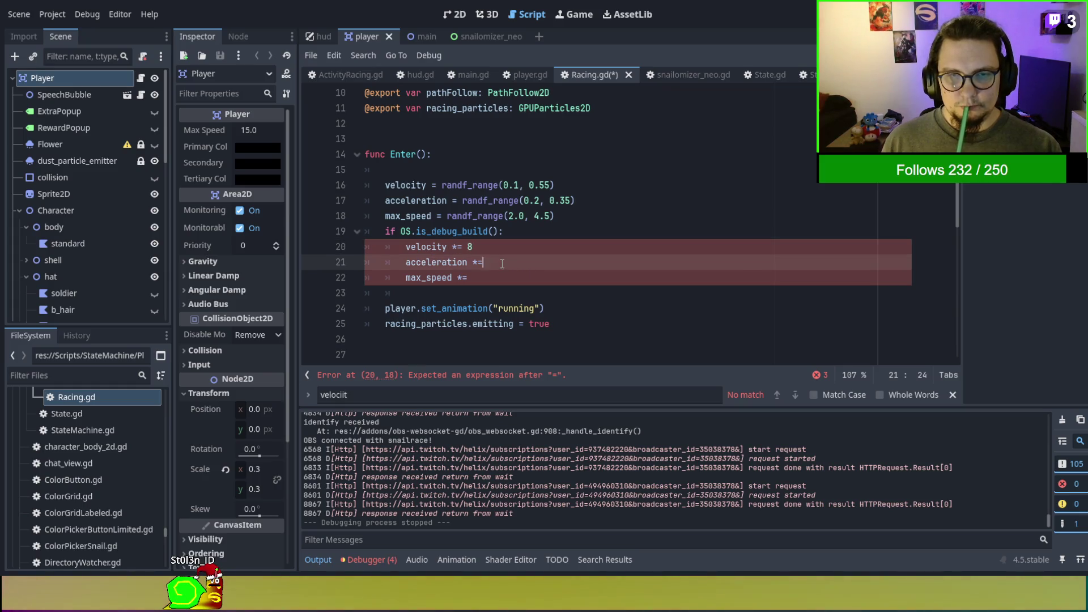
type("8")
left_click(493, 277)
type("8")
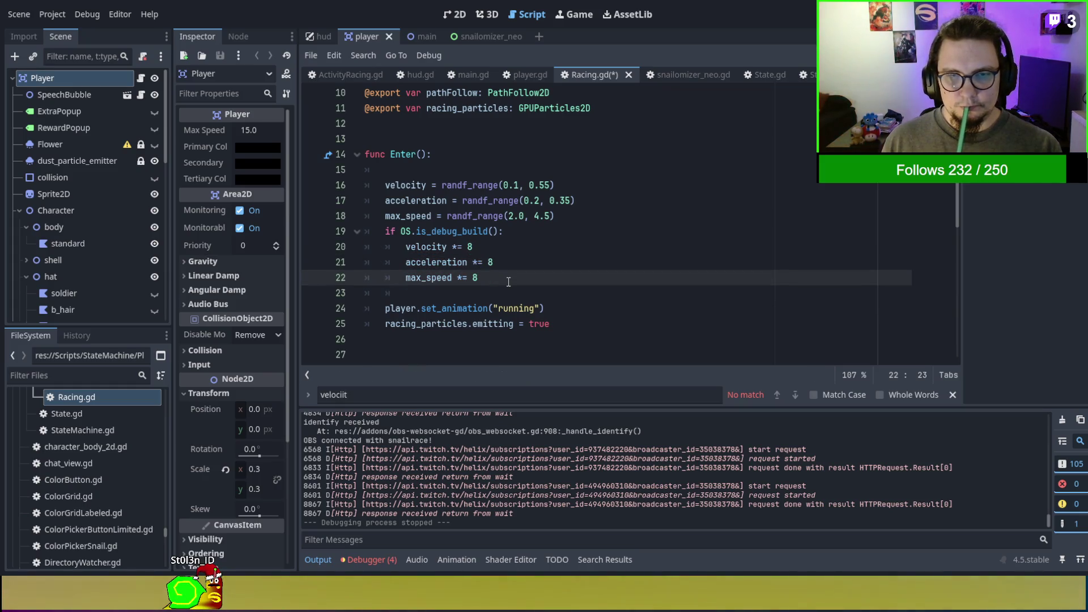
key("F5")
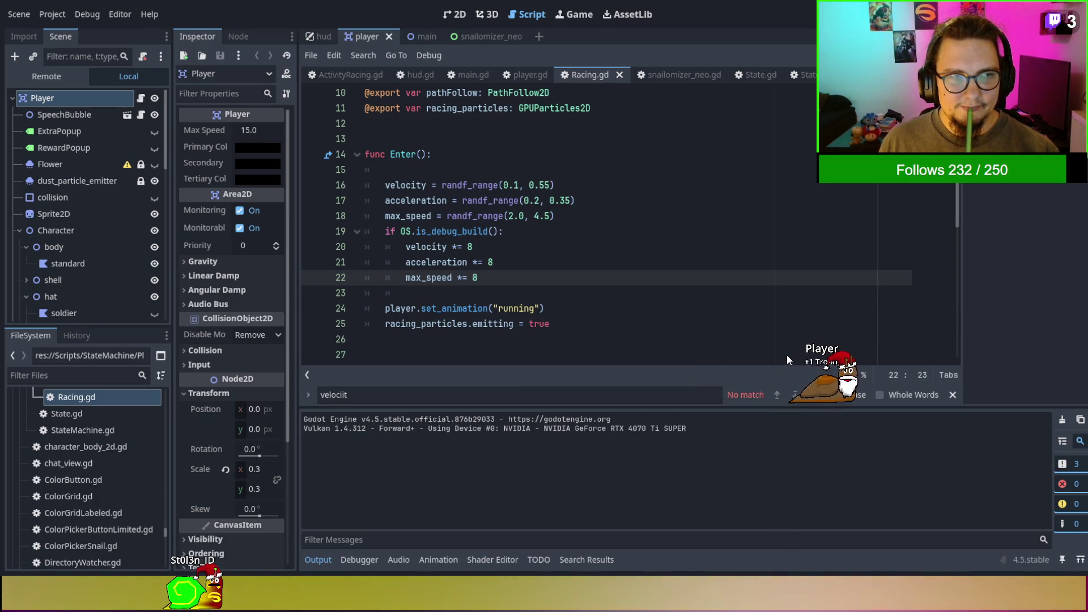
Stop the running game, switch to the main scene tab and run the game again.
key("F8")
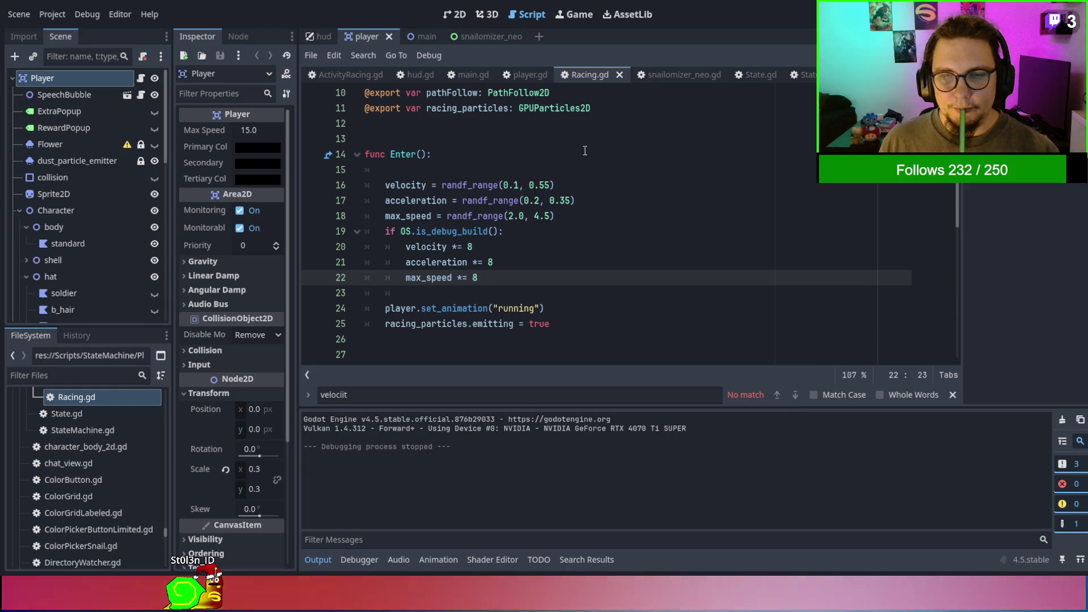
left_click(410, 33)
key("F5")
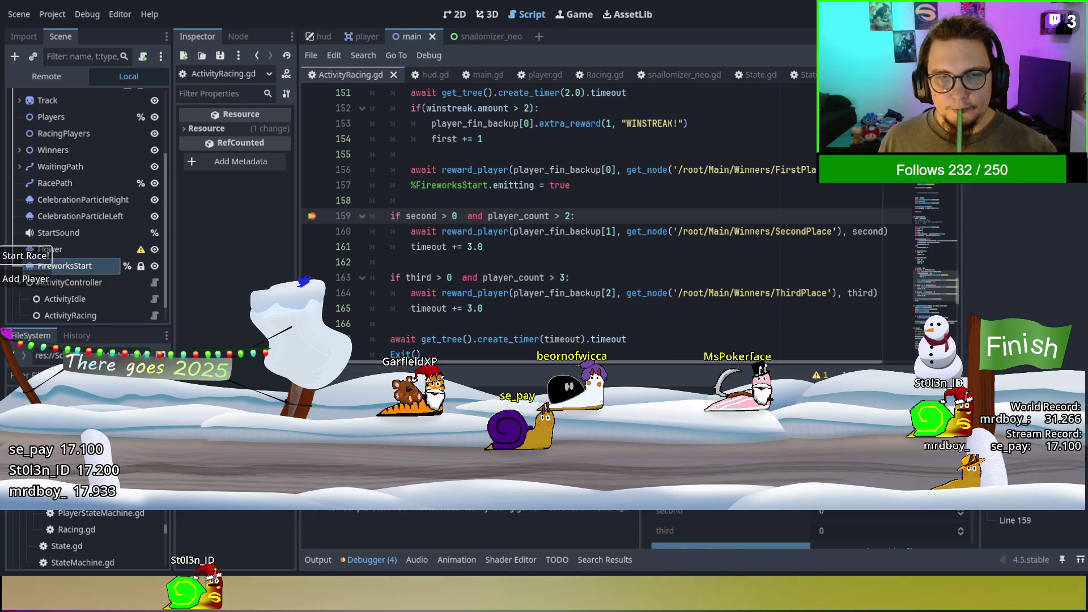
Step twice through the paused winner-reward code, then resume the game.
key("F10")
key("F10")
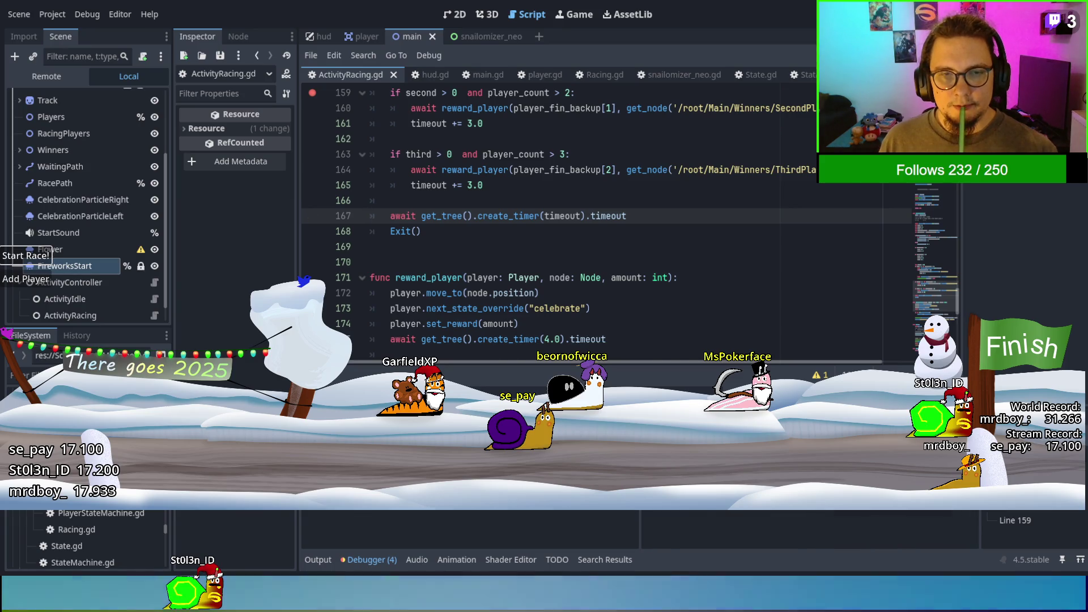
key("F10")
key("F12")
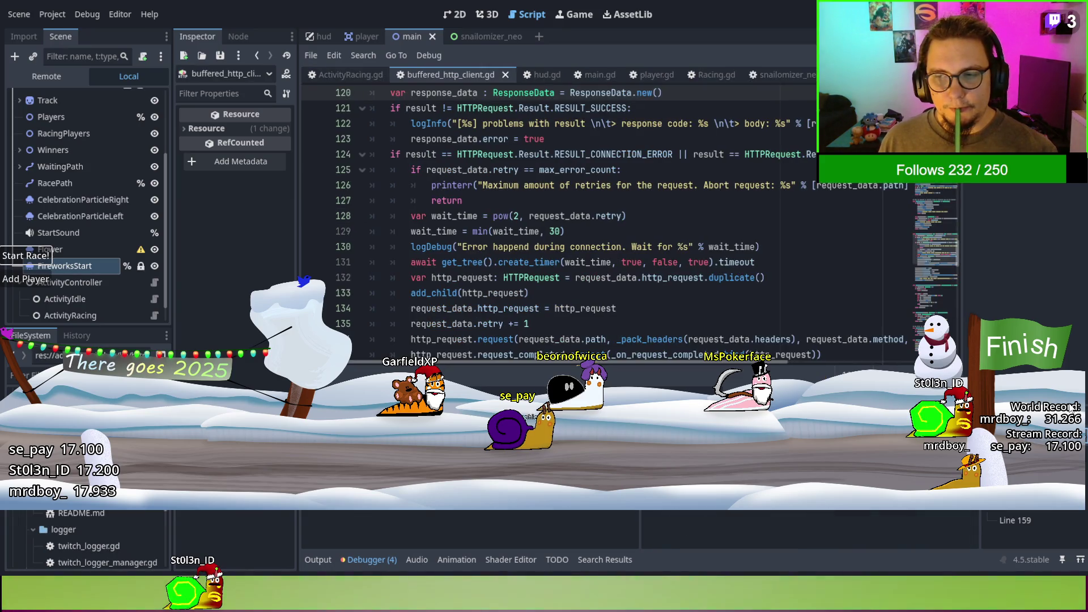
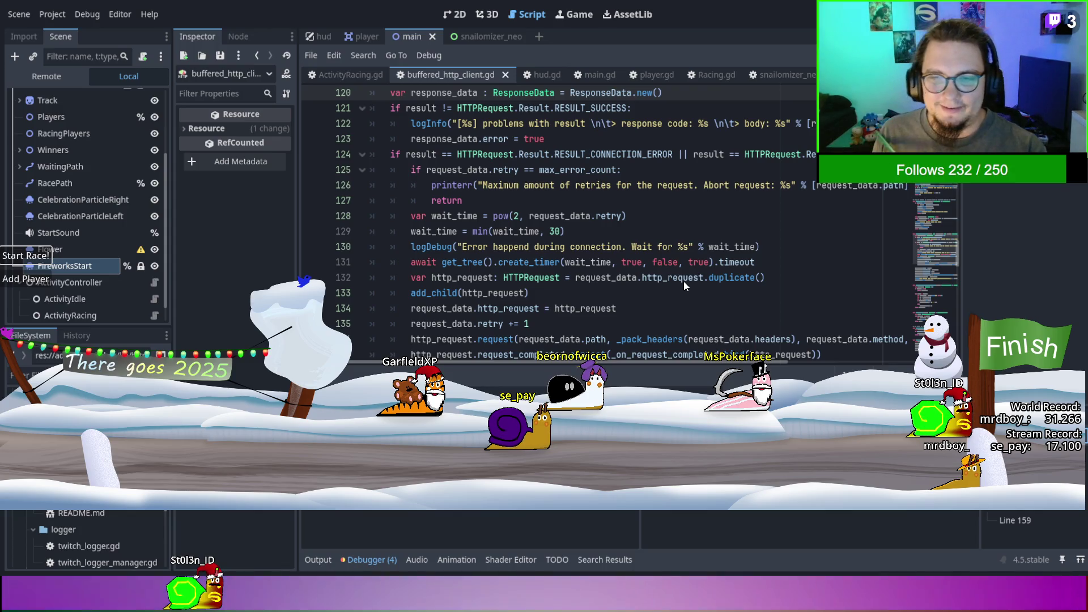
Close the buffered_http_client.gd tab, leaving ActivityRacing.gd in the script editor.
scroll(486, 99, "down", 5)
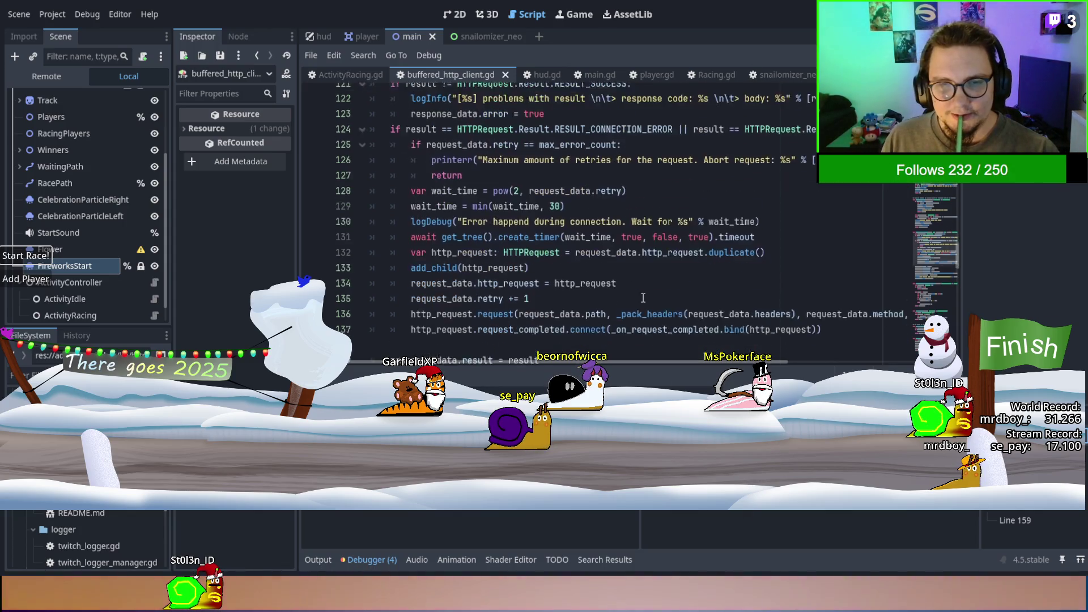
left_click(505, 75)
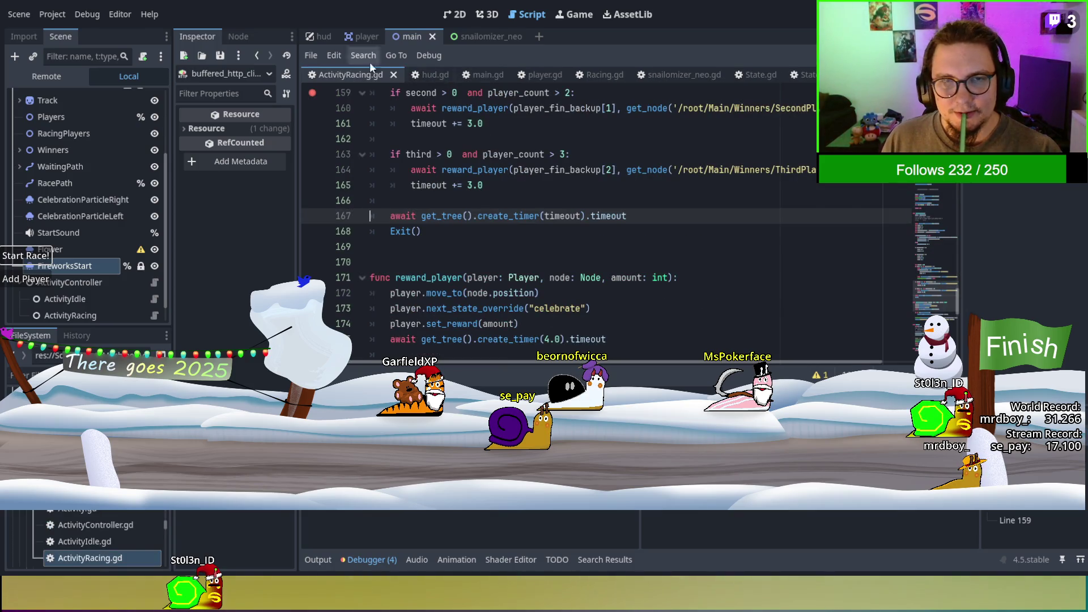
scroll(597, 245, "up", 1)
Inspect the Exit() call on line 168, the timer timeout on line 167, and func Exit().
double_click(396, 282)
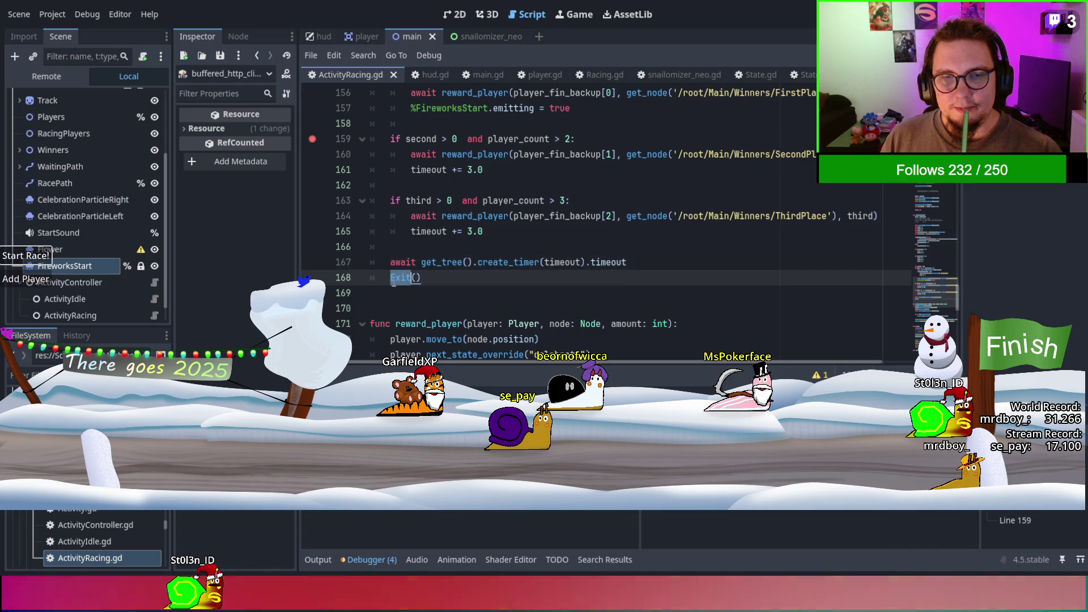
scroll(490, 287, "down", 4)
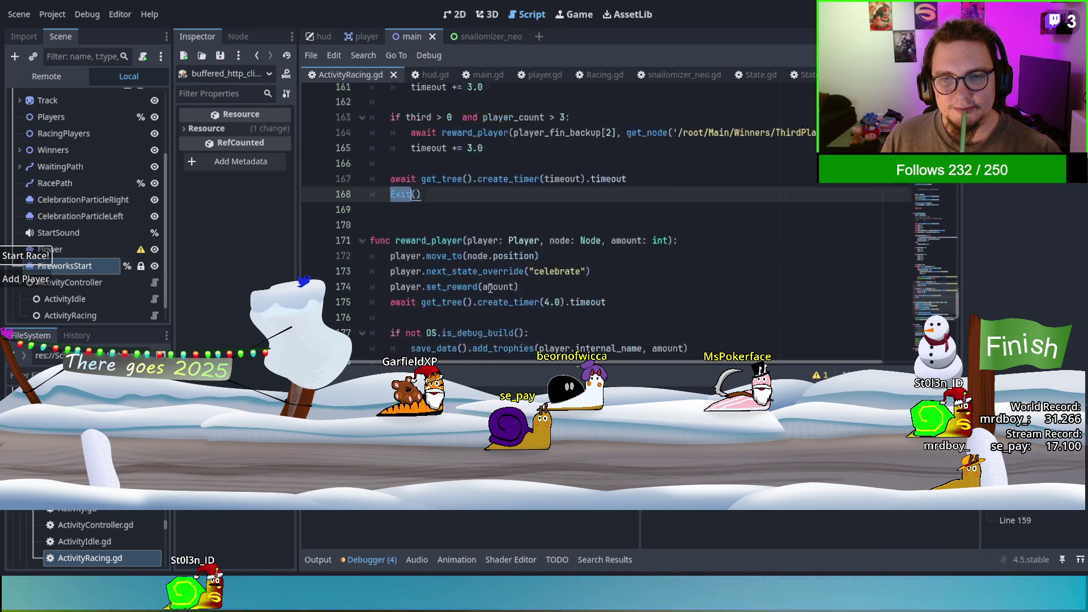
scroll(491, 288, "up", 4)
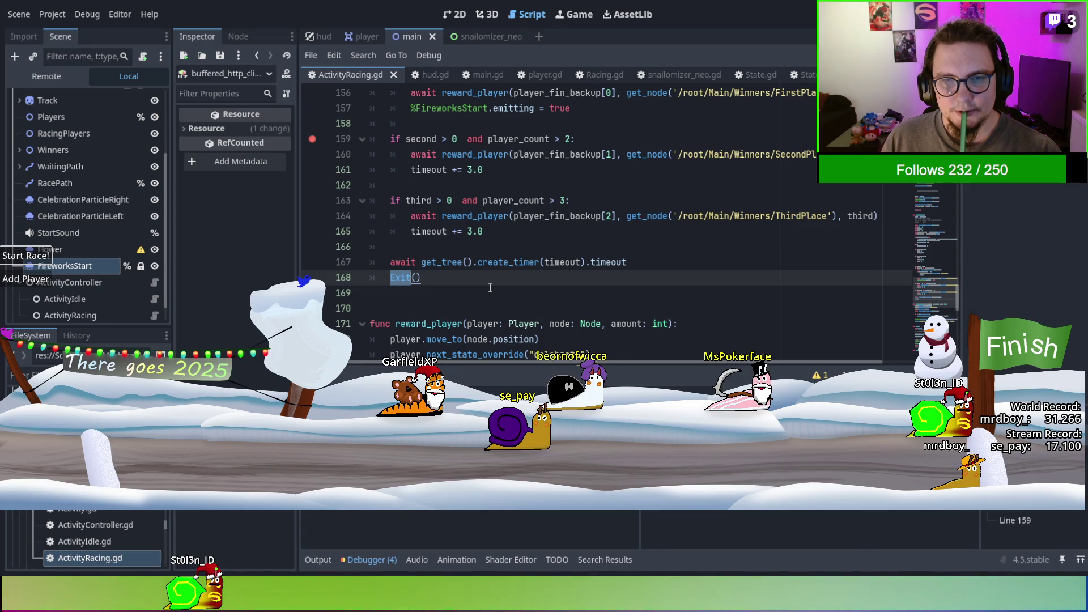
double_click(566, 261)
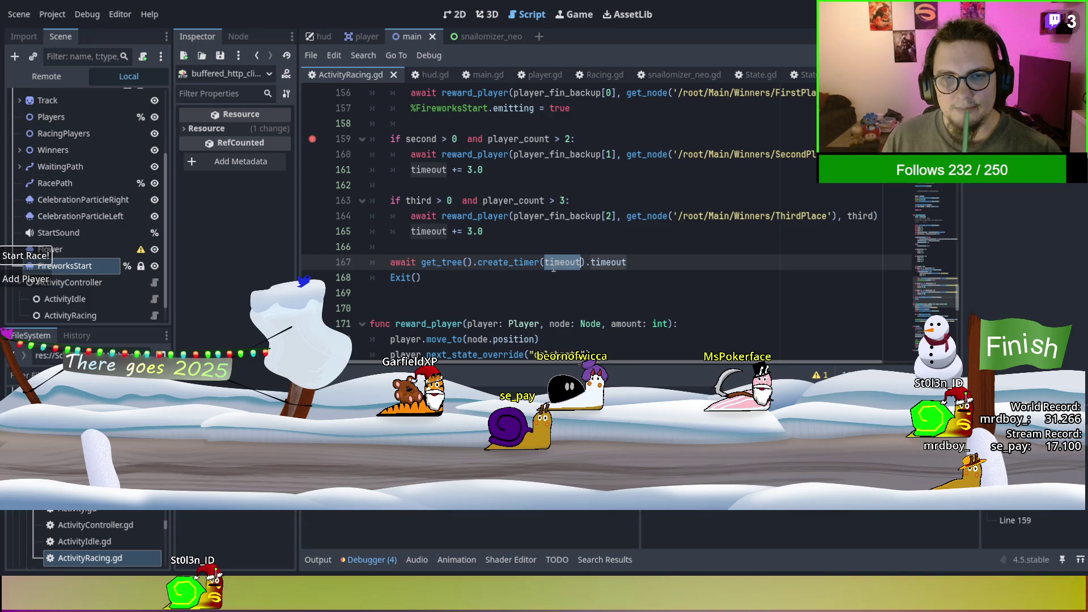
double_click(398, 277)
scroll(617, 283, "down", 3)
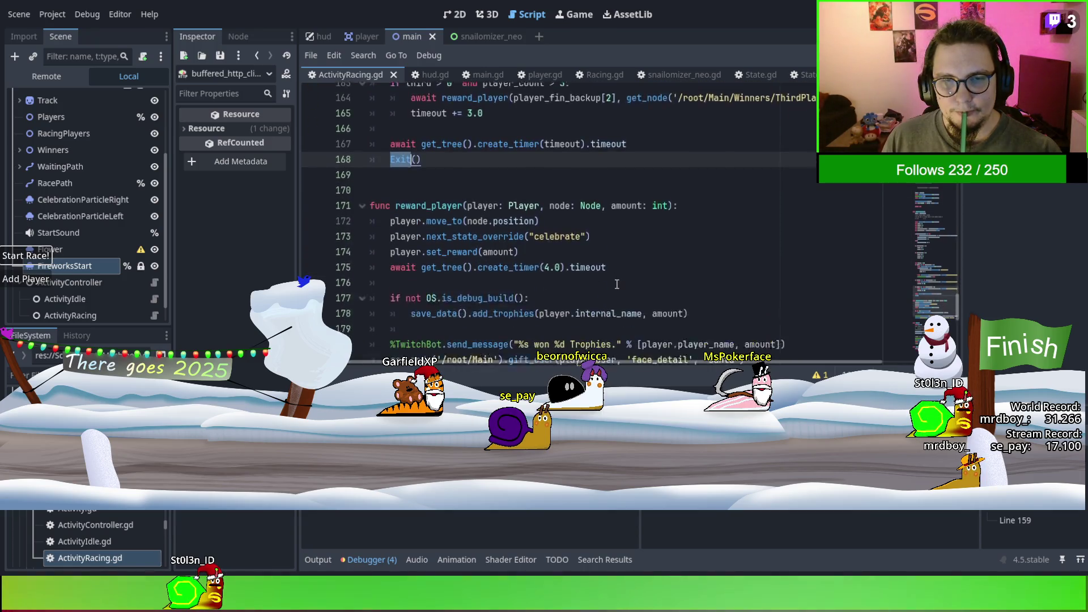
scroll(616, 284, "down", 6)
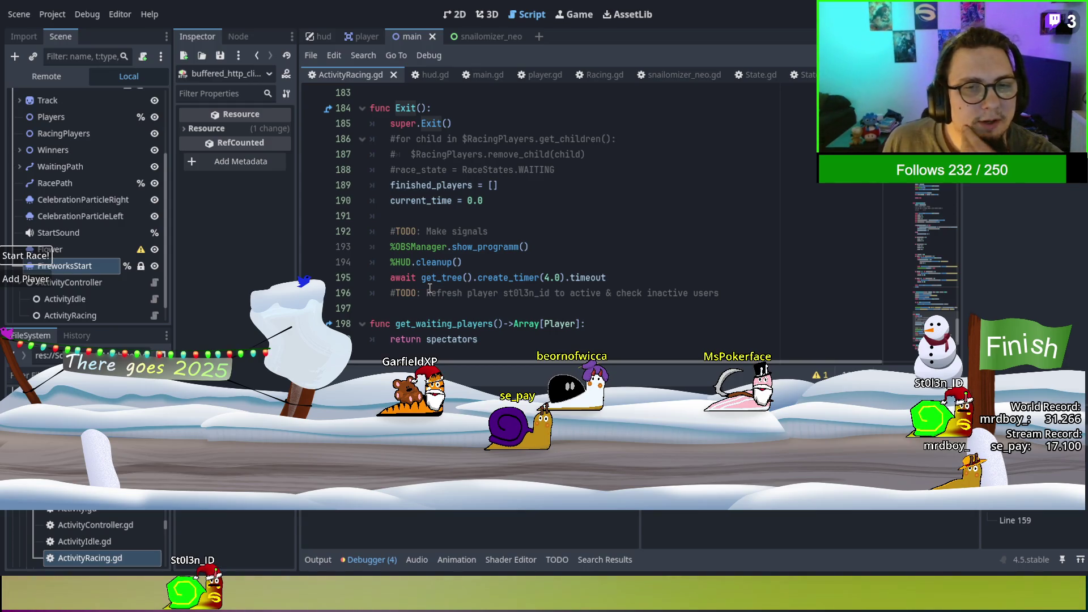
scroll(492, 295, "up", 3)
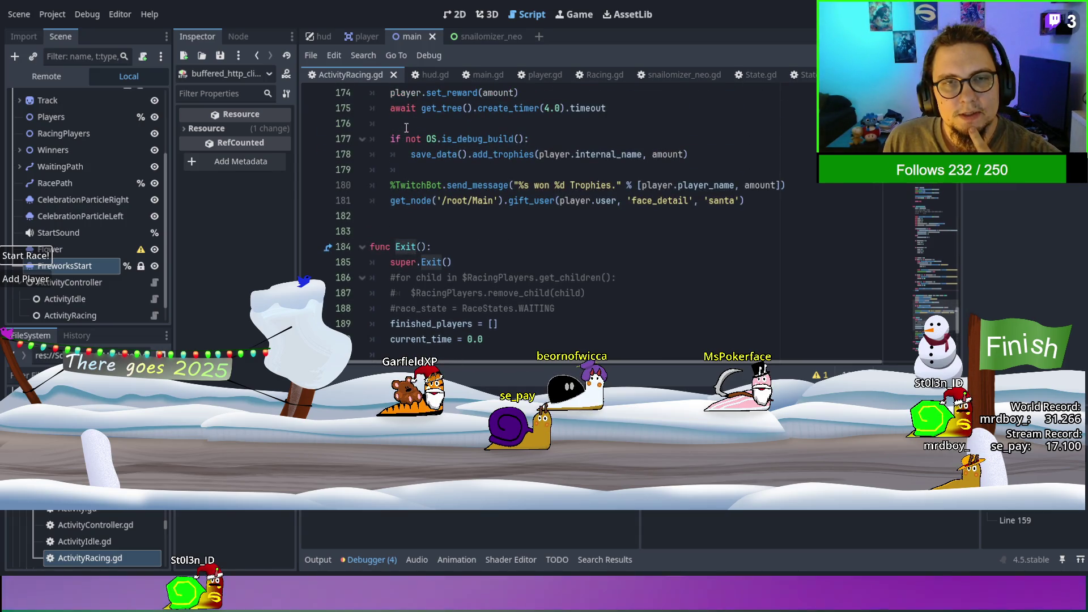
Select the transitionTo line in Racing.gd to copy.
left_click(578, 76)
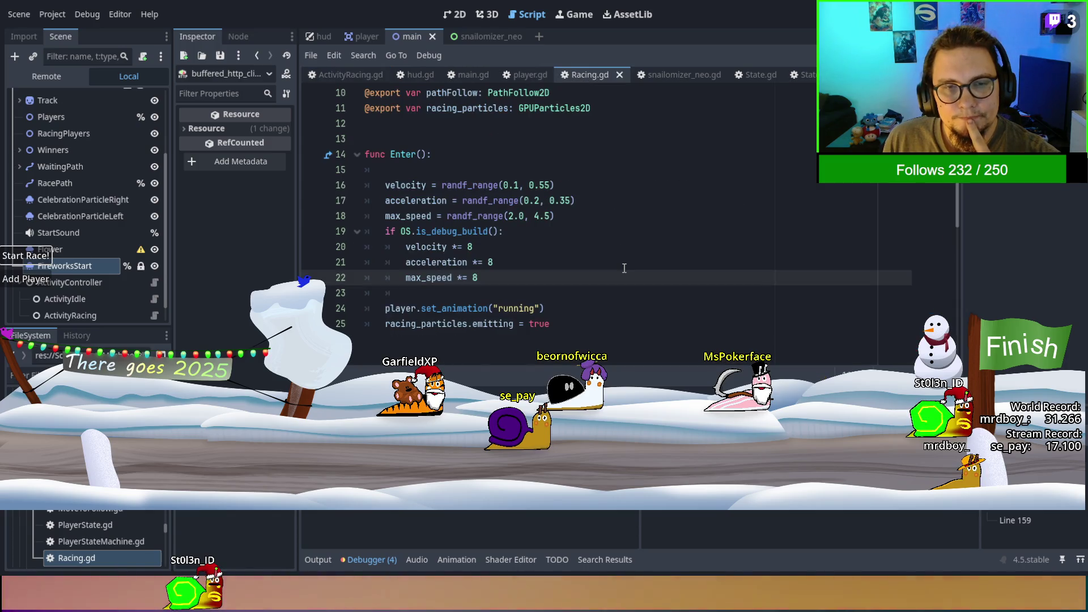
scroll(624, 268, "down", 8)
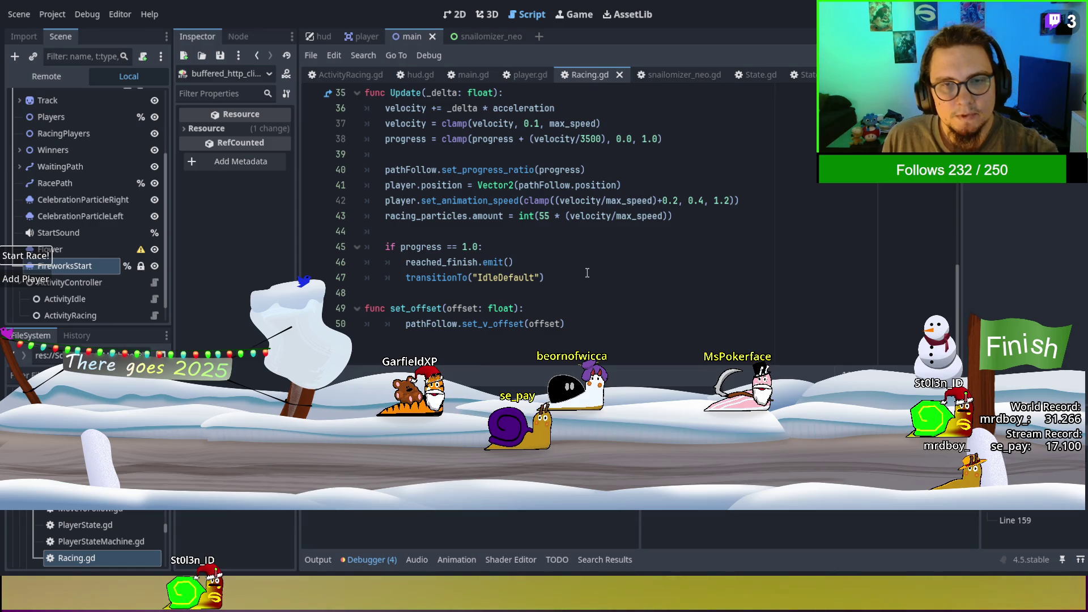
left_click_drag(587, 273, 532, 268)
key("ctrl+c")
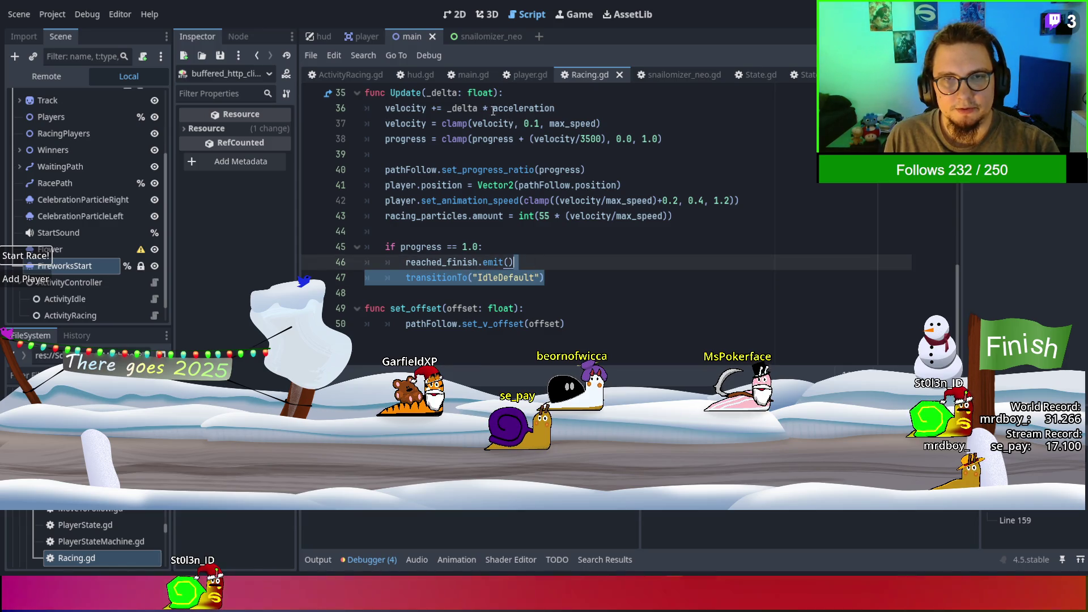
Replace the Exit() call on line 168 of ActivityRacing.gd with the pasted transitionTo line.
left_click(351, 75)
scroll(455, 293, "down", 5)
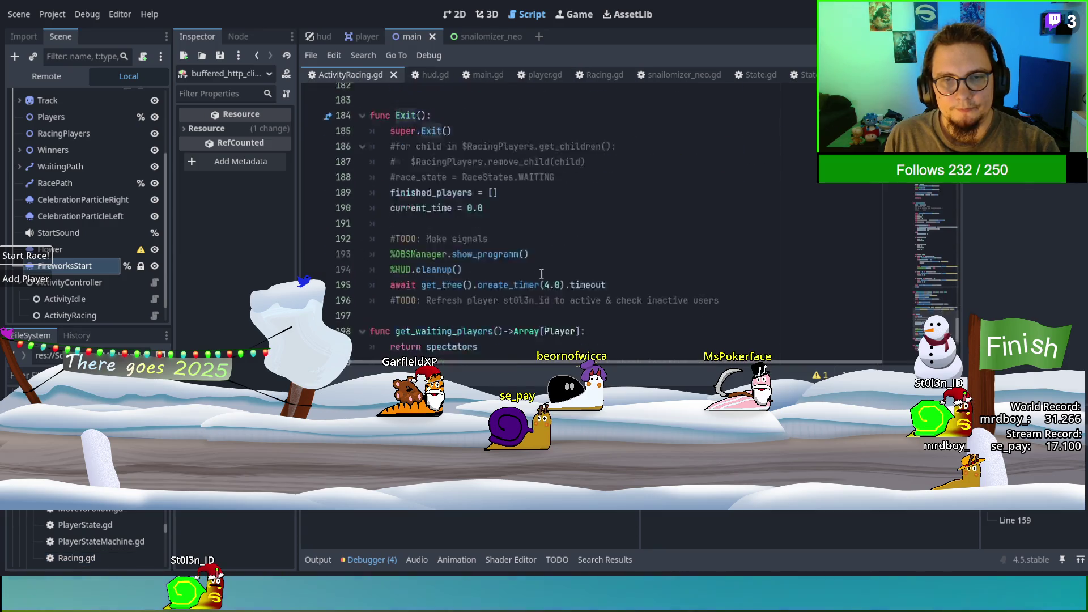
scroll(455, 293, "up", 8)
scroll(454, 293, "down", 4)
scroll(454, 245, "up", 5)
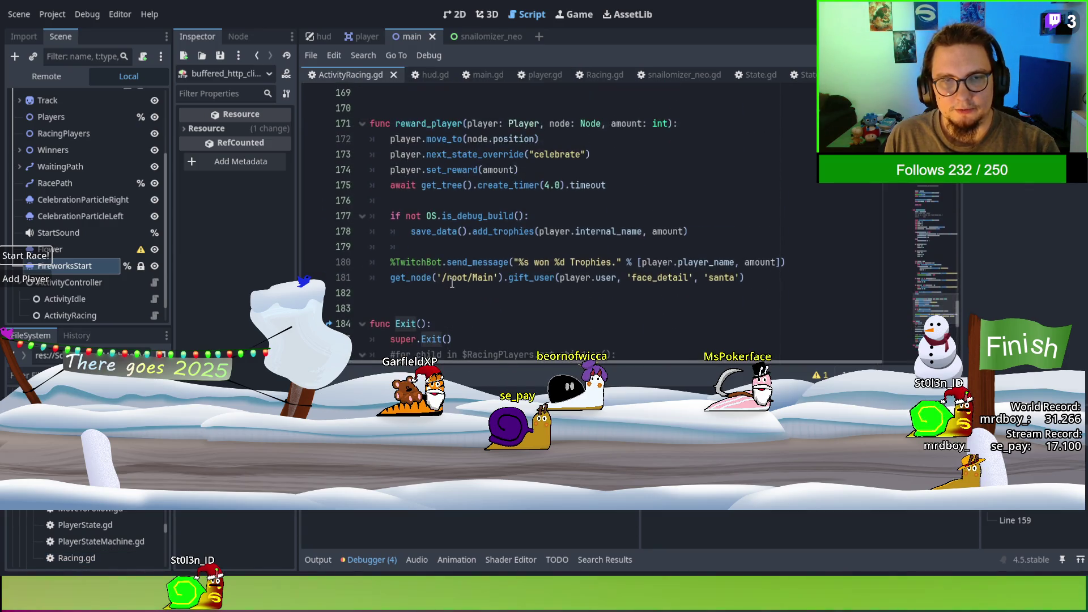
left_click(347, 170)
key("ctrl+v")
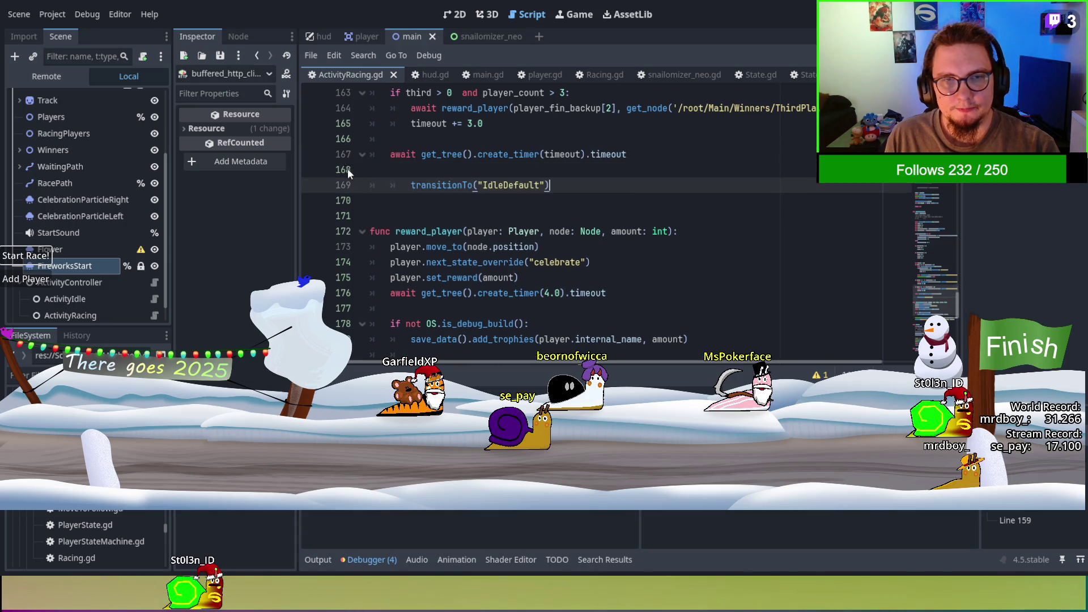
key("shift+Tab")
key("Up")
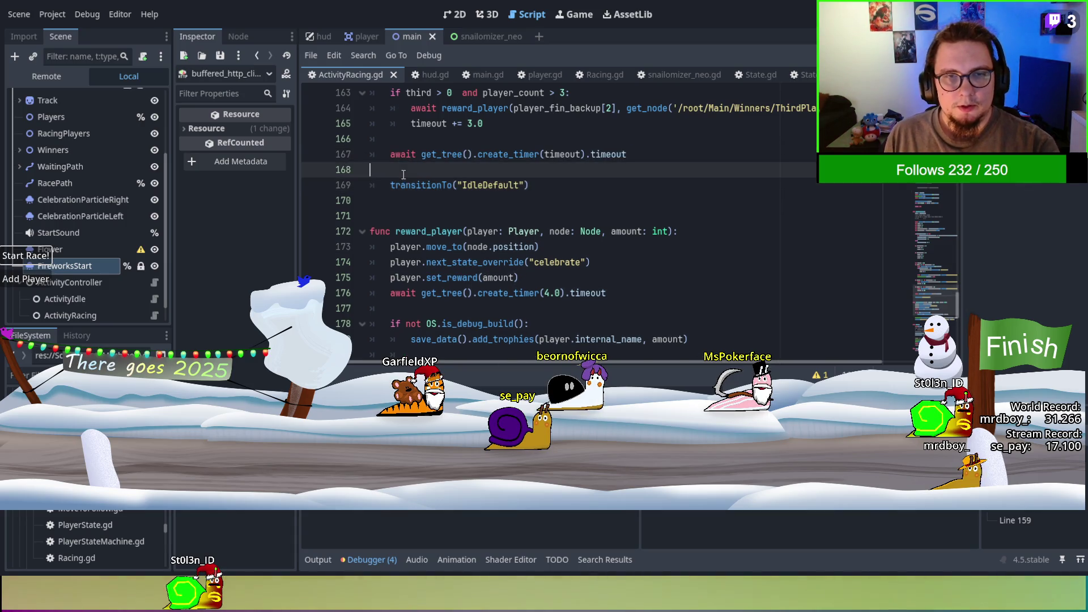
key("BackSpace")
Change the transition target from IdleDefault to "ActivityIdle", then save and run with F5.
scroll(508, 191, "up", 1)
scroll(487, 248, "up", 2)
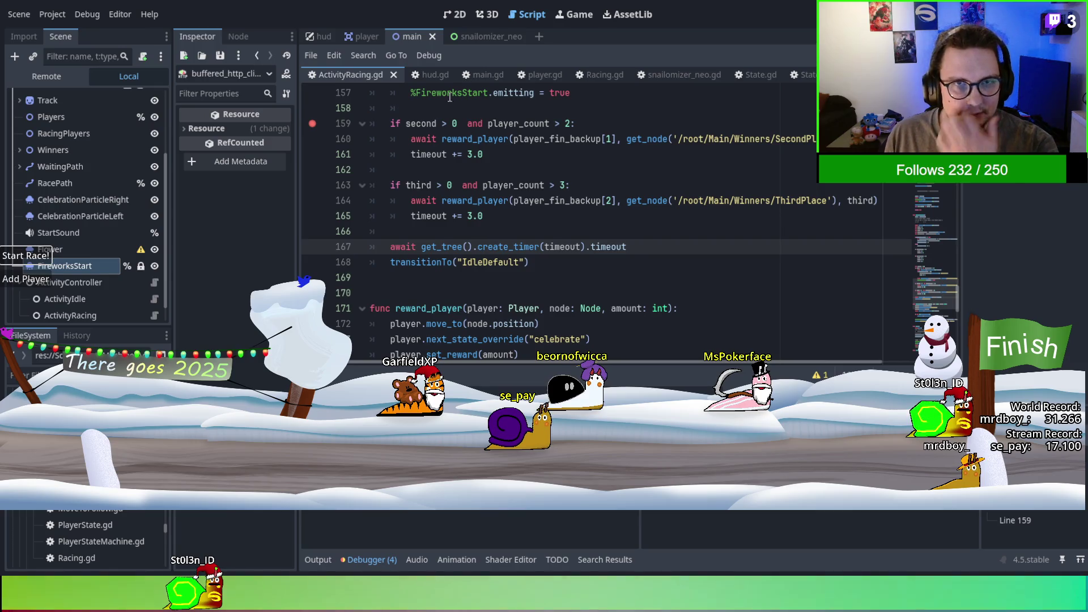
scroll(436, 69, "up", 2)
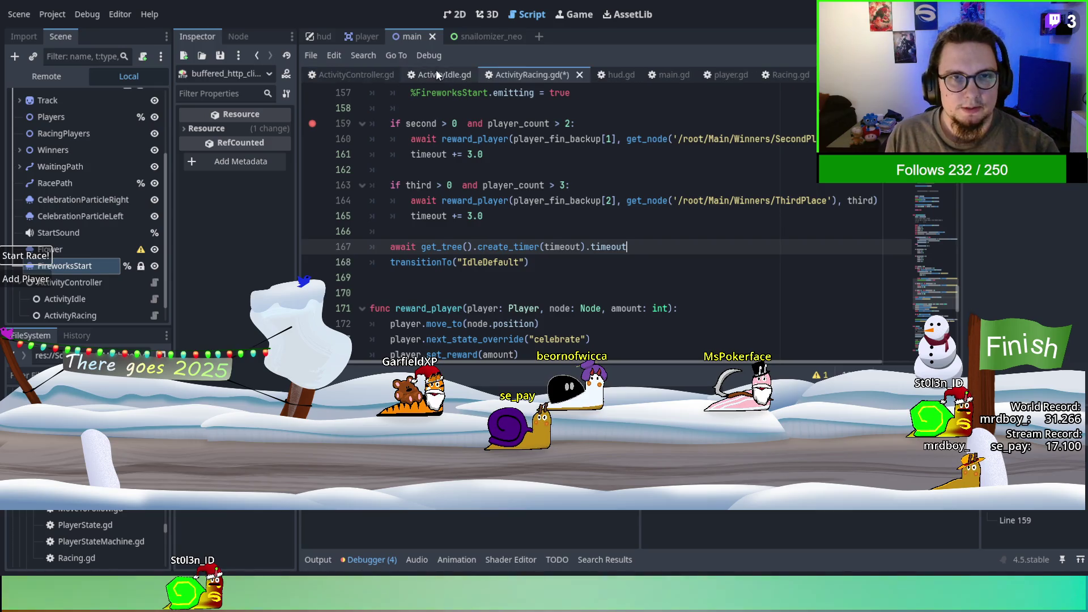
double_click(478, 262)
type("Ac")
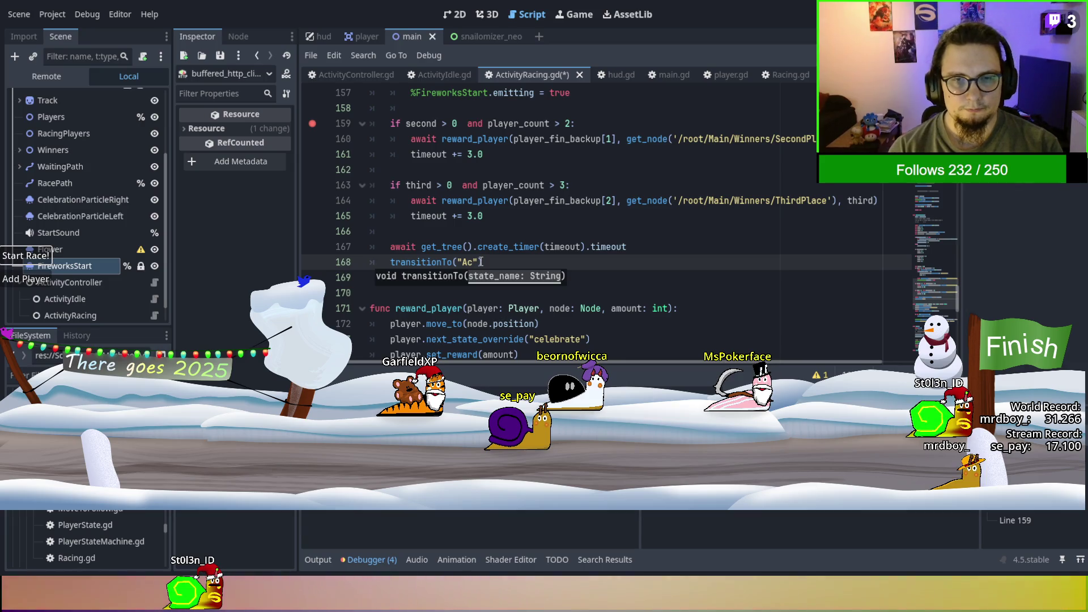
type("tivityIdle")
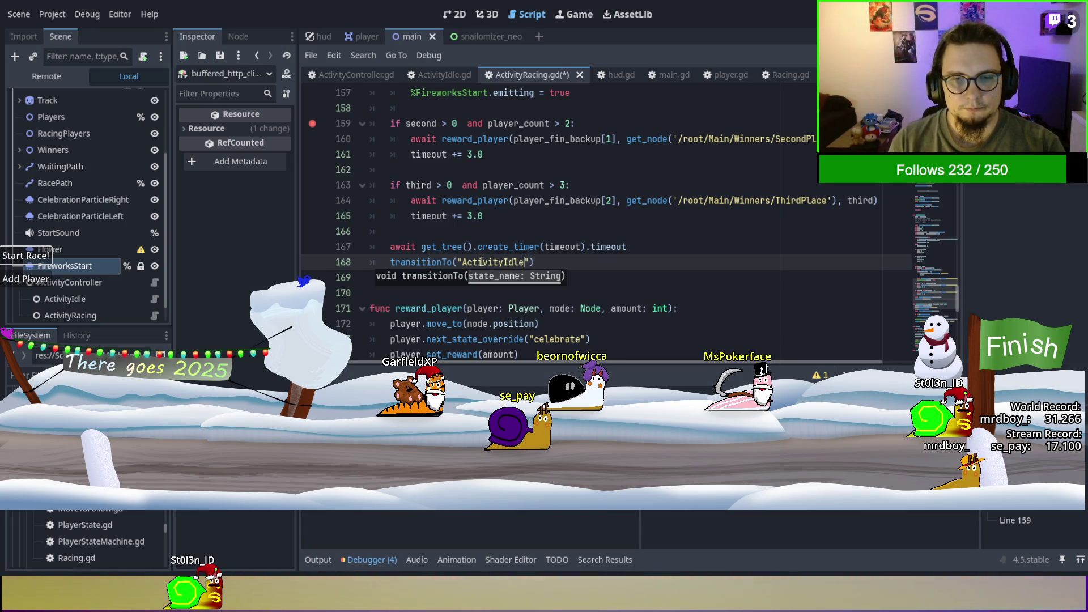
left_click(650, 214)
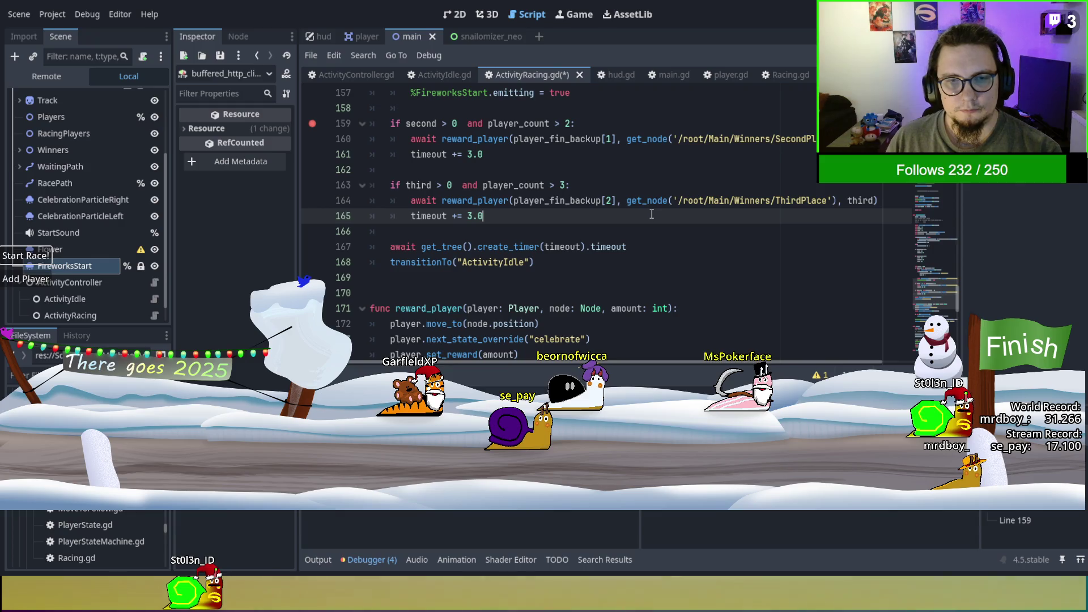
key("F5")
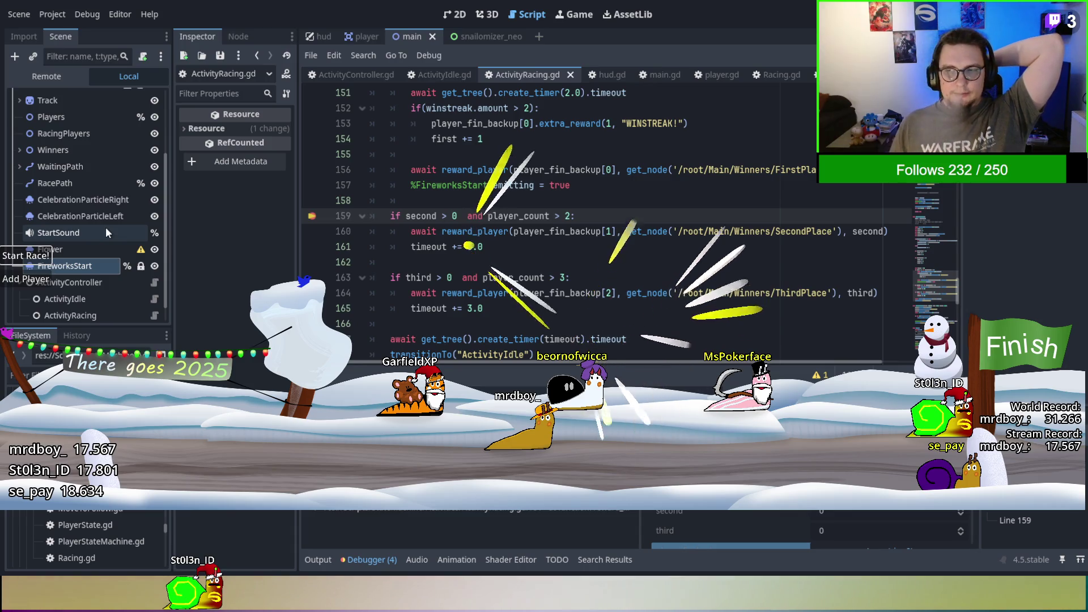
Remove the line 159 breakpoint, resume the paused race with F10/F12, and switch to ActivityIdle.gd.
left_click(311, 217)
key("F10")
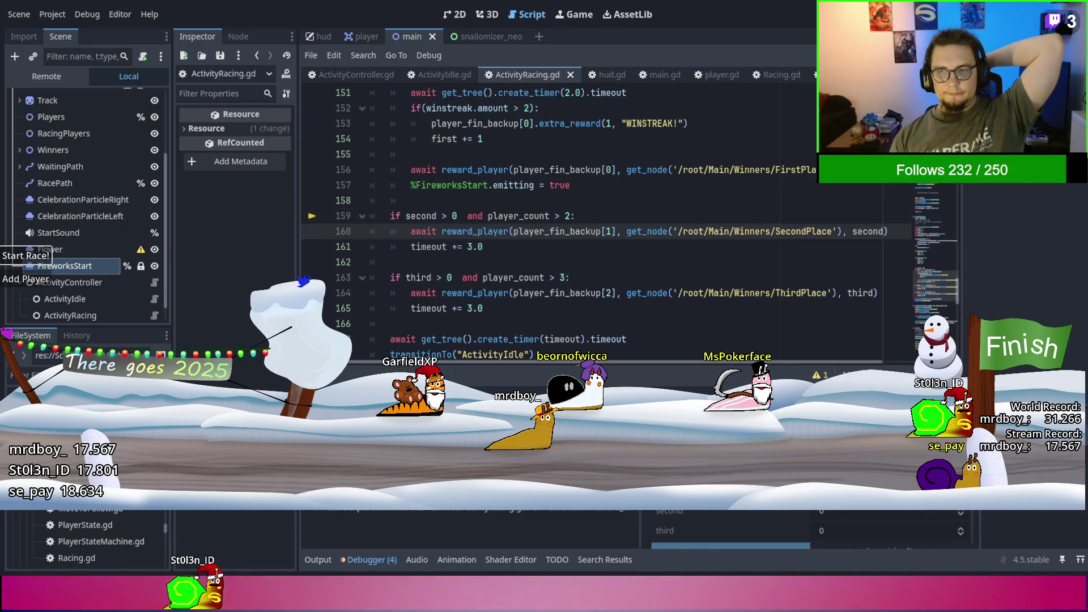
key("F12")
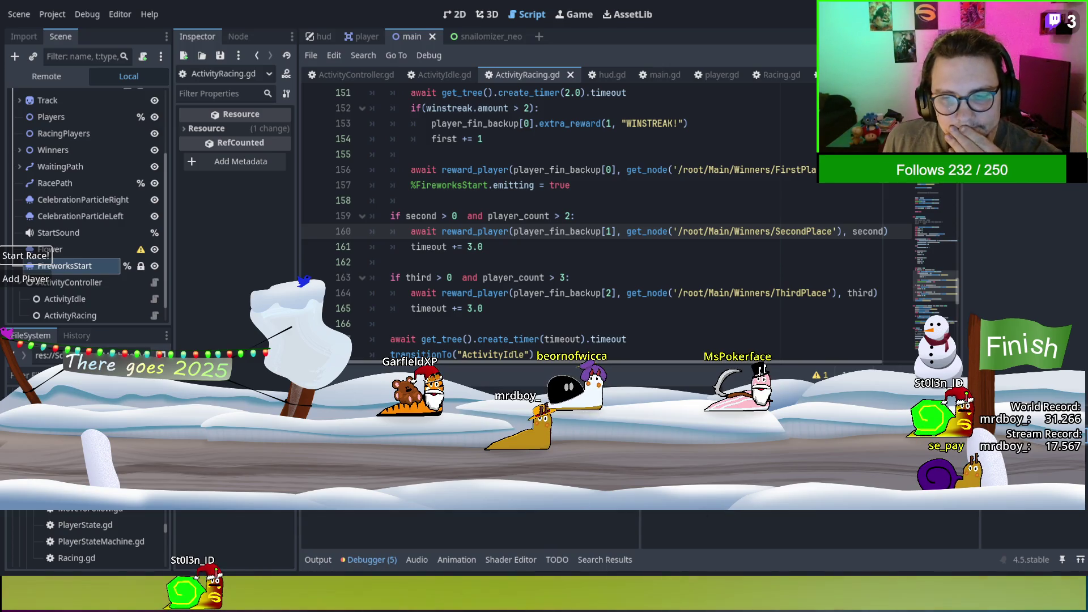
left_click(444, 73)
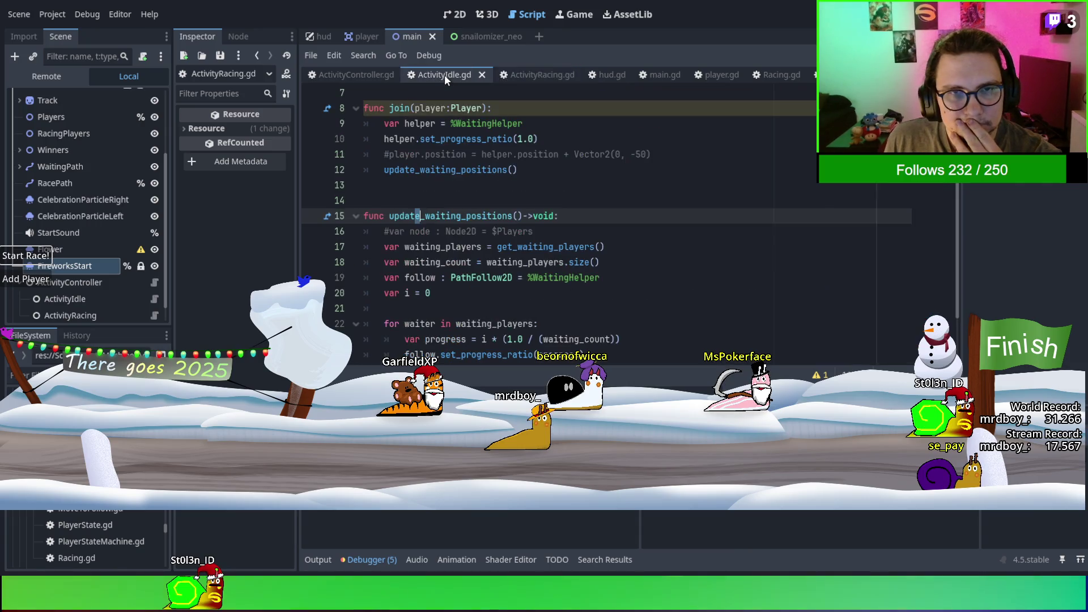
Set a breakpoint on line 12 of ActivityIdle.gd and search the script for 'velociit'.
scroll(536, 237, "up", 3)
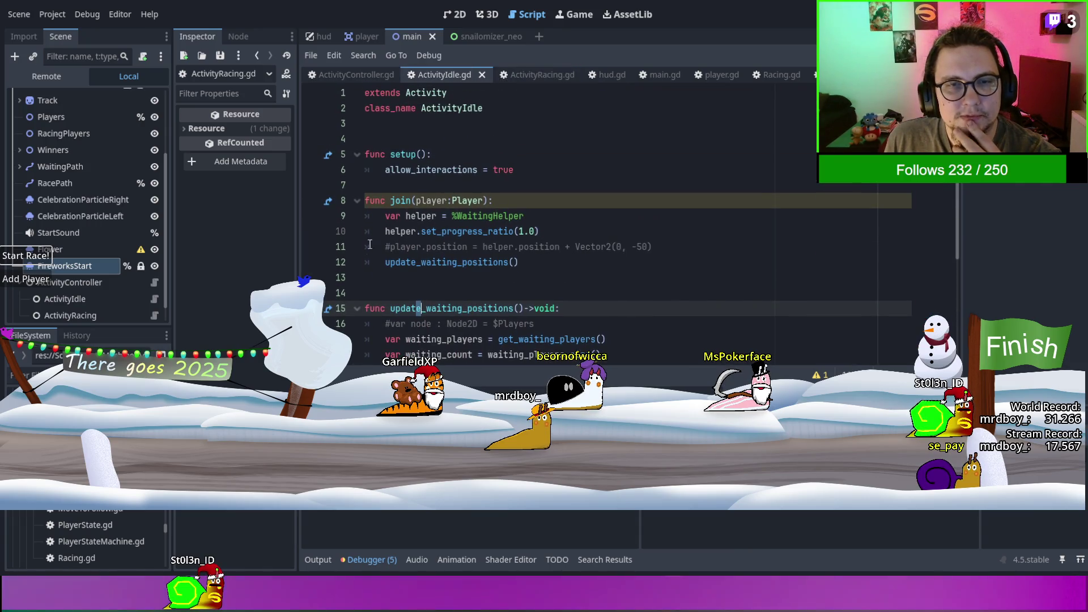
left_click(311, 265)
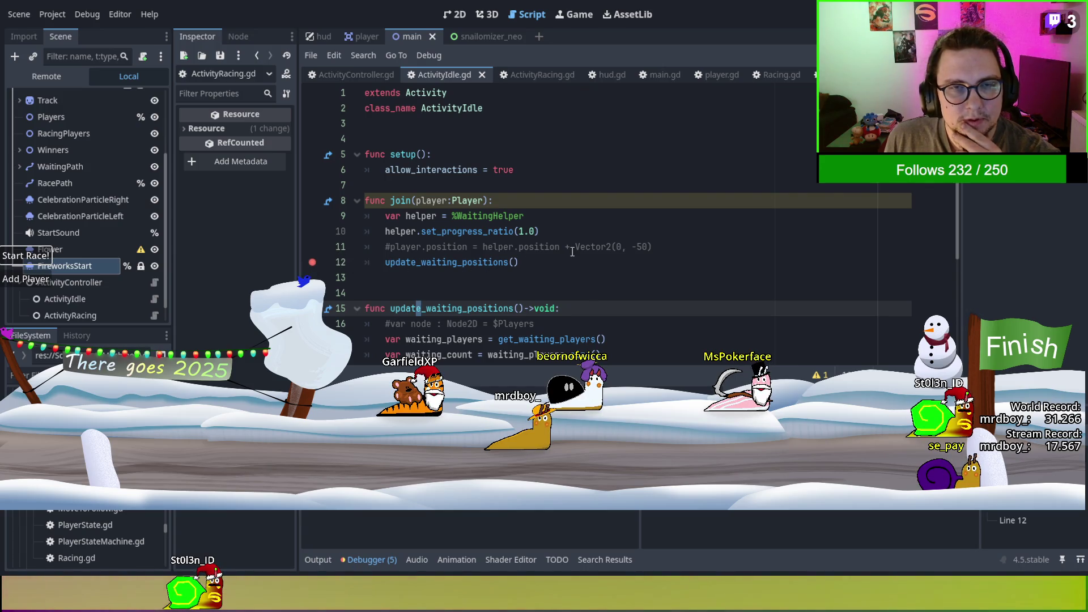
scroll(572, 251, "down", 4)
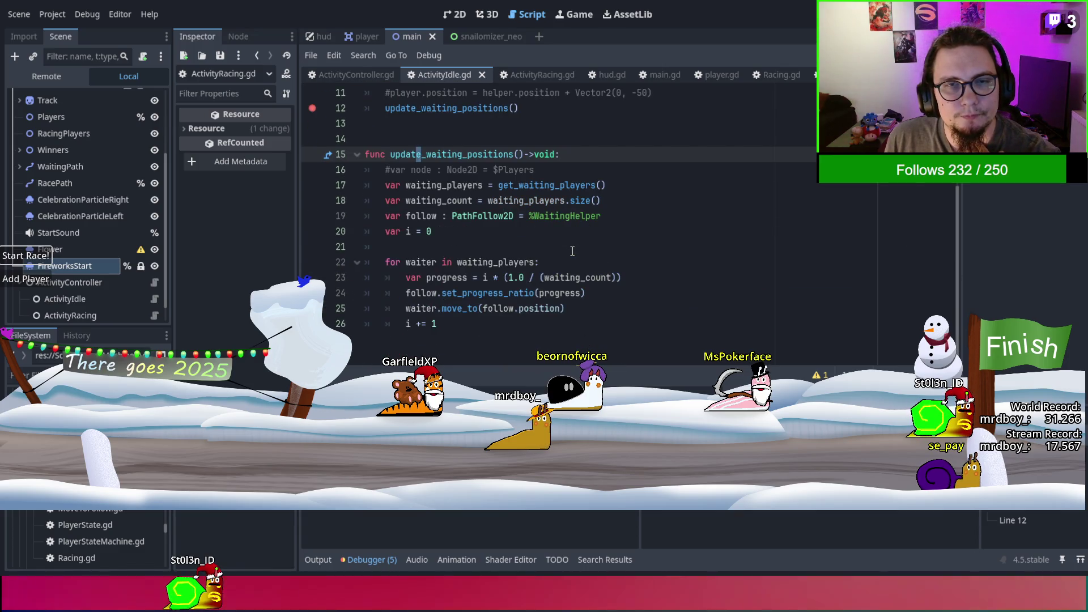
scroll(572, 251, "up", 3)
scroll(572, 251, "up", 1)
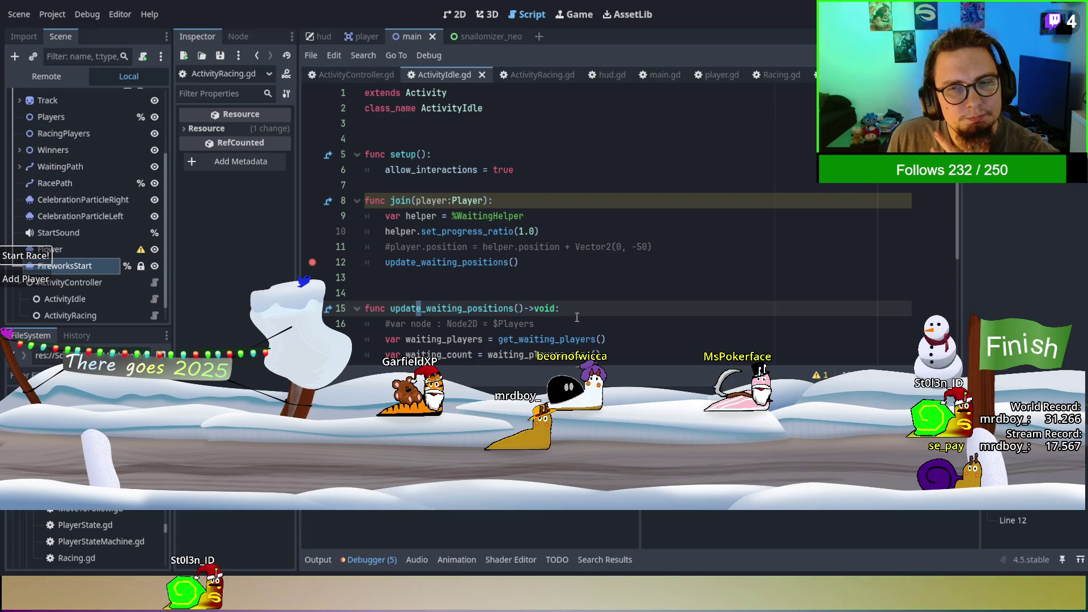
key("ctrl+f")
type("velociit")
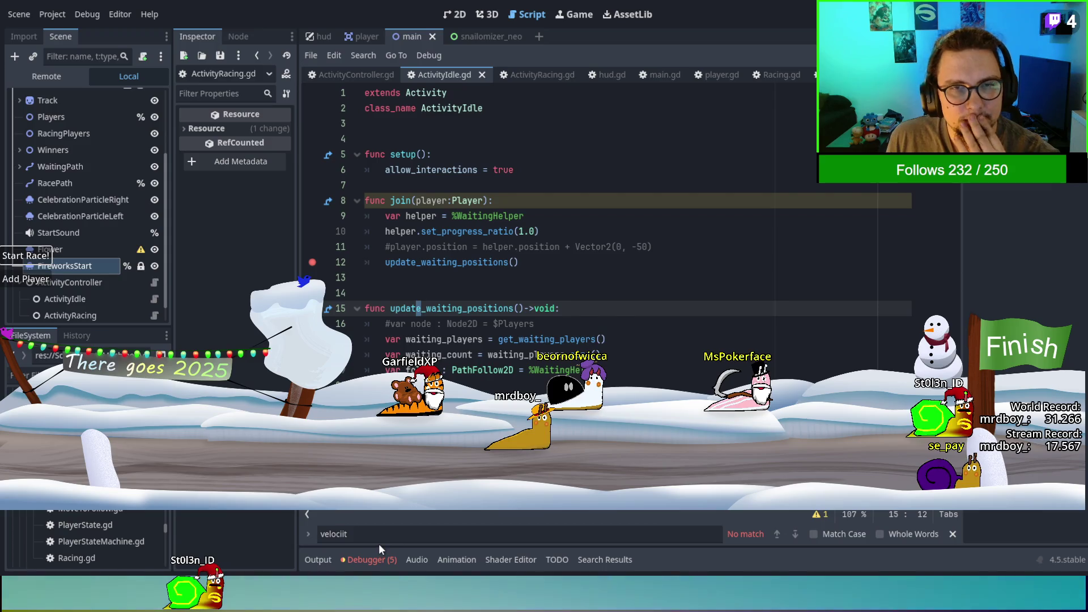
Show the debugger's Errors list and rename join()'s player parameter to _player.
left_click(379, 560)
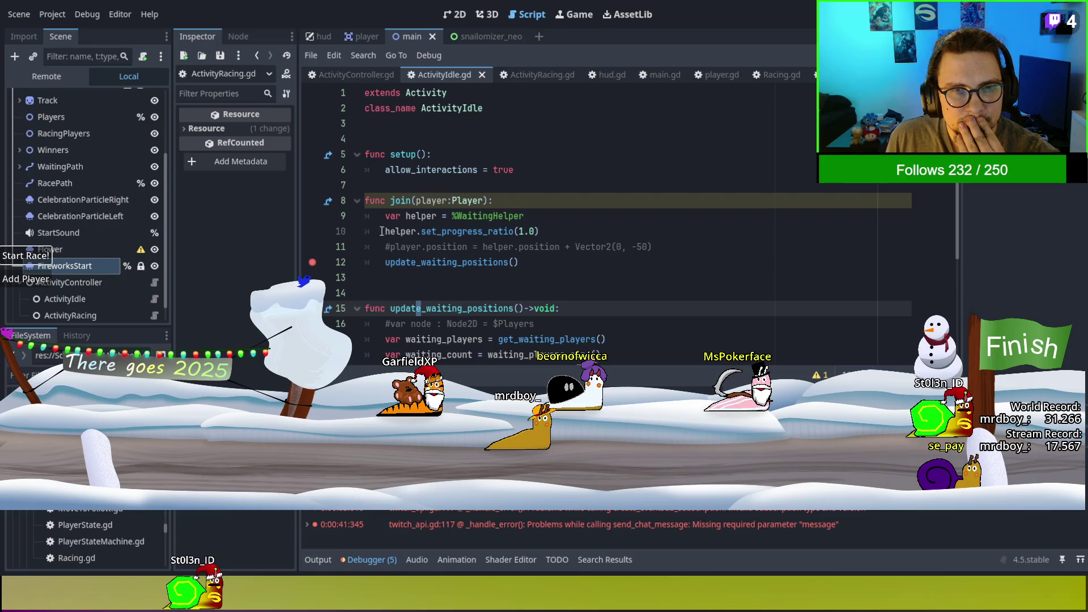
left_click(431, 187)
double_click(431, 196)
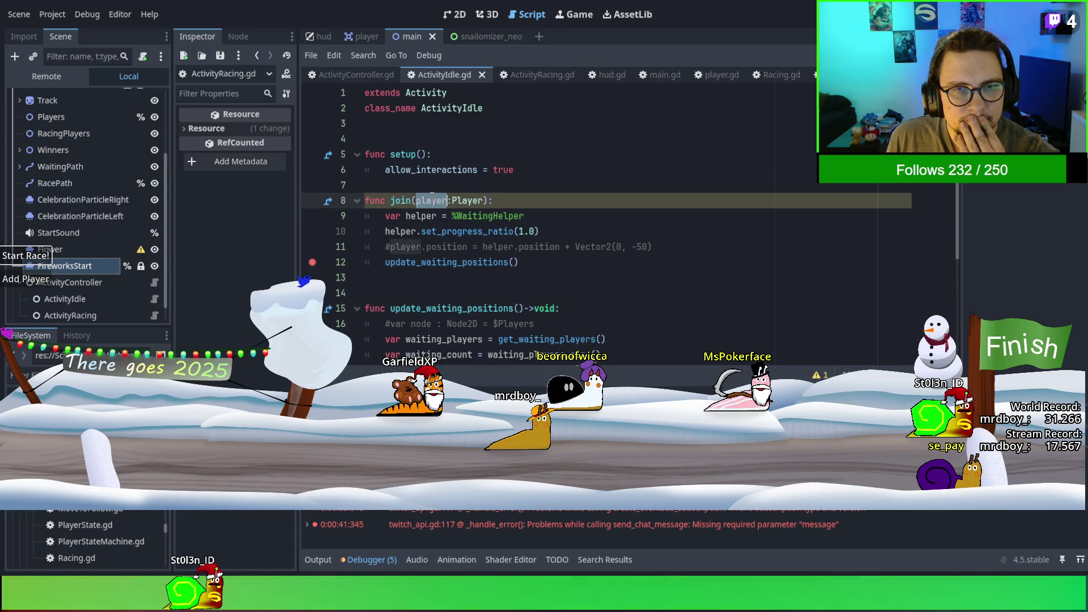
left_click(432, 198)
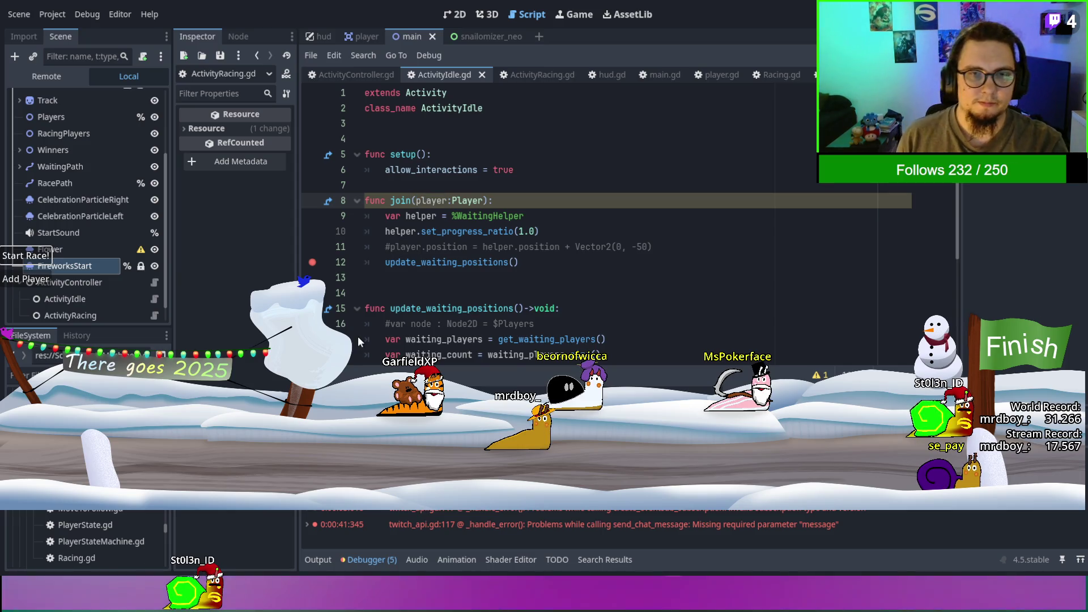
key("BackSpace")
type("_")
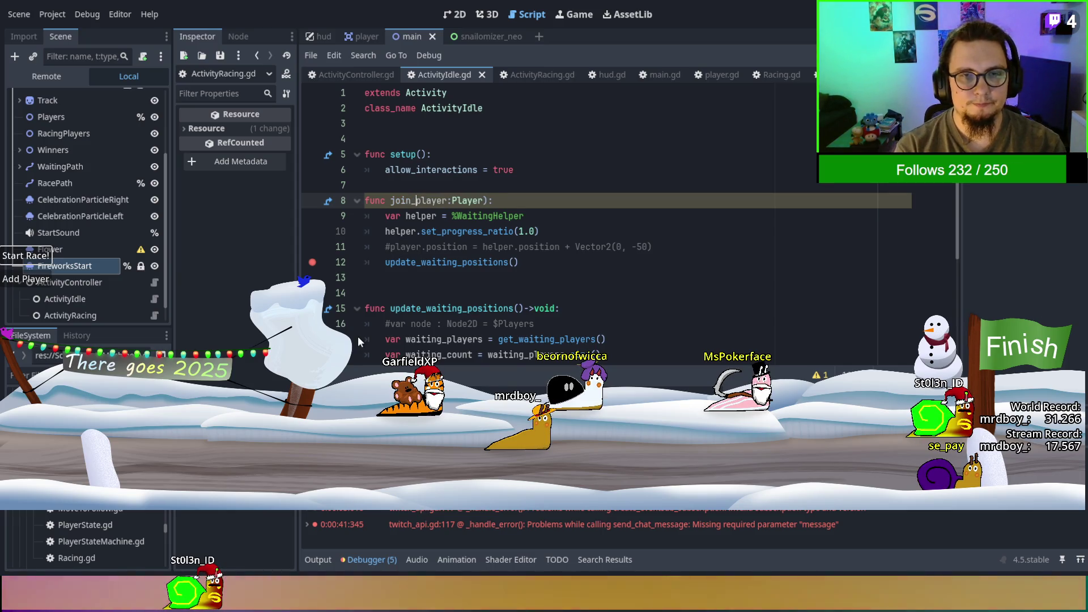
key("BackSpace")
type("(_")
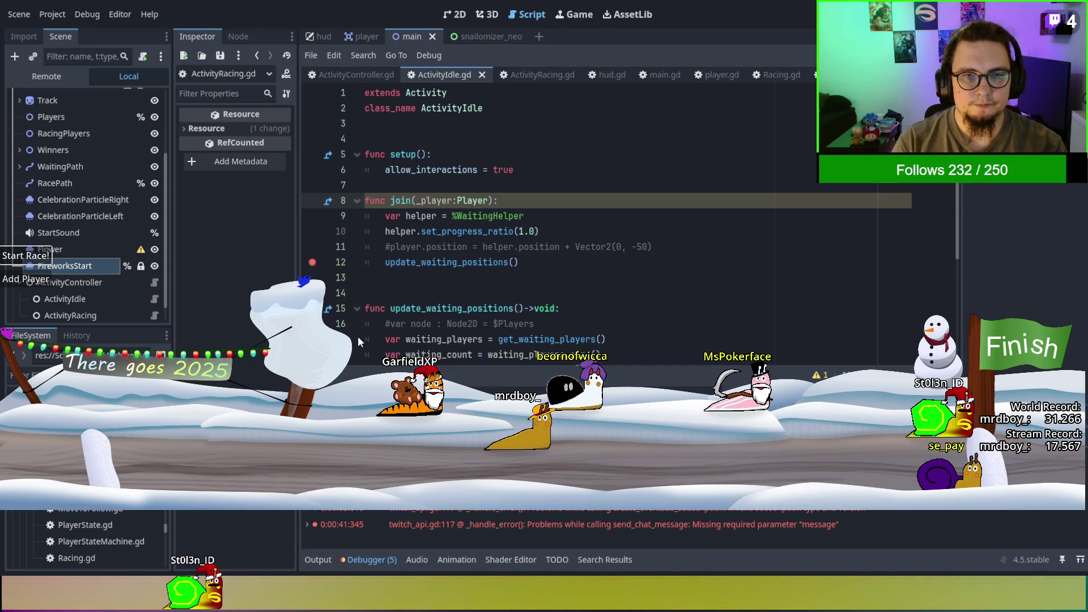
left_click(510, 293)
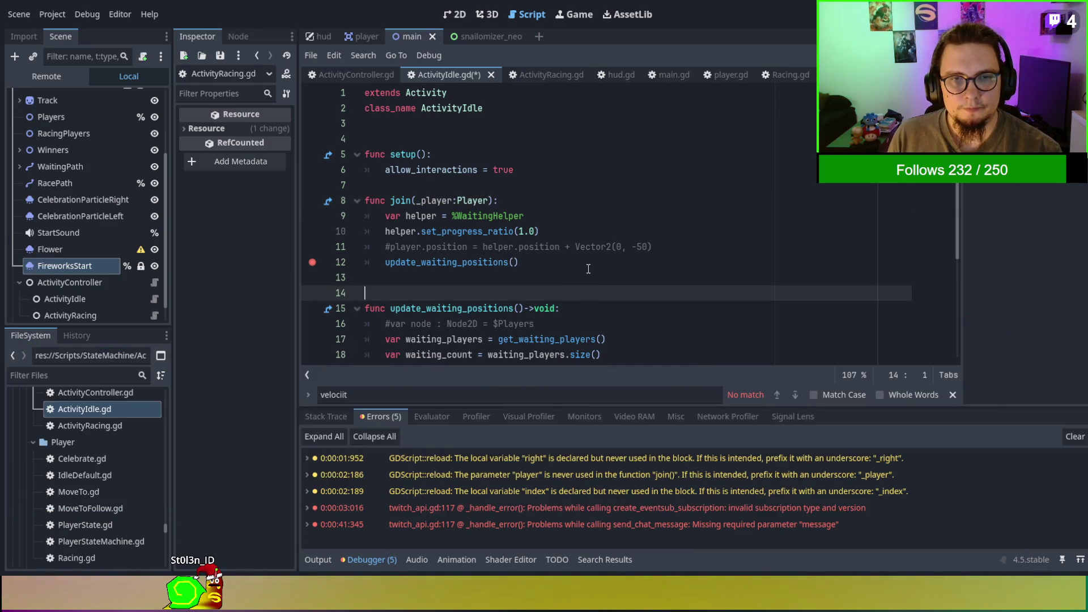
Save ActivityIdle.gd, continue past the line-12 breakpoint, and review ActivityController.gd and Activity.gd's Exit.
key("ctrl+s")
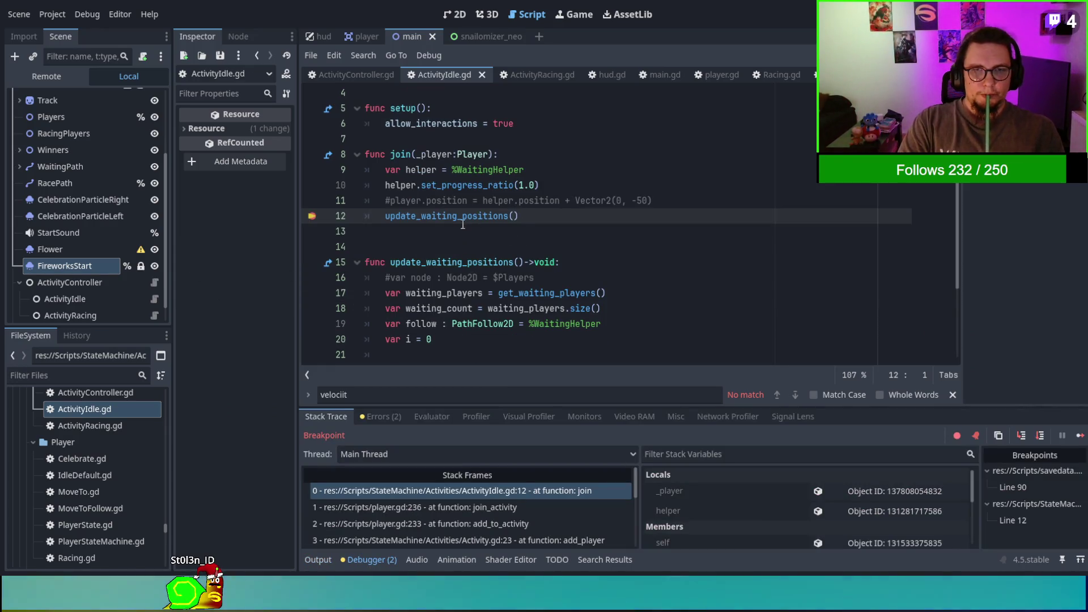
left_click(1079, 437)
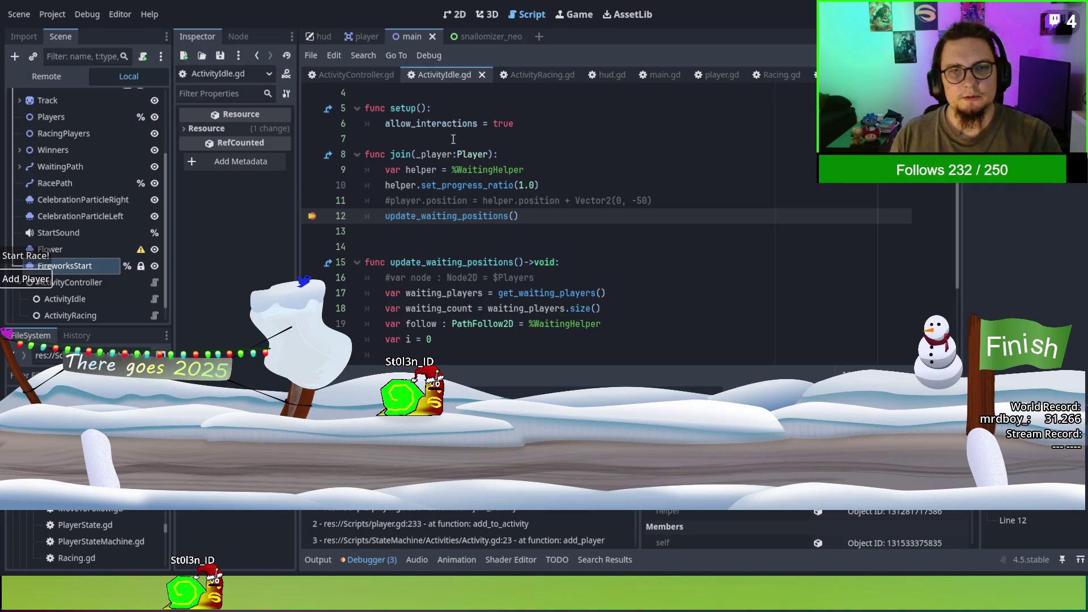
left_click(355, 74)
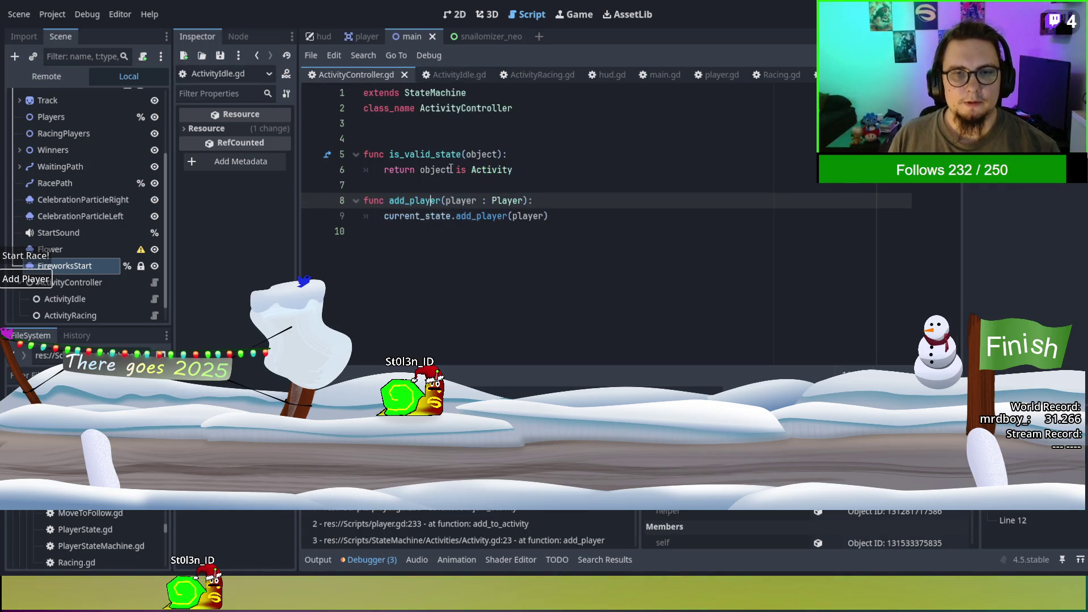
scroll(390, 77, "up", 1)
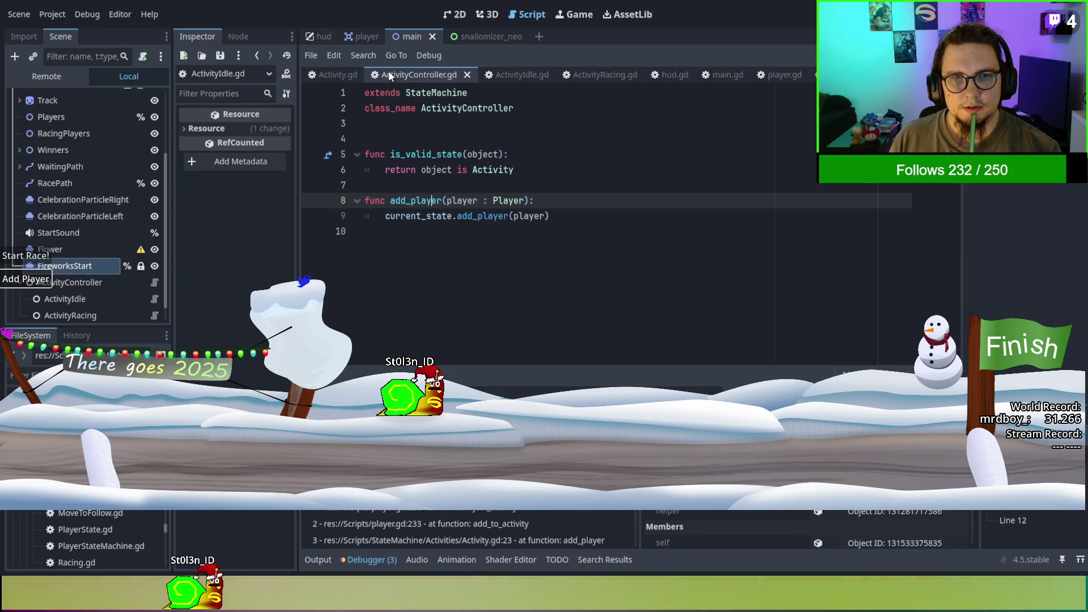
left_click(352, 75)
scroll(490, 259, "up", 4)
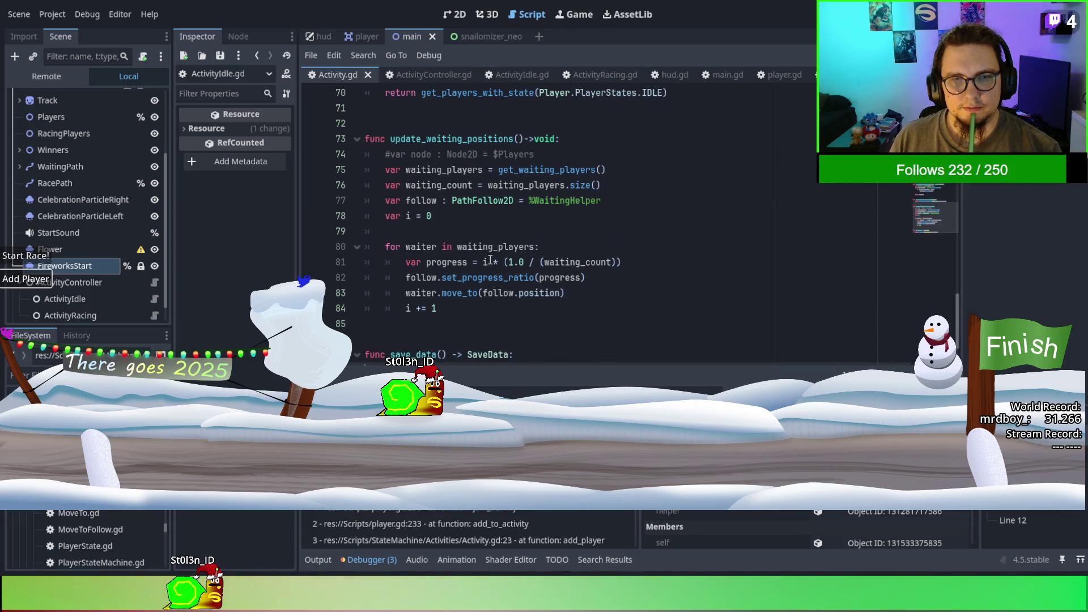
scroll(490, 259, "up", 6)
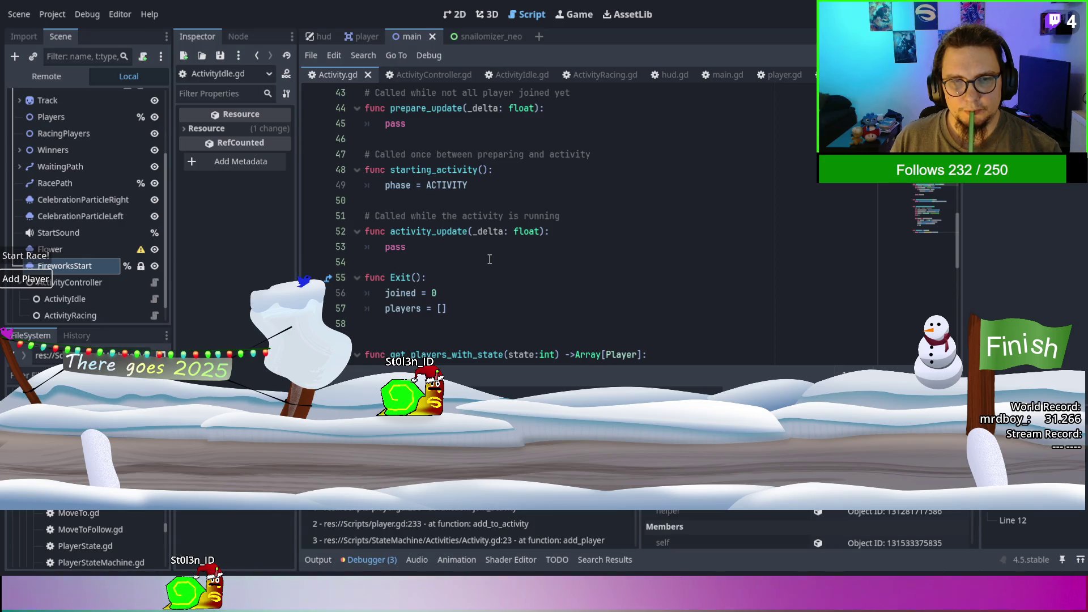
double_click(403, 308)
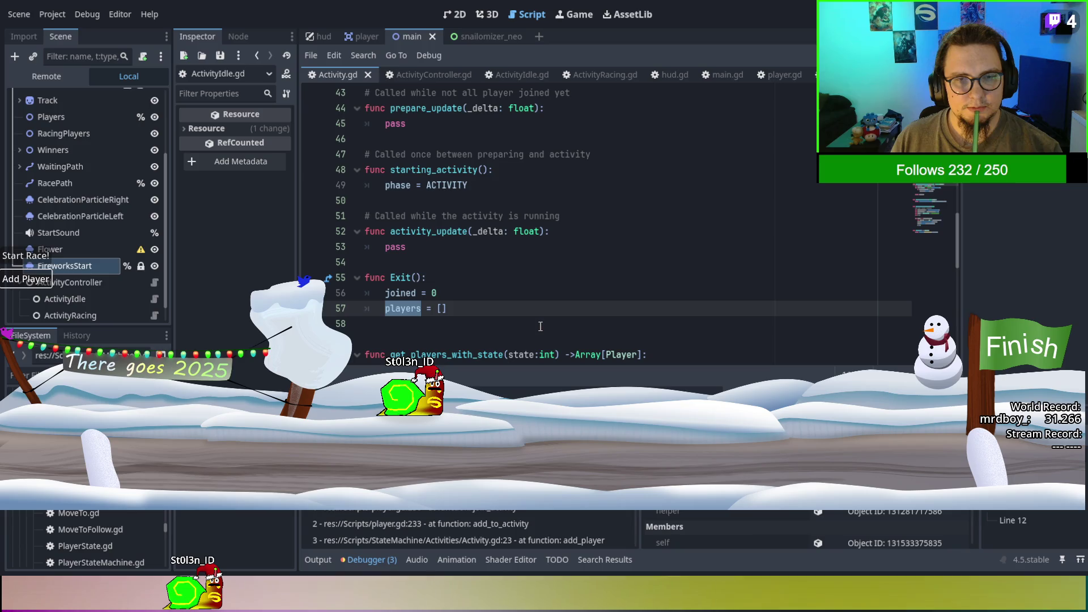
left_click(409, 74)
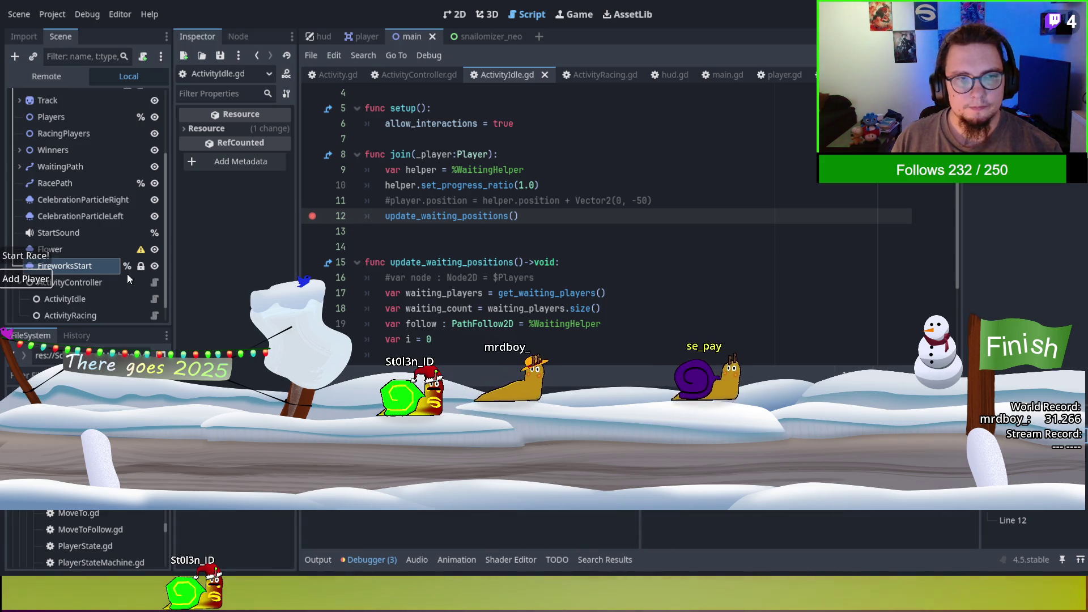
Select ActivityController, inspect the debugger's players array and its stored player object, then resume.
left_click(45, 284)
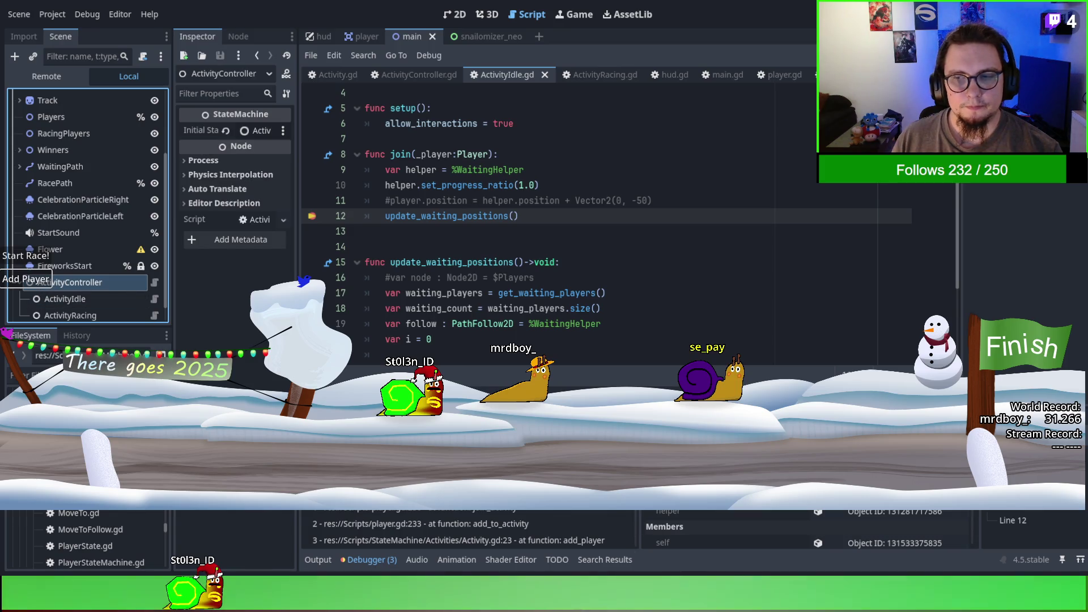
key("F12")
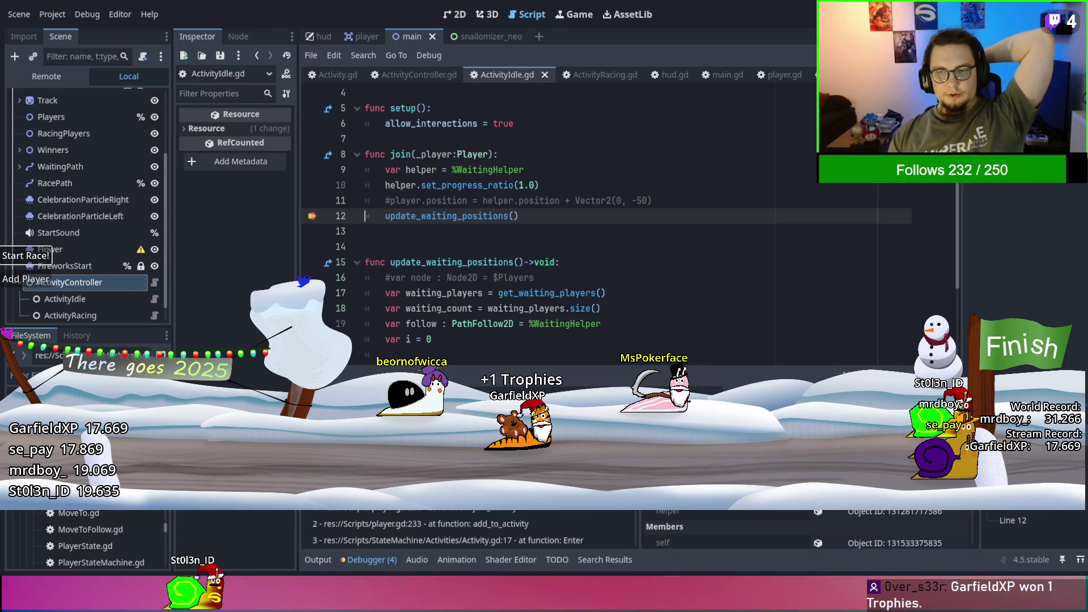
scroll(810, 529, "down", 1)
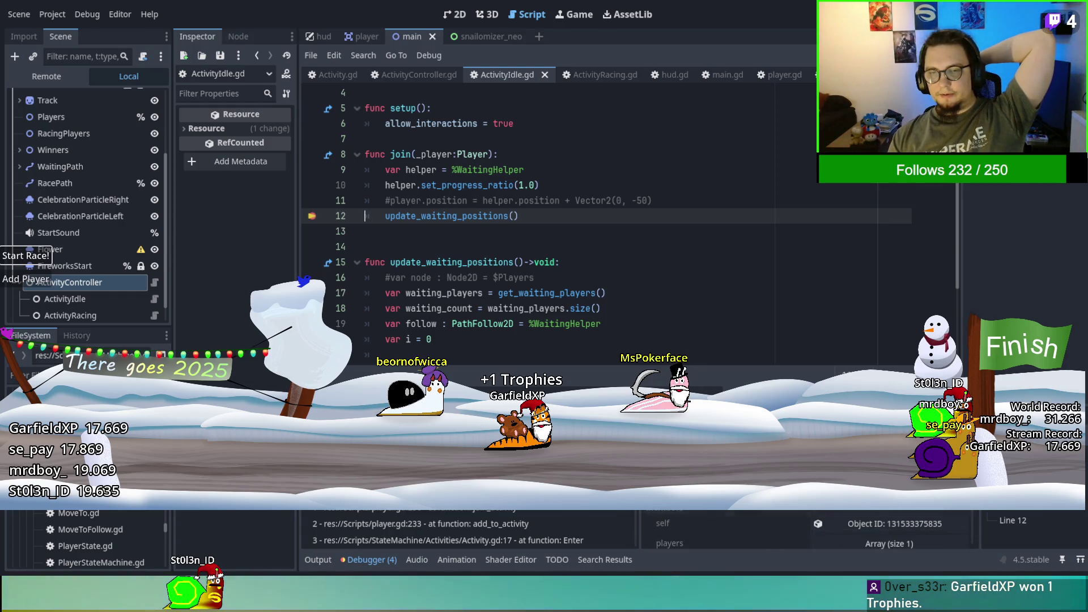
left_click(889, 543)
scroll(810, 530, "down", 1)
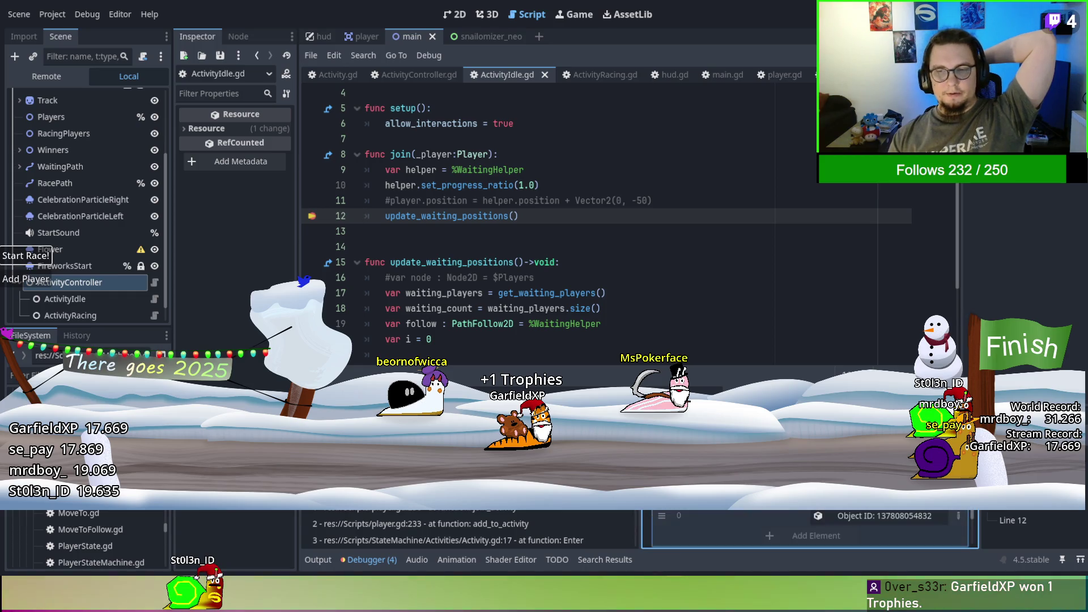
left_click(850, 514)
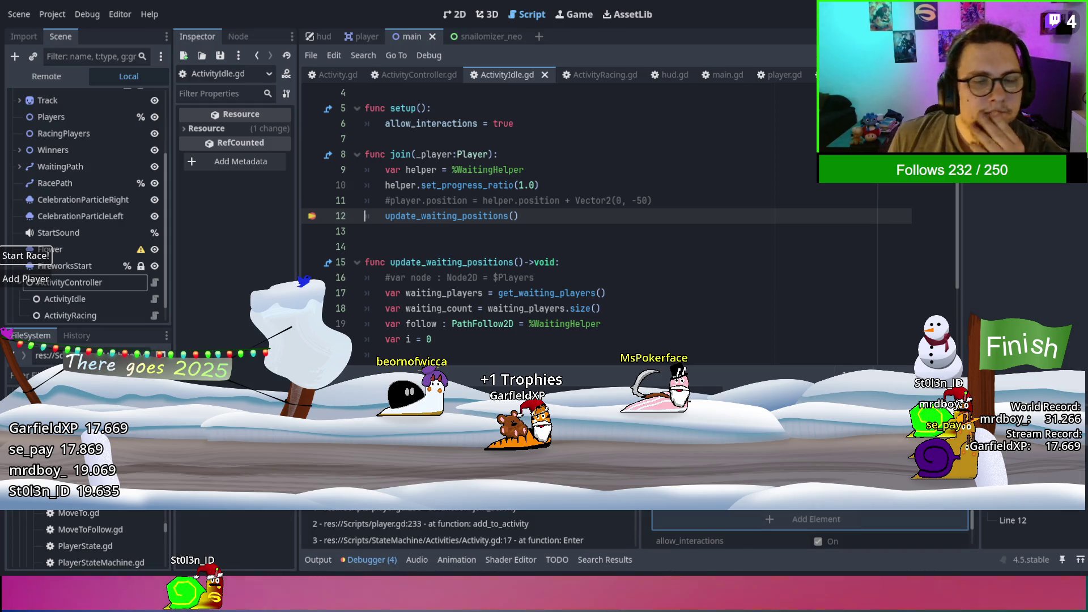
key("F12")
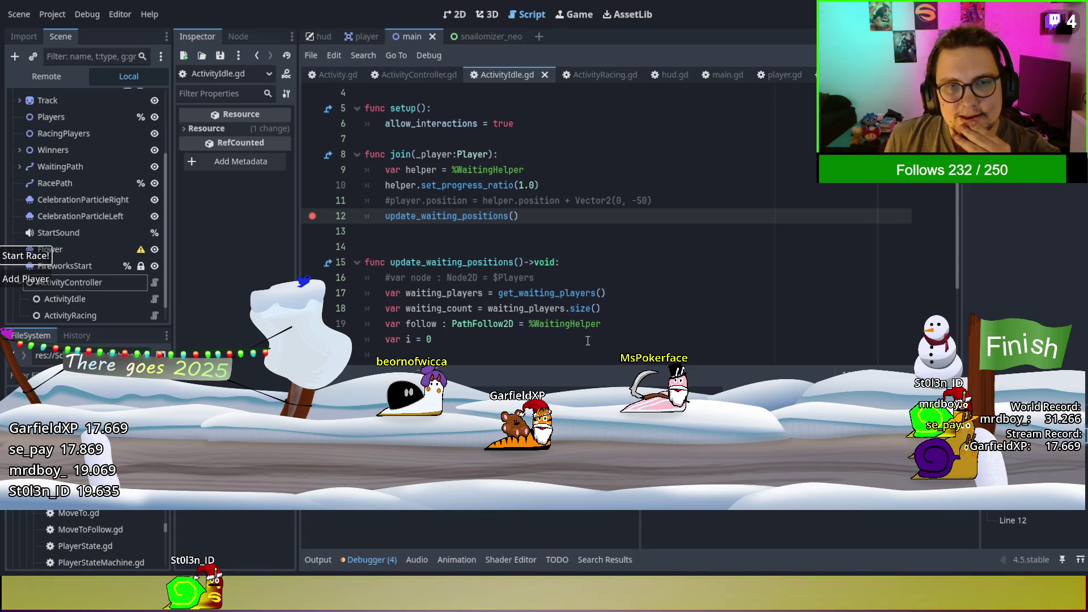
Highlight waiting_players uses and the get_waiting_players call on line 17 in ActivityIdle.gd.
scroll(609, 245, "down", 1)
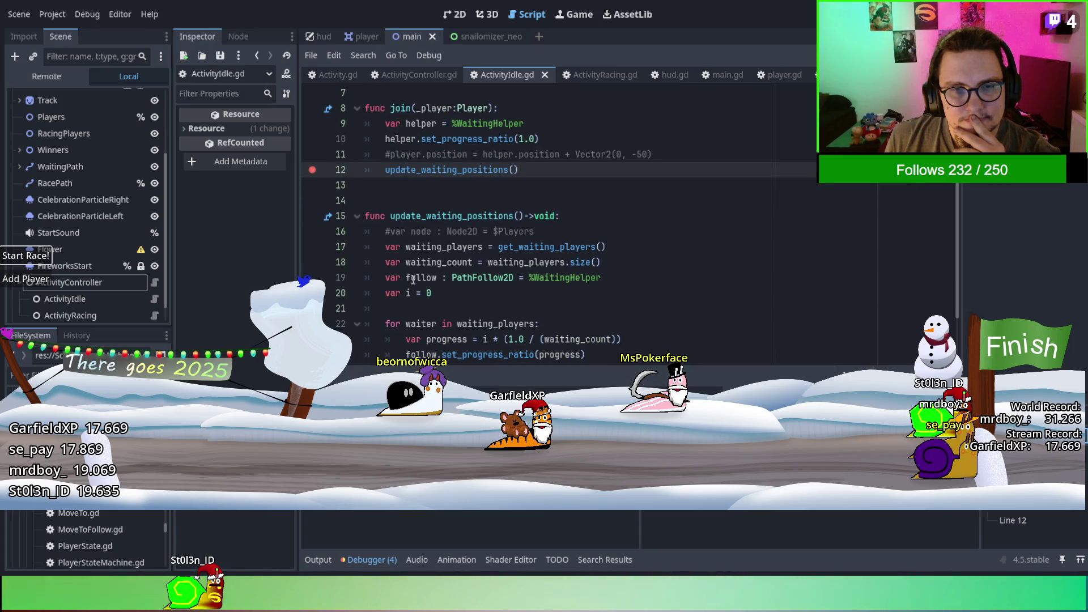
scroll(495, 258, "down", 2)
double_click(494, 258)
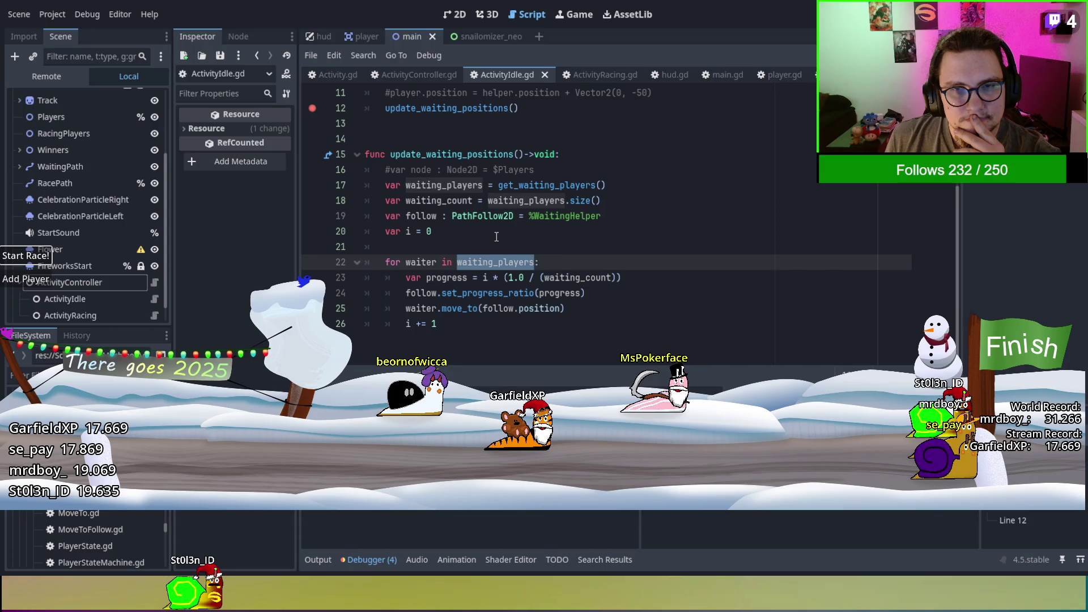
double_click(540, 185)
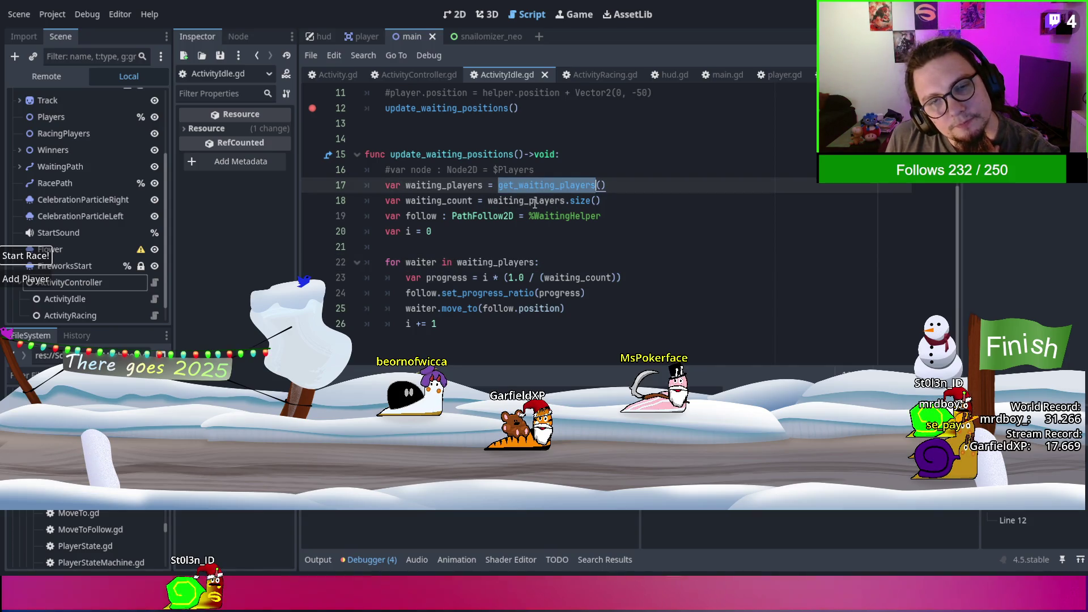
In Activity.gd, locate the get_waiting_players call on line 75 and select its function on lines 68–70.
left_click(323, 71)
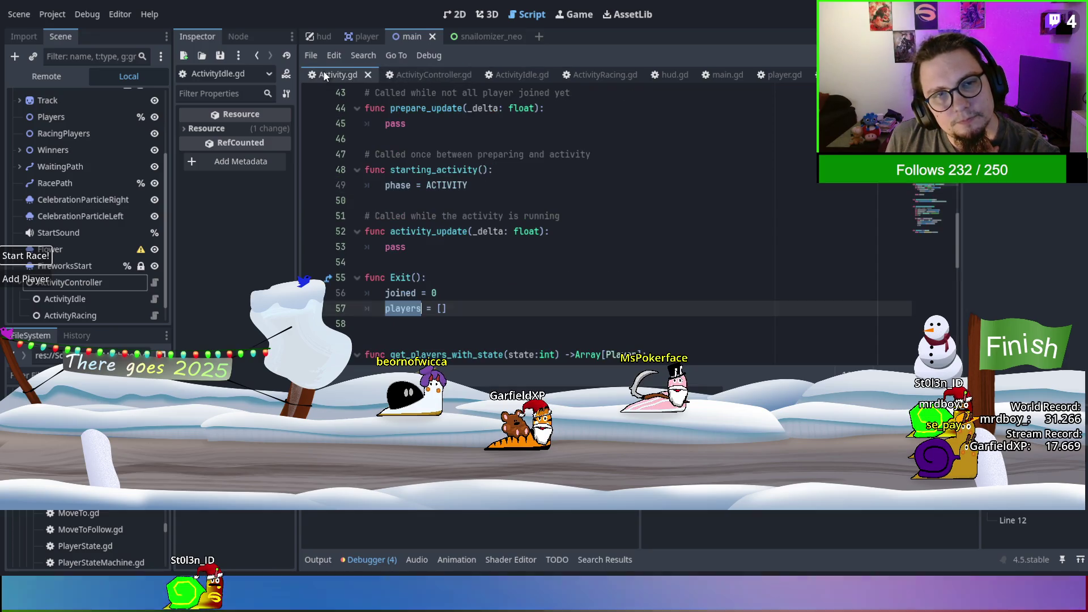
left_click(397, 71)
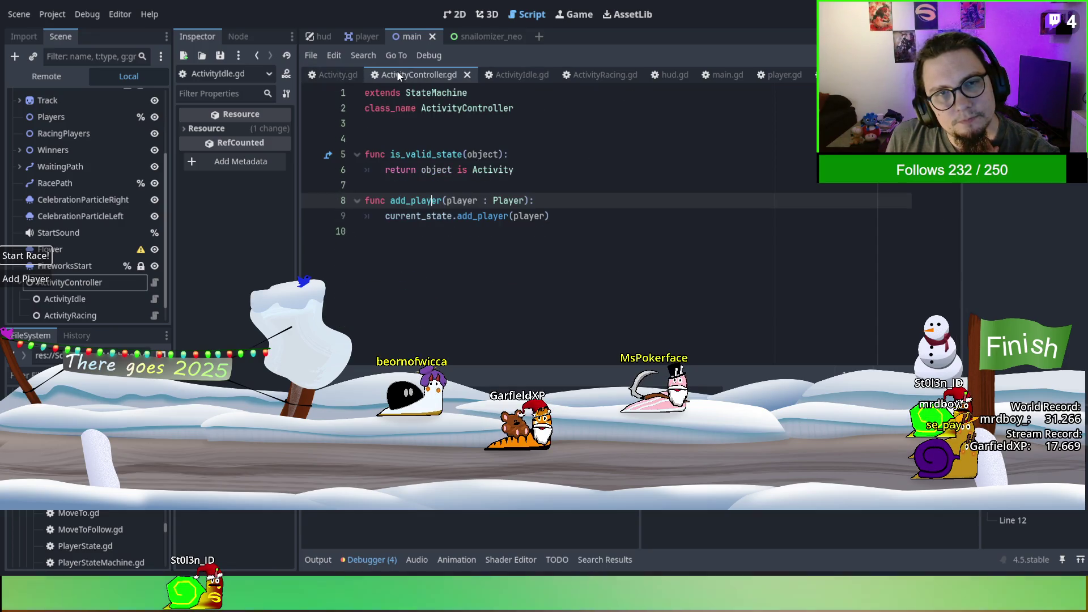
left_click(342, 77)
scroll(487, 226, "down", 10)
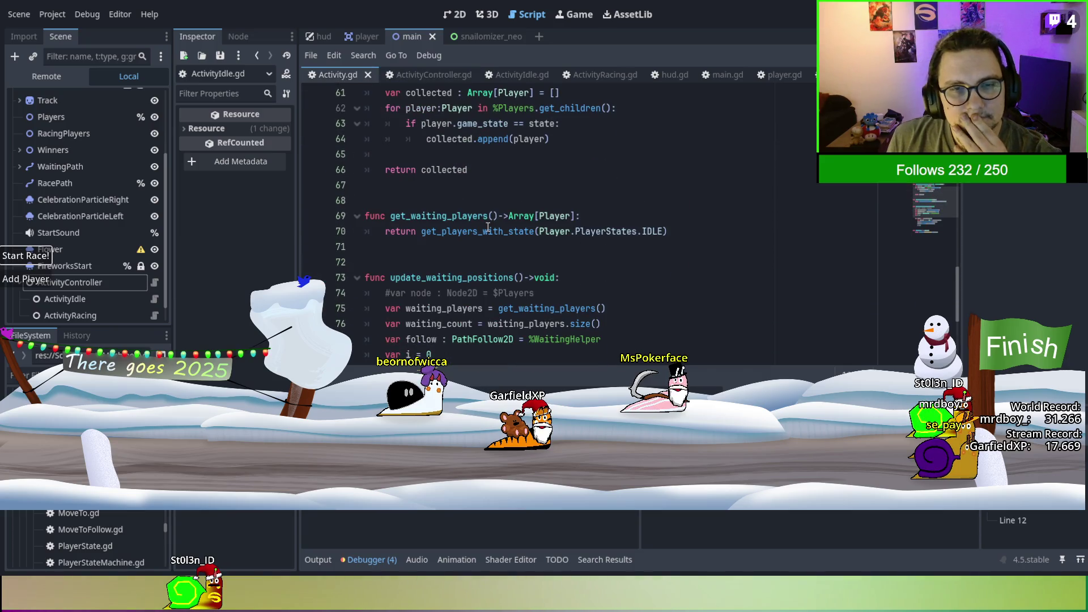
scroll(487, 227, "down", 2)
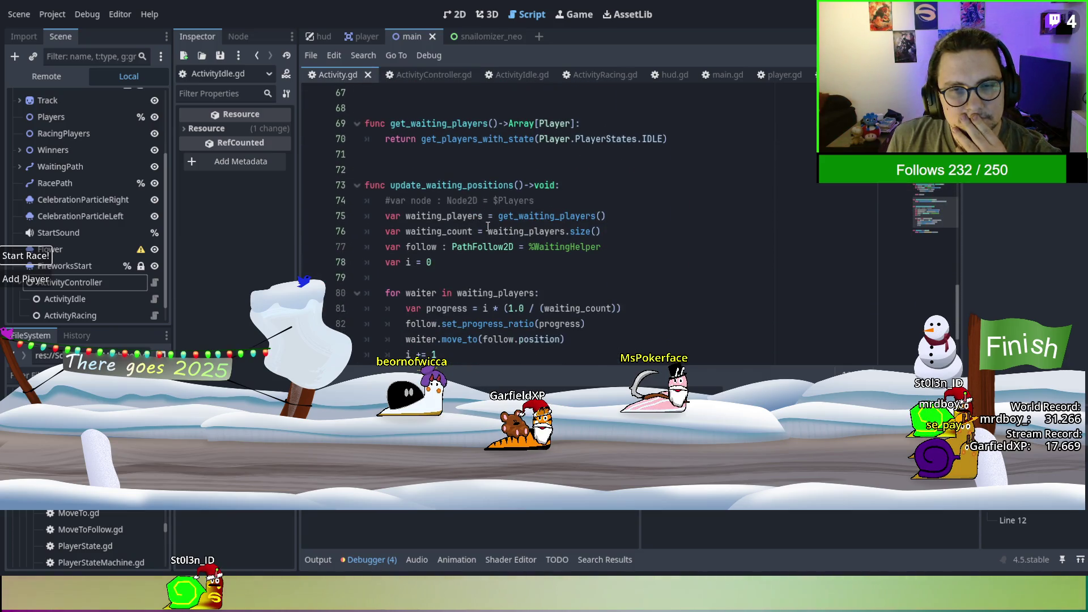
double_click(506, 217)
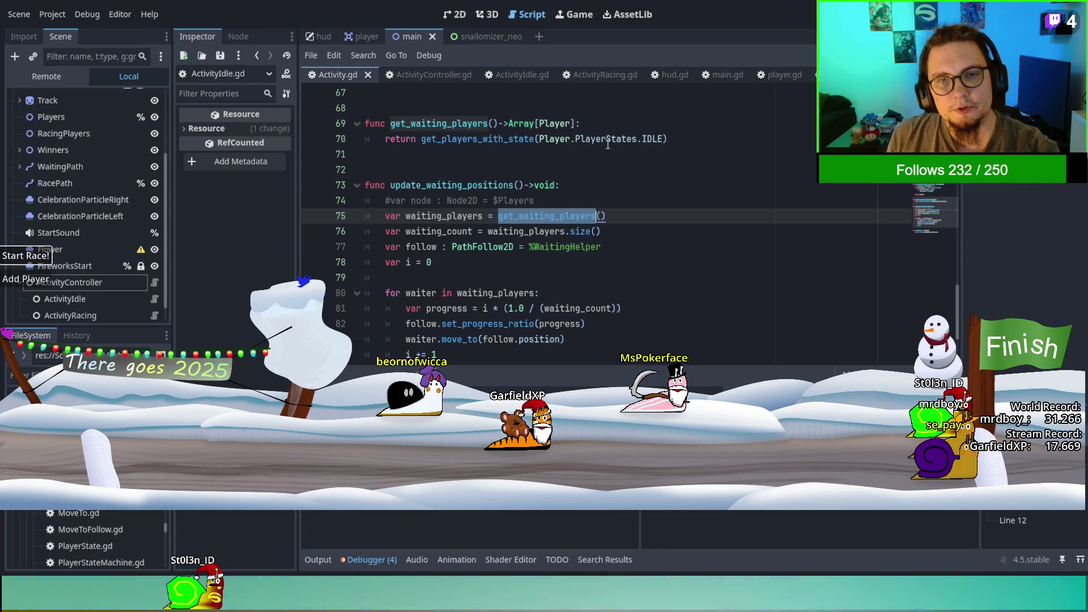
left_click_drag(672, 139, 502, 113)
Delete the get_waiting_players function and replace its call and loop reference with player.
key("Delete")
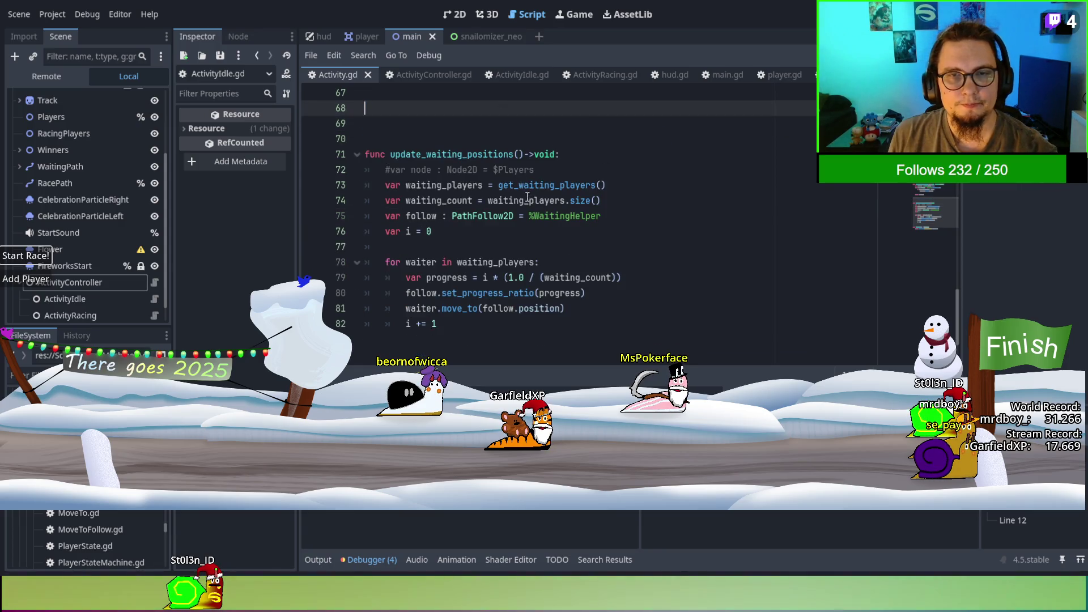
double_click(524, 189)
type("player")
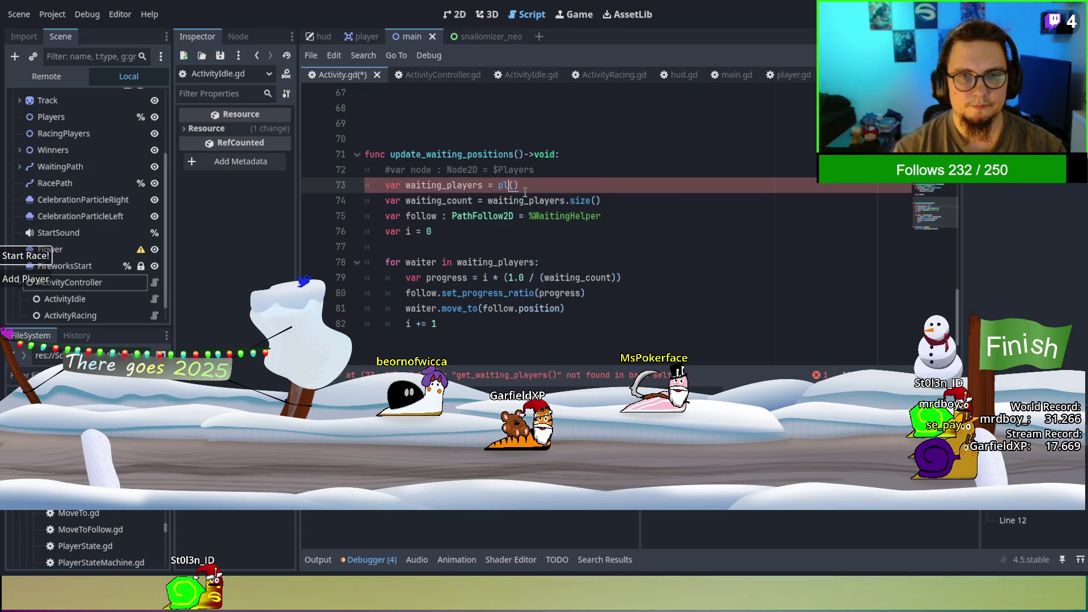
key("Escape")
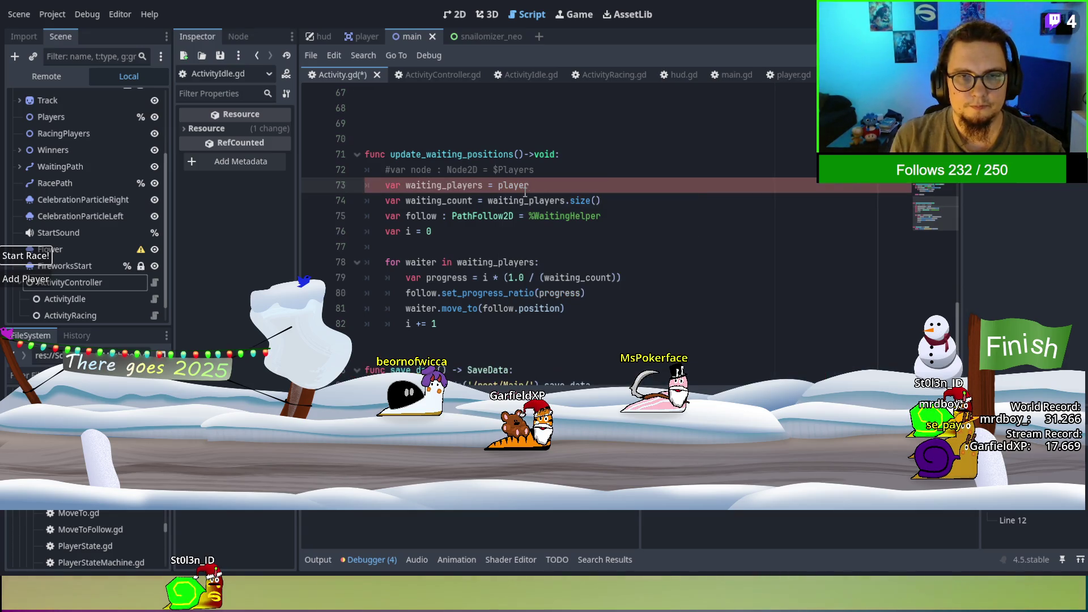
double_click(445, 190)
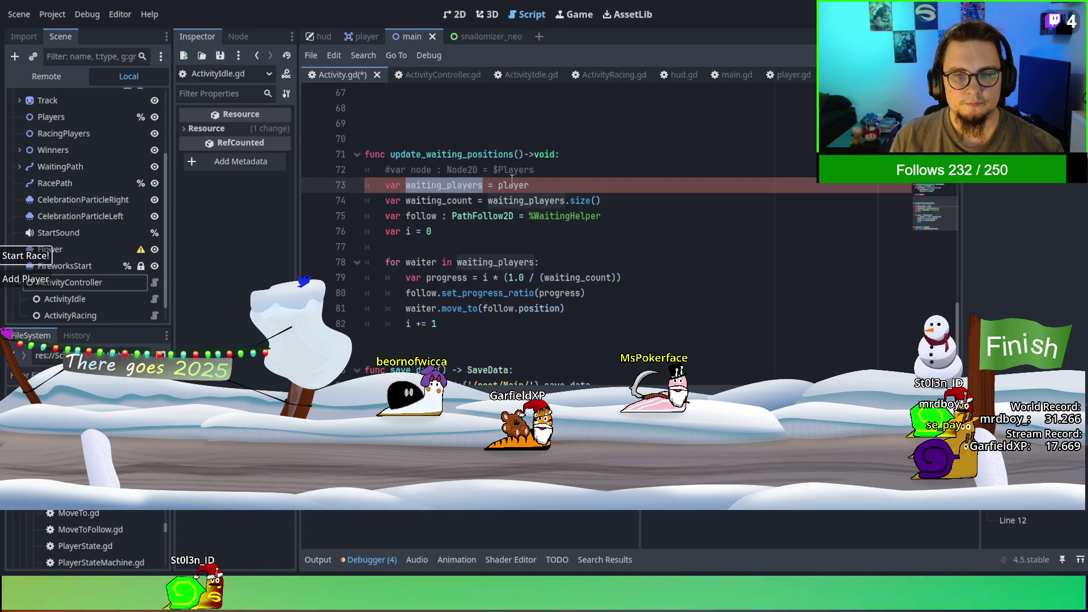
double_click(530, 185)
key("ctrl+c")
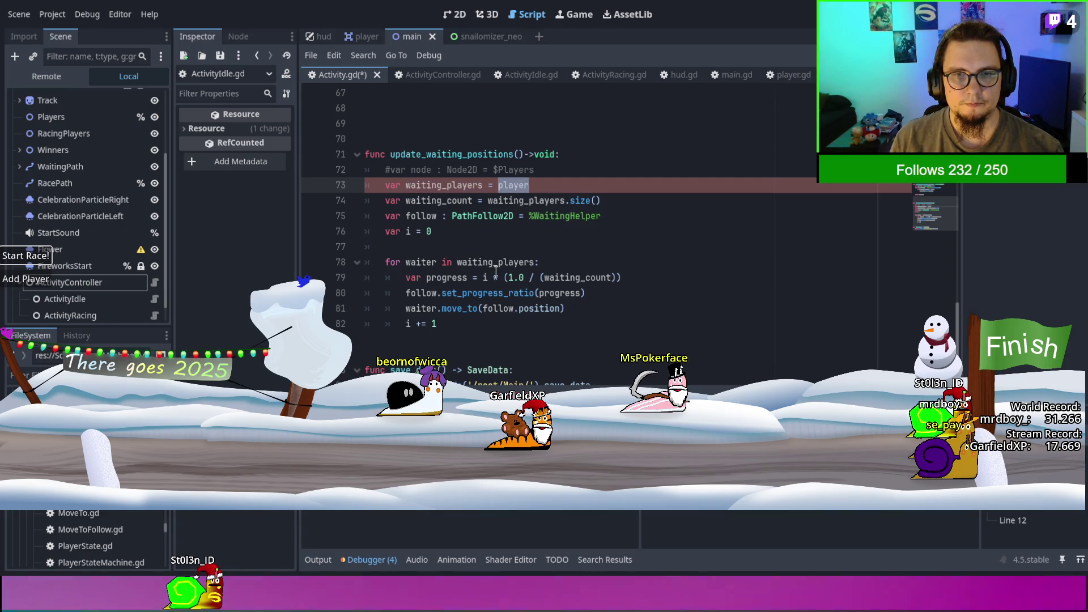
double_click(496, 263)
key("ctrl+v")
Remove the waiting_players declaration and use players in the loop header and waiting_count line.
left_click_drag(538, 185, 559, 170)
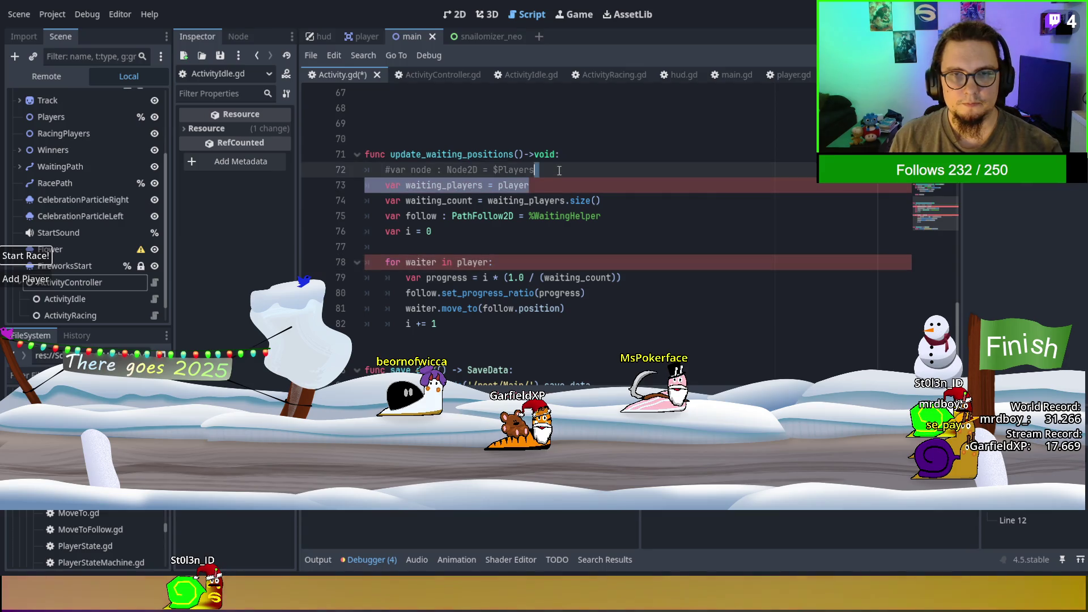
key("BackSpace")
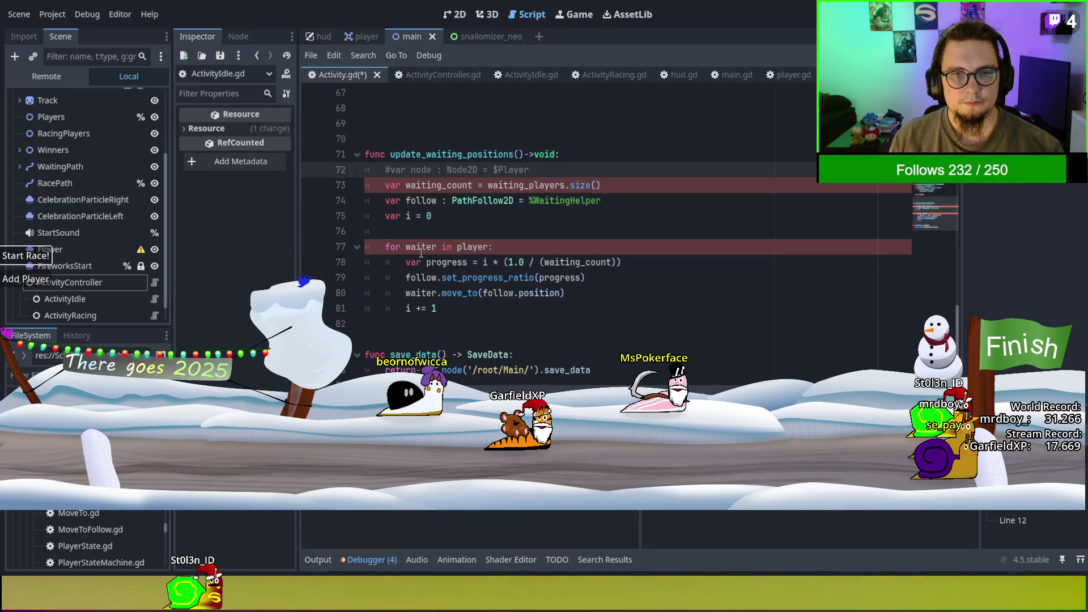
left_click(486, 247)
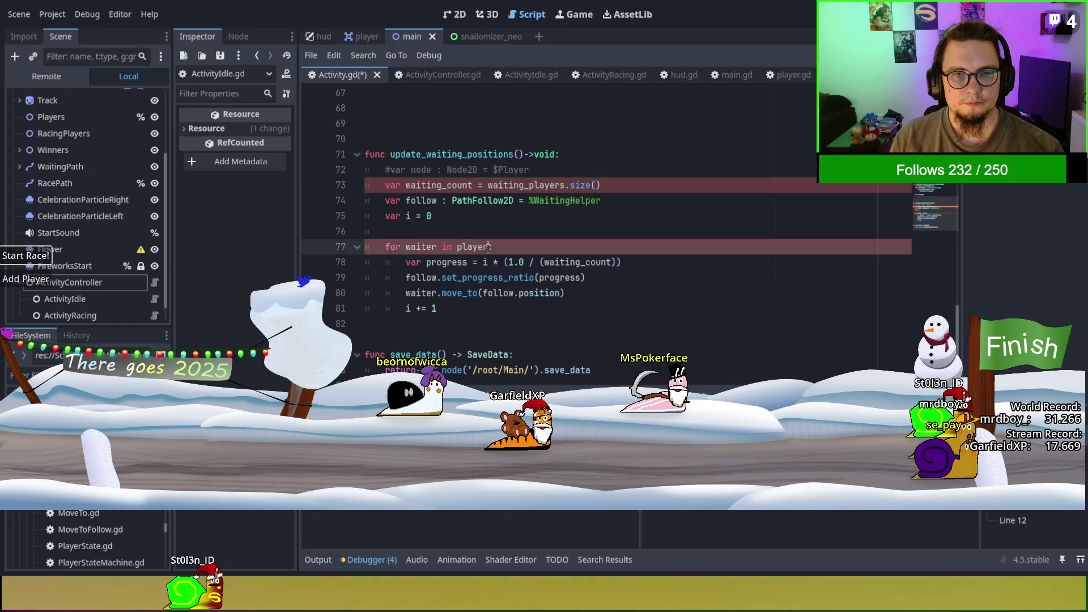
type("s")
left_click(483, 231)
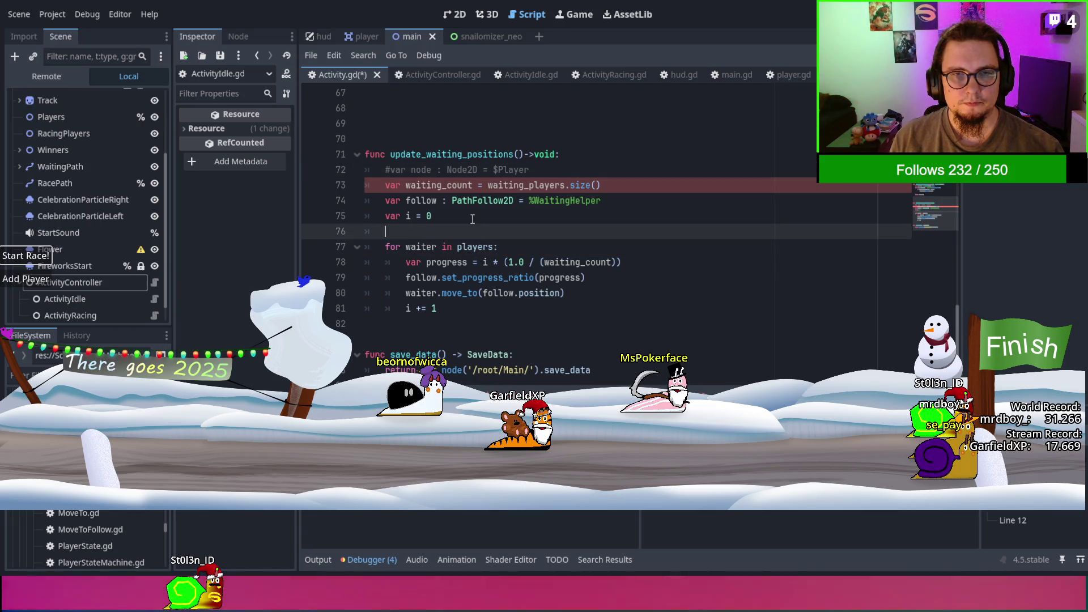
double_click(479, 247)
key("ctrl+c")
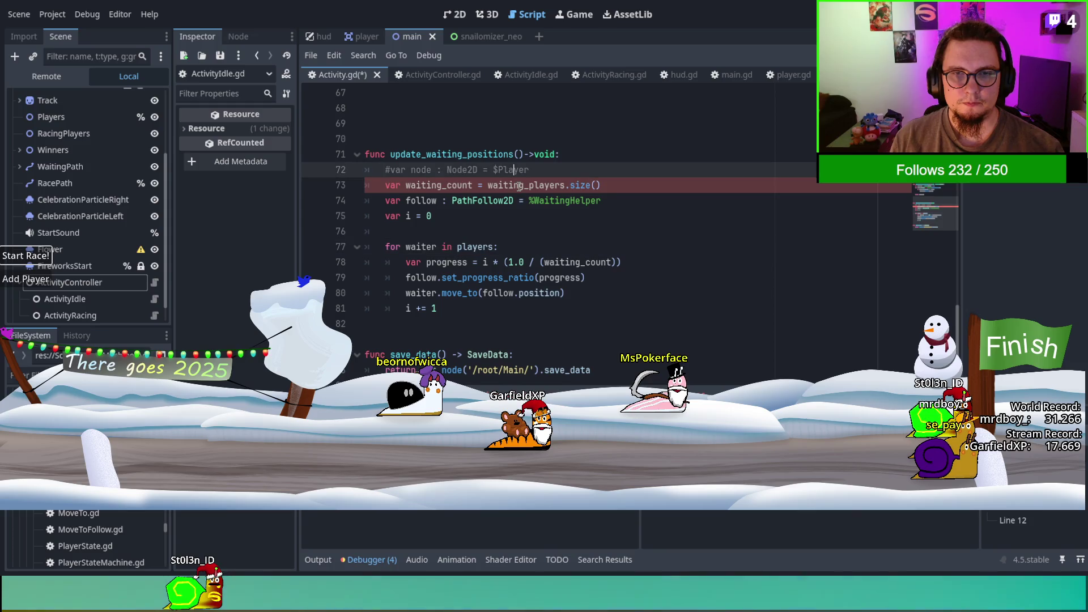
double_click(524, 185)
key("ctrl+v")
Rename the function to update_positions, save, and undo the accidental cut to restore it.
left_click(427, 154)
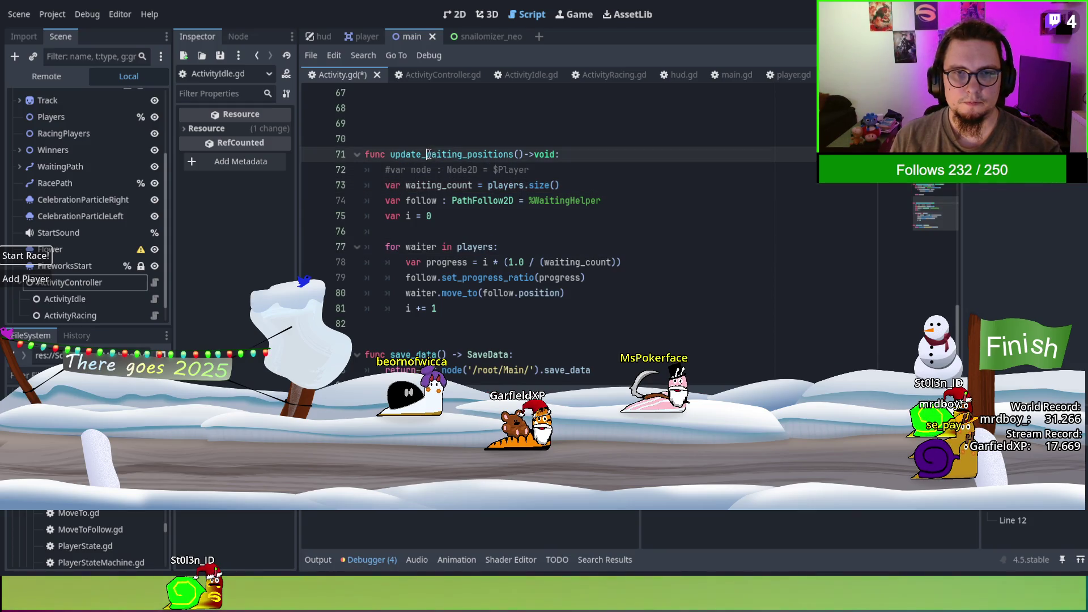
key("BackSpace")
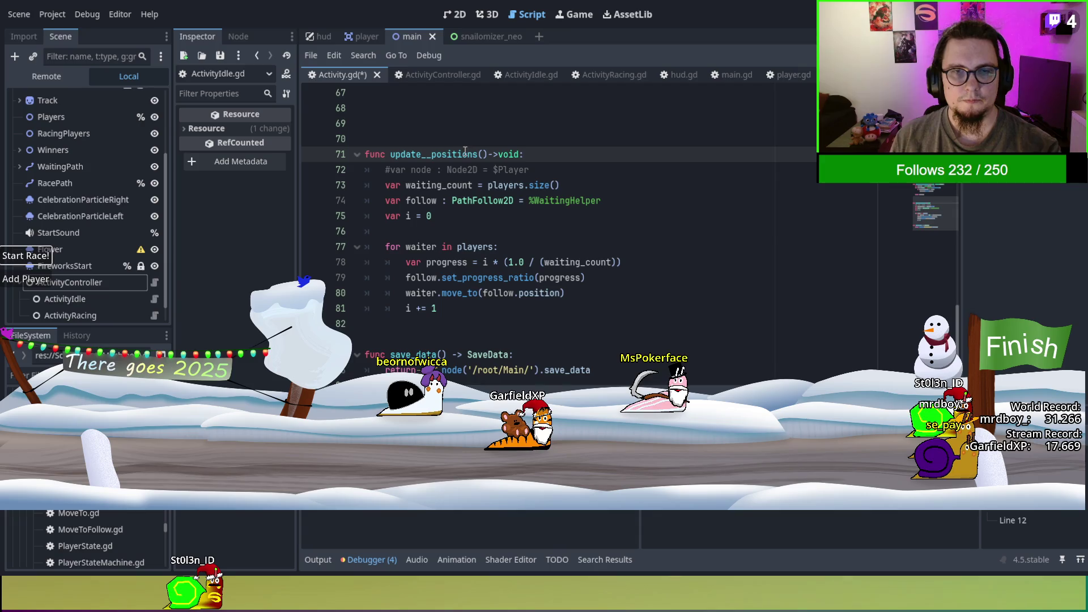
double_click(451, 154)
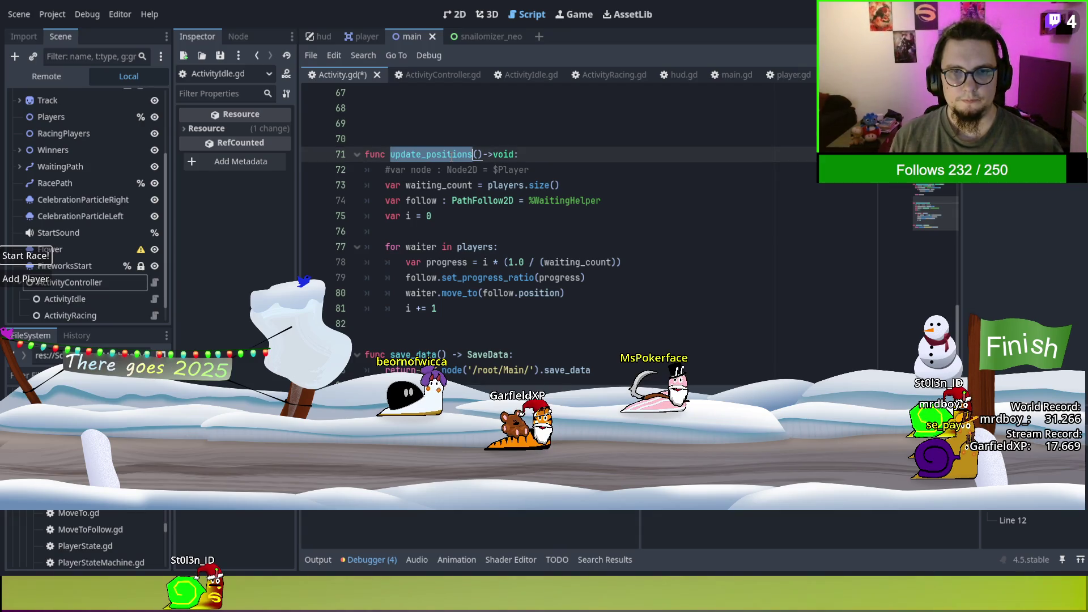
mouse_move(484, 316)
left_mouse_down()
mouse_move(374, 246)
mouse_move(324, 155)
left_mouse_up()
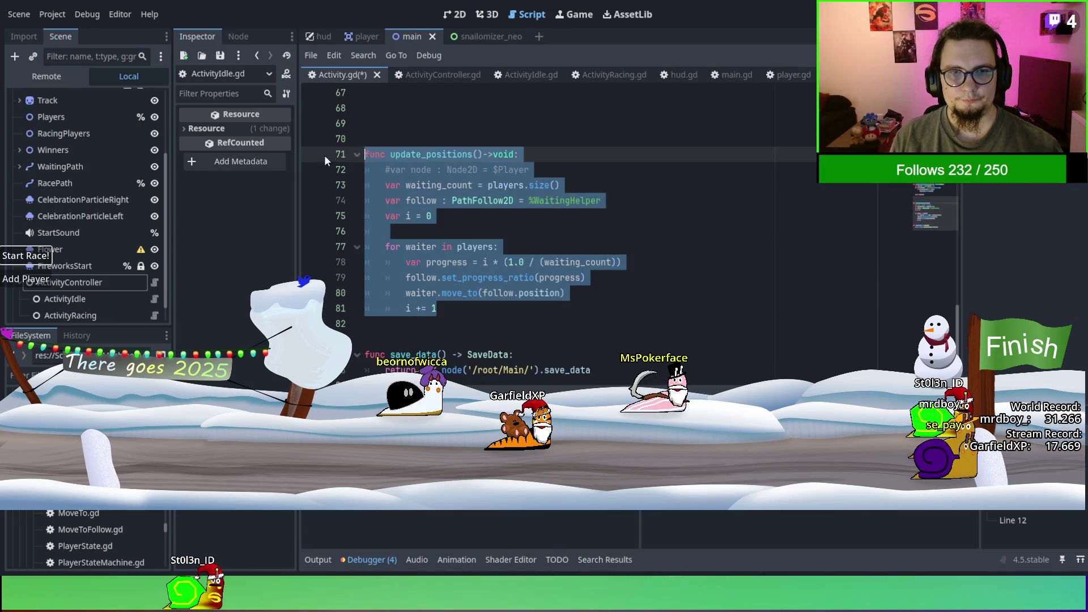
key("BackSpace")
key("ctrl+s")
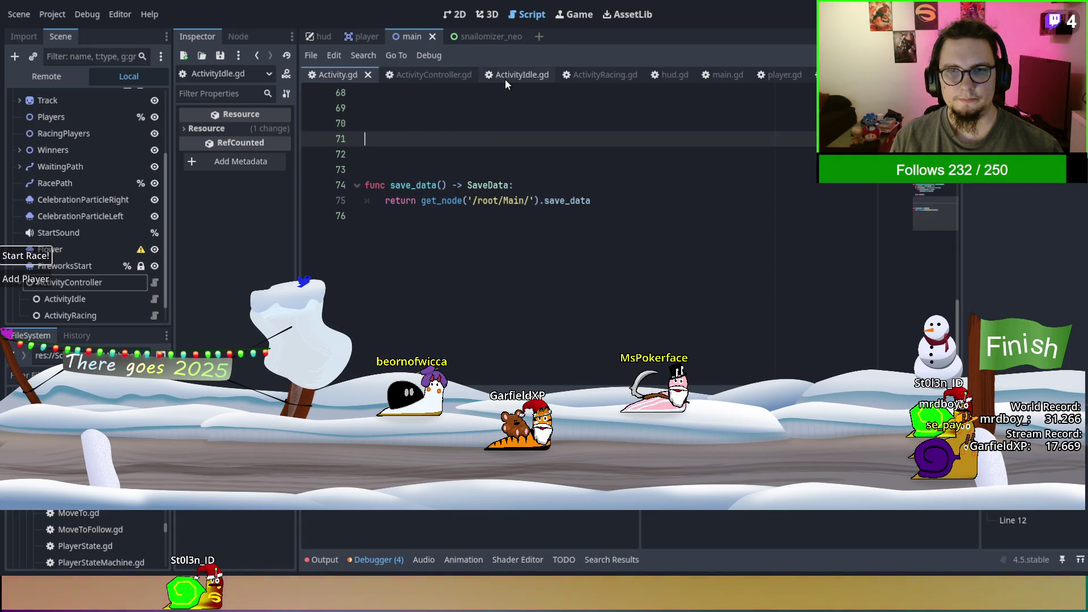
key("ctrl+z")
left_click(504, 109)
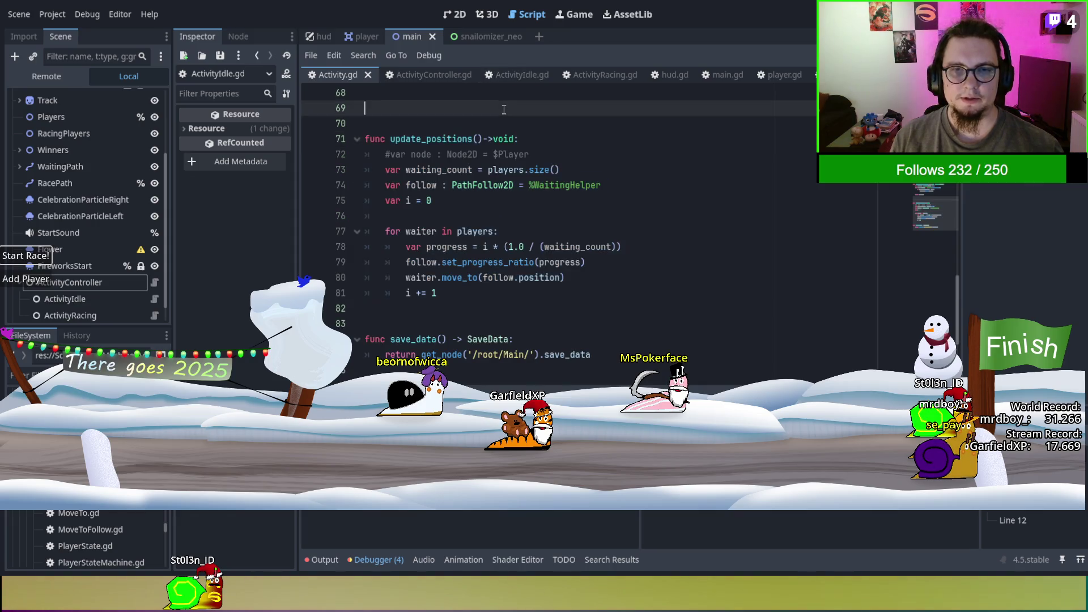
key("BackSpace")
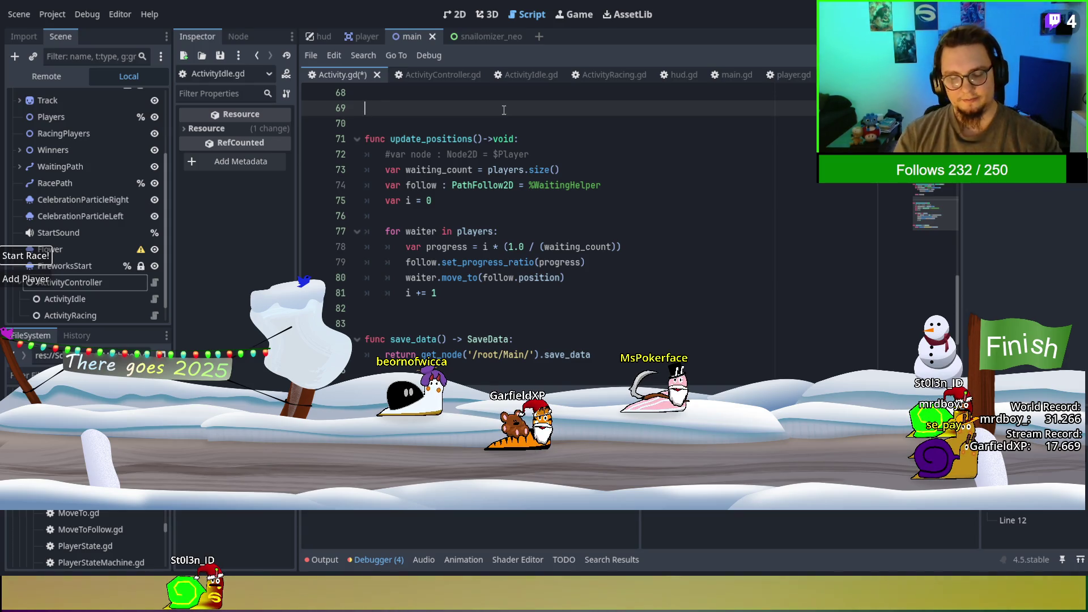
left_click_drag(450, 297, 391, 123)
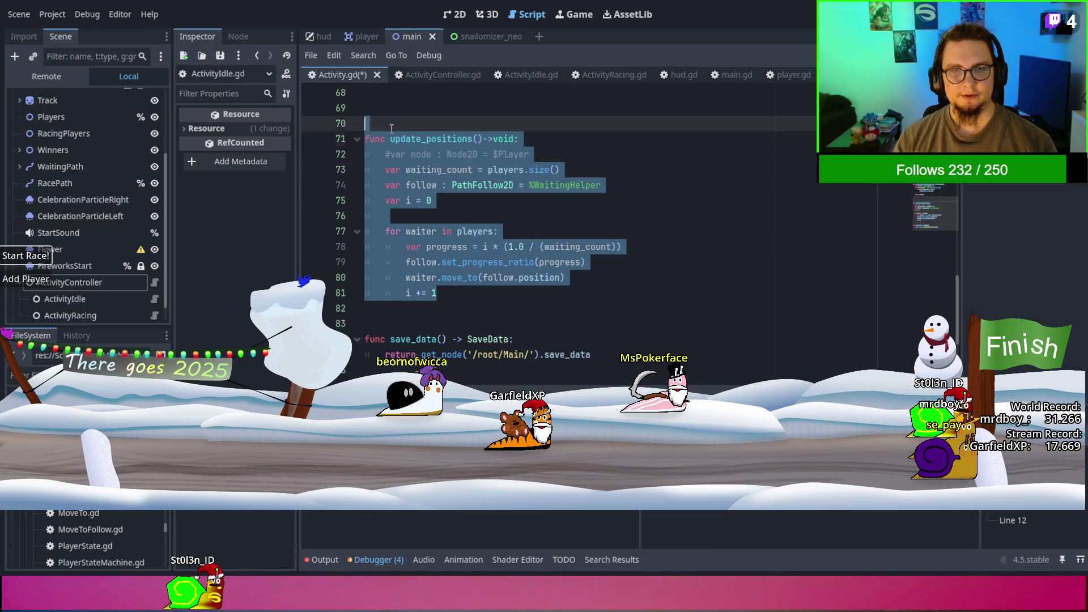
Cut update_positions from Activity.gd and paste it at line 200 of ActivityRacing.gd, below get_waiting_players.
key("BackSpace")
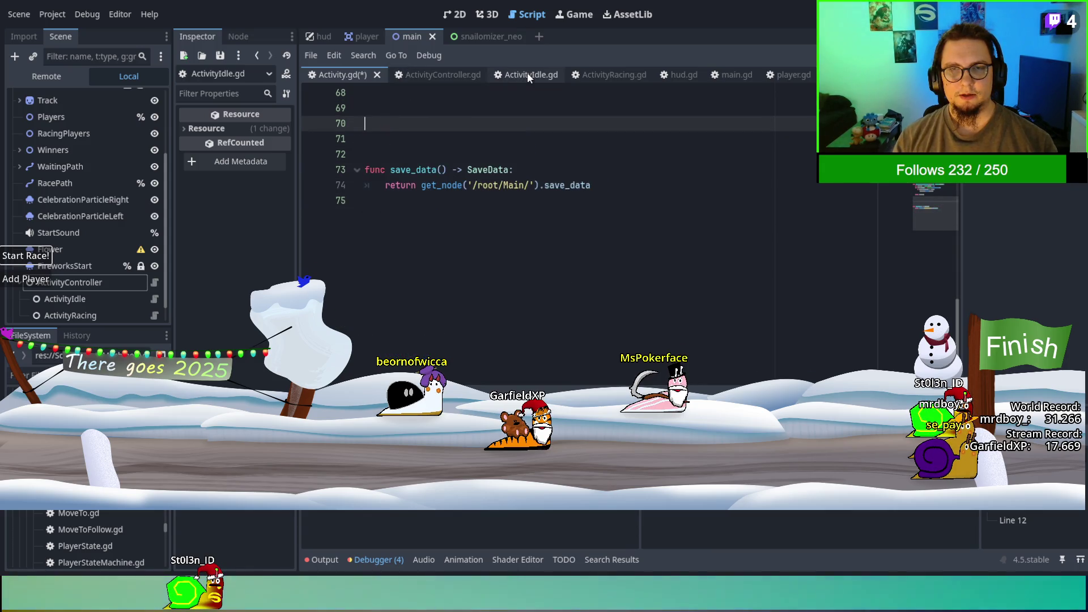
left_click(600, 73)
scroll(534, 221, "down", 5)
scroll(534, 221, "down", 7)
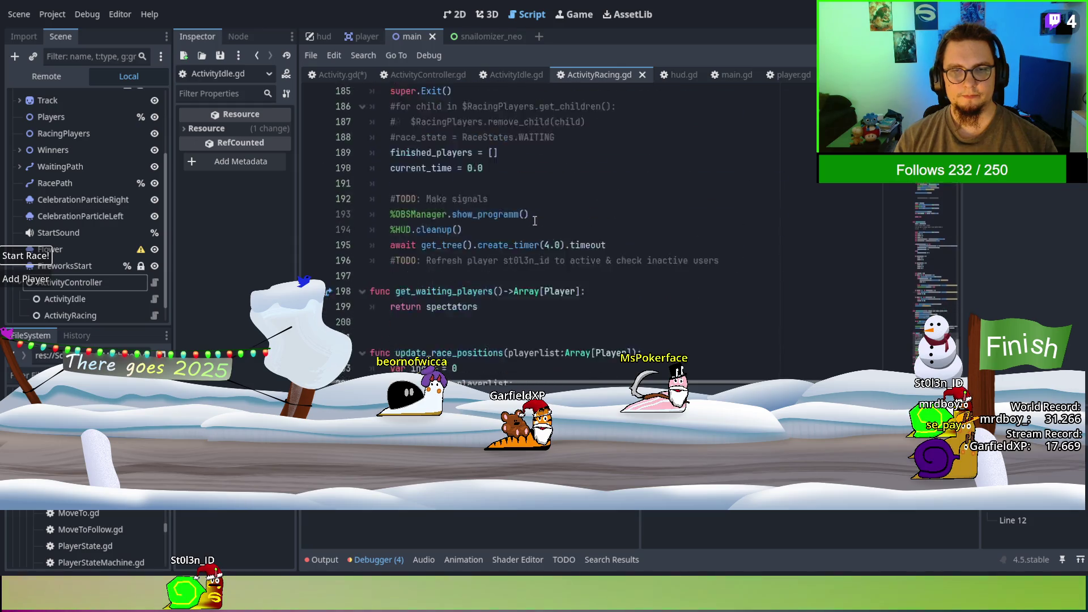
left_click(454, 228)
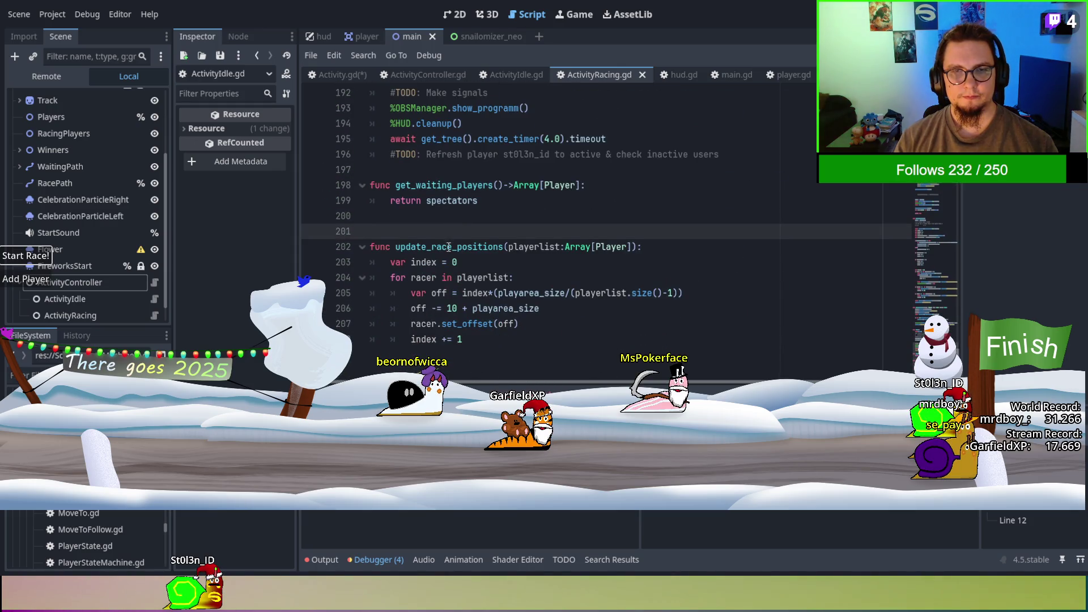
left_click(448, 247)
left_click(446, 223)
key("ctrl+v")
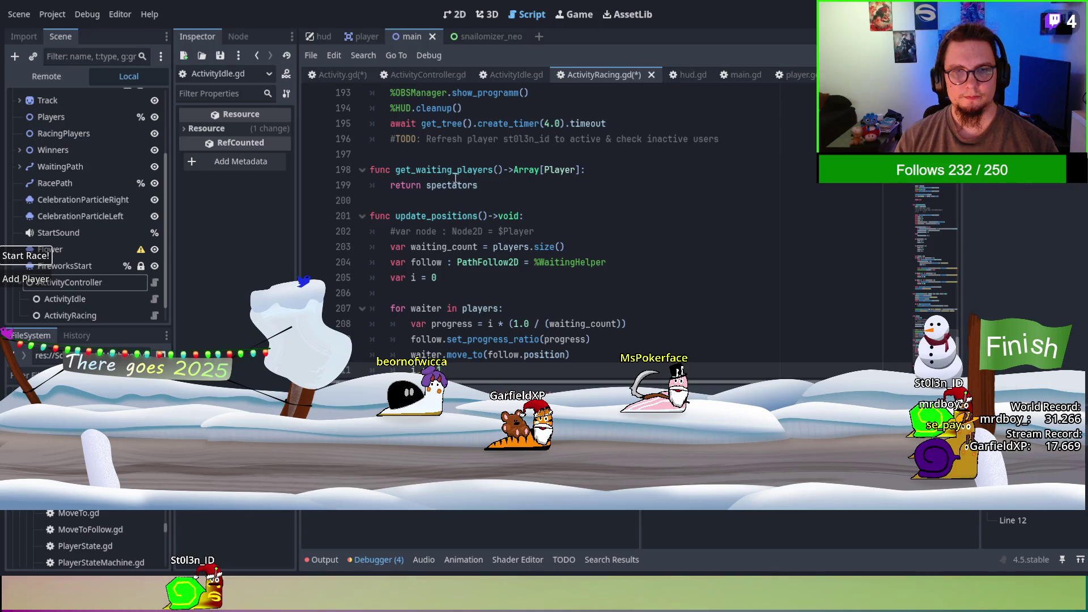
double_click(450, 185)
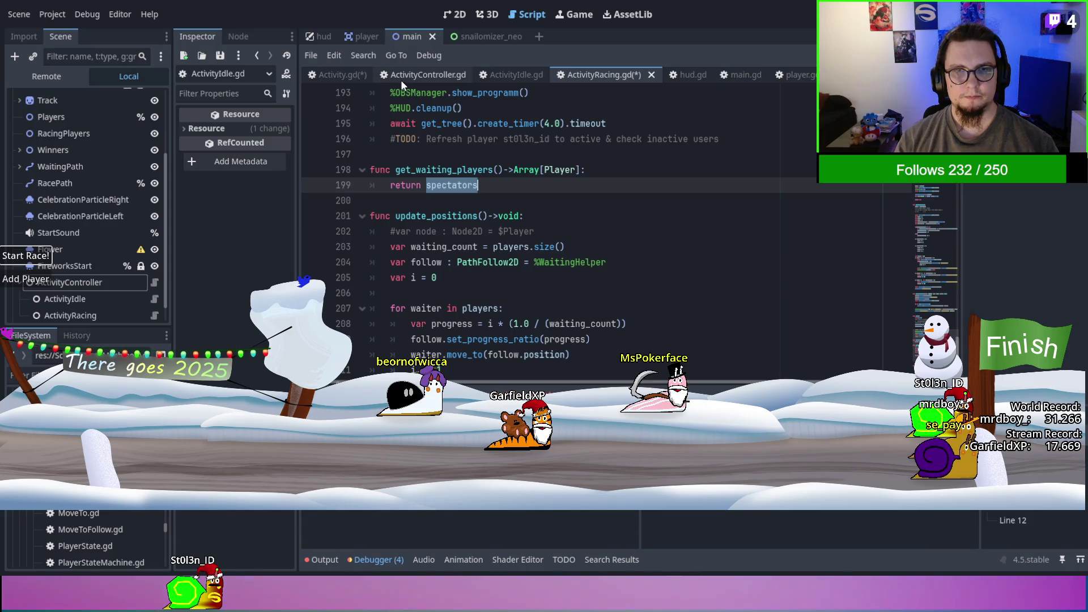
In ActivityIdle.gd, replace everything from line 14 with 'spectators', then undo it.
left_click(527, 78)
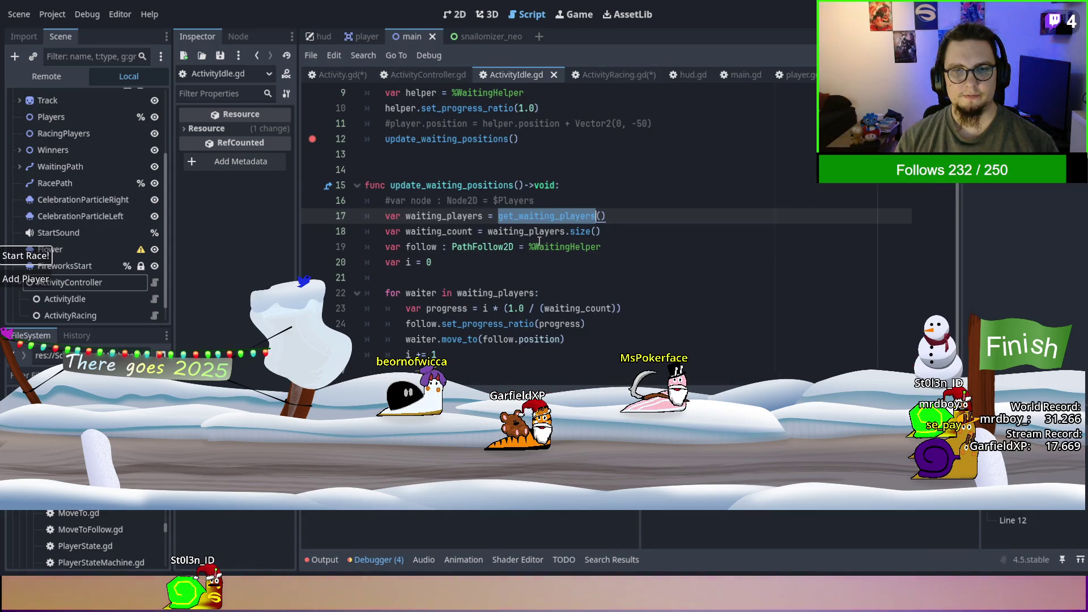
left_click(416, 170)
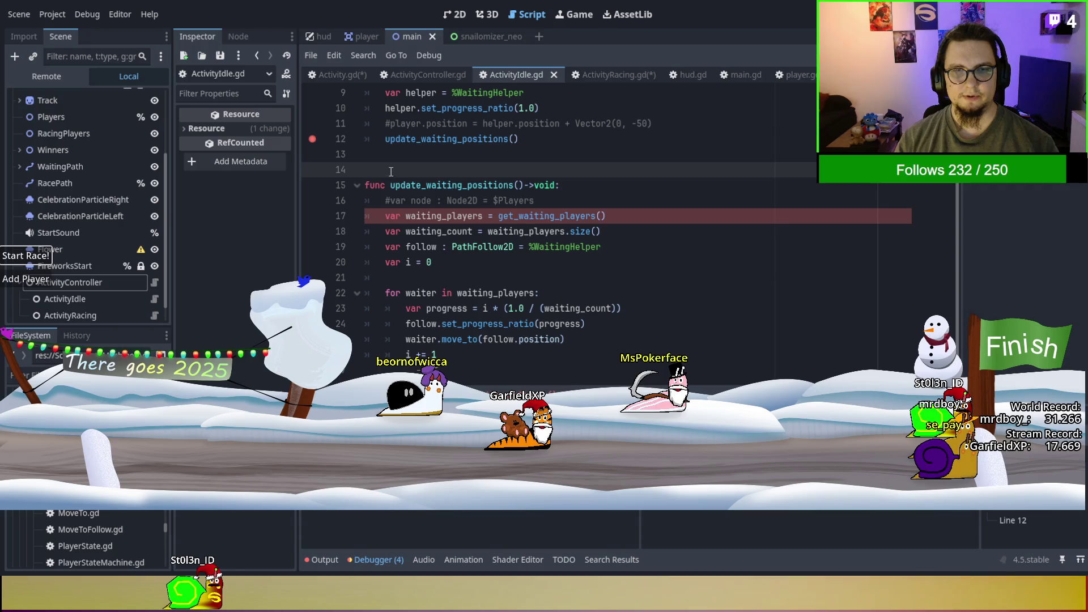
key("shift+ctrl+End")
type("spectators")
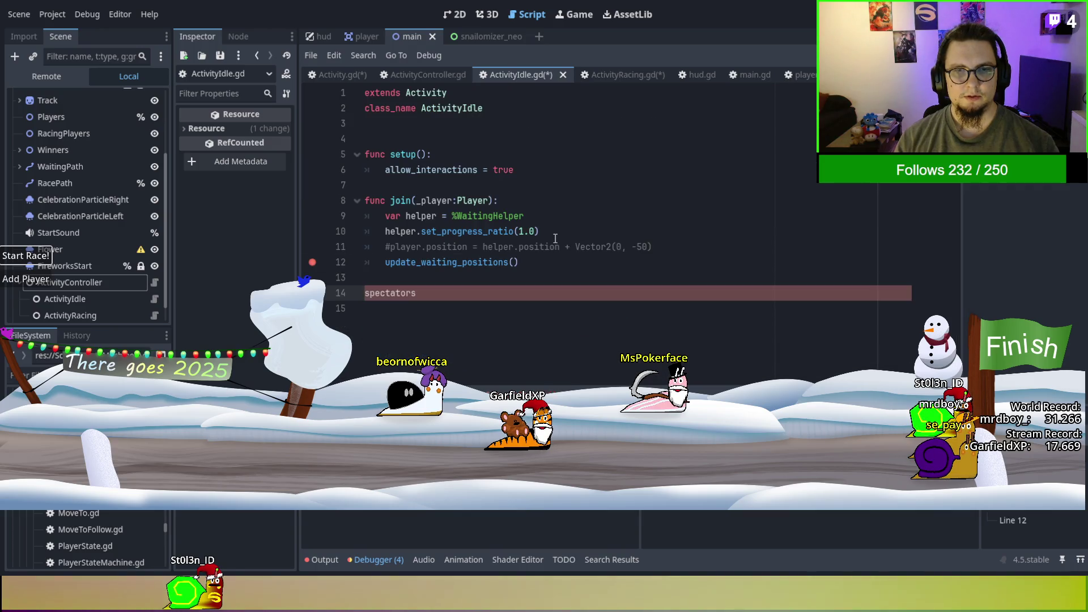
key("ctrl+z")
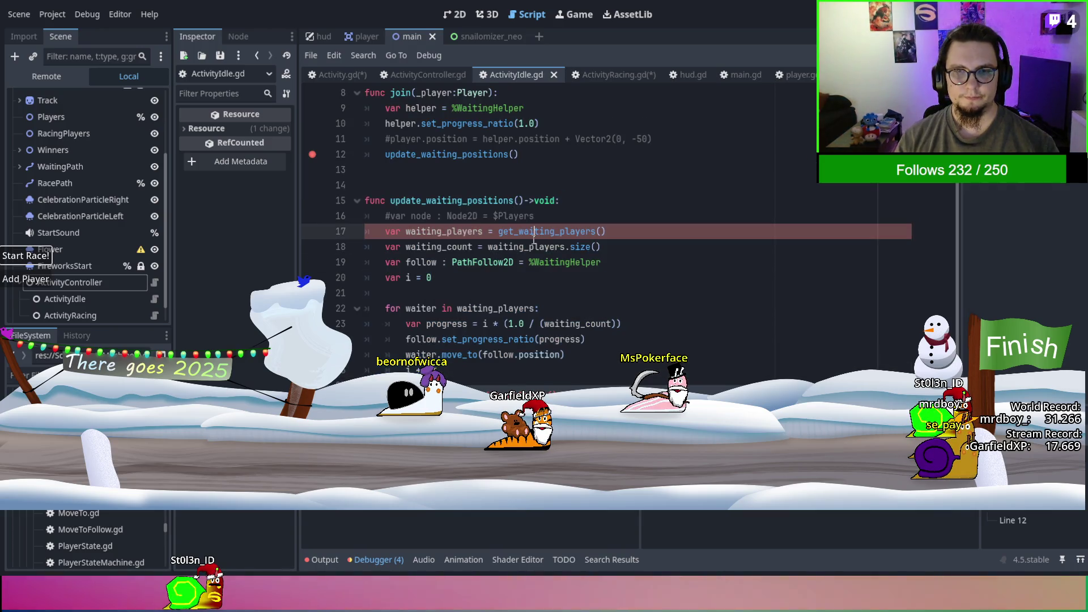
left_click(586, 77)
scroll(464, 235, "down", 3)
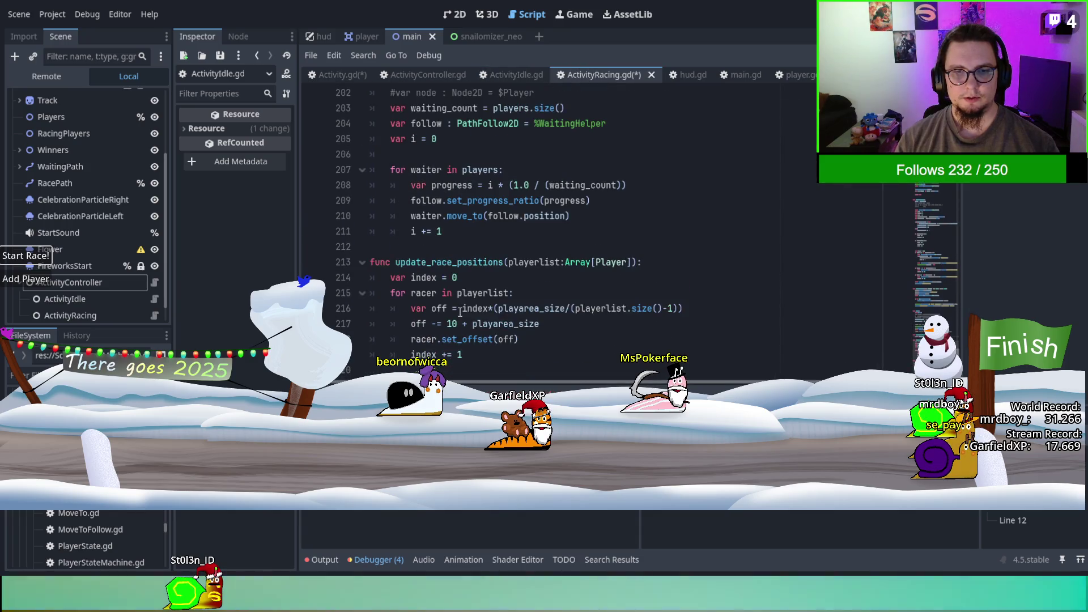
Rename the pasted function to update_waiting_positions and find where it is called.
scroll(464, 235, "up", 1)
scroll(464, 236, "up", 1)
left_click_drag(445, 323, 349, 166)
key("ctrl+c")
left_click(428, 166)
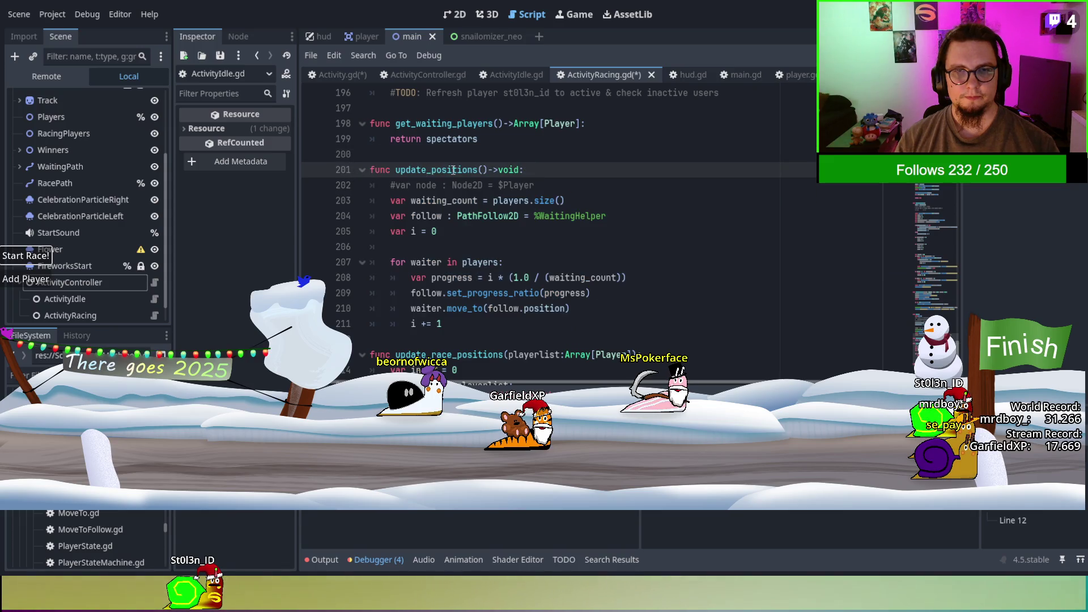
type("_waiting")
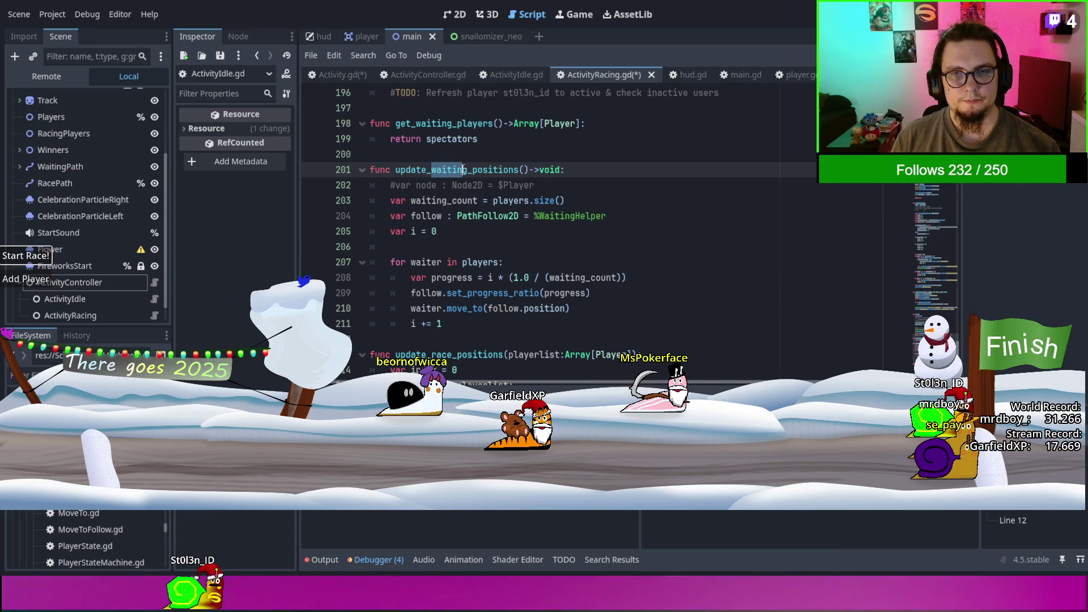
triple_click(463, 169)
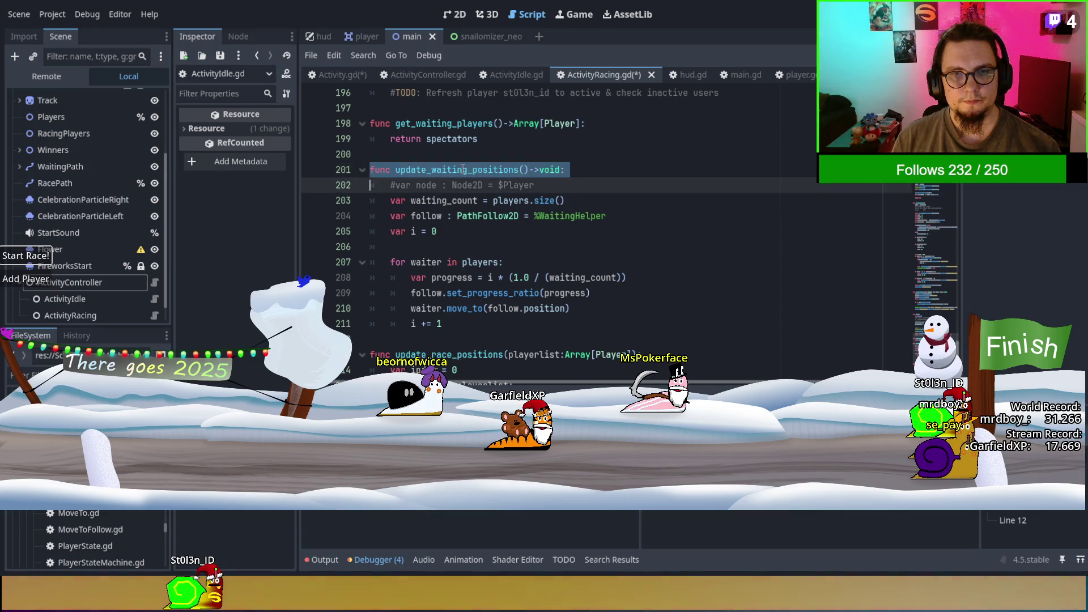
double_click(462, 169)
key("ctrl+d")
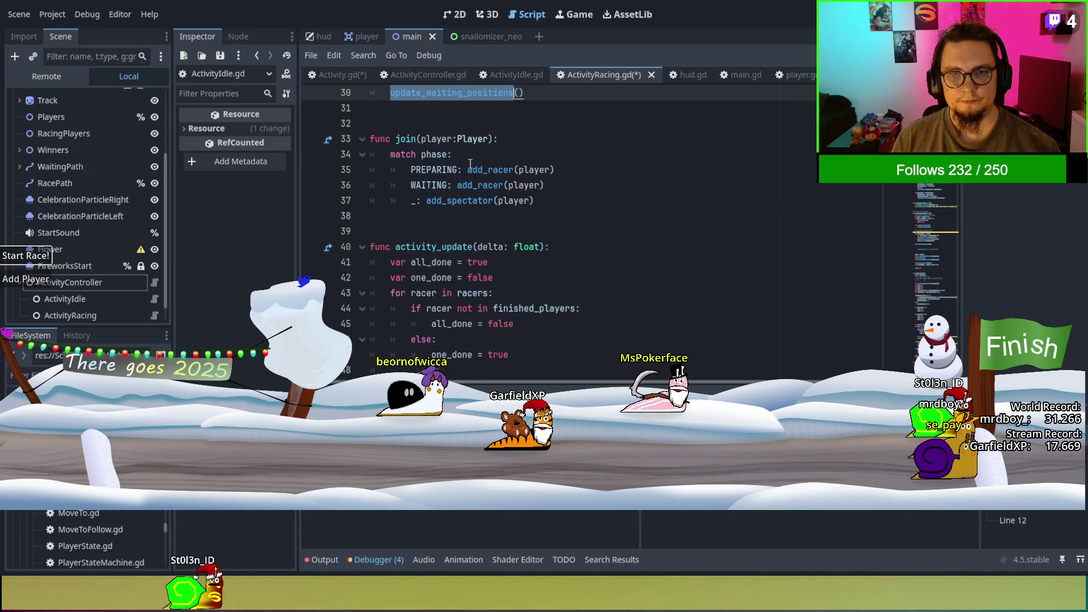
scroll(479, 152, "up", 2)
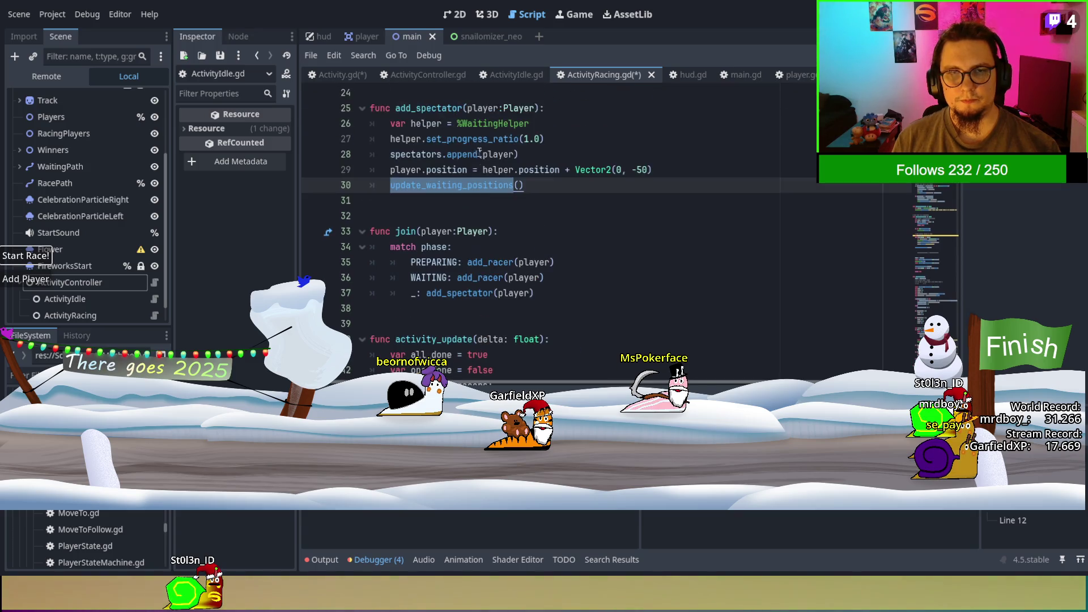
left_click(457, 189, "ctrl")
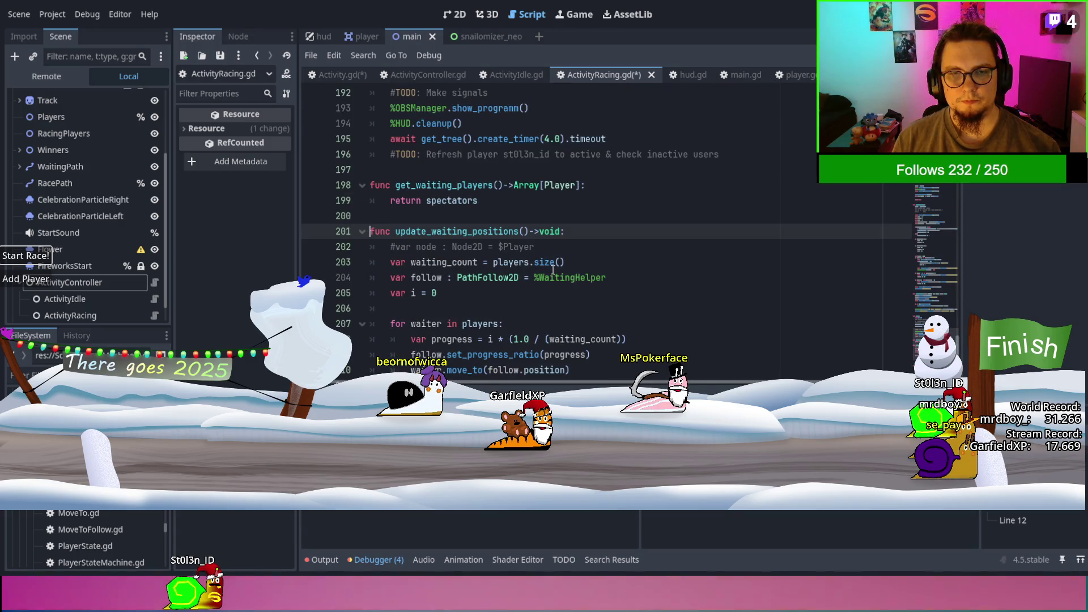
Make the line 207 loop iterate over spectators and delete the get_waiting_players function.
scroll(552, 271, "down", 2)
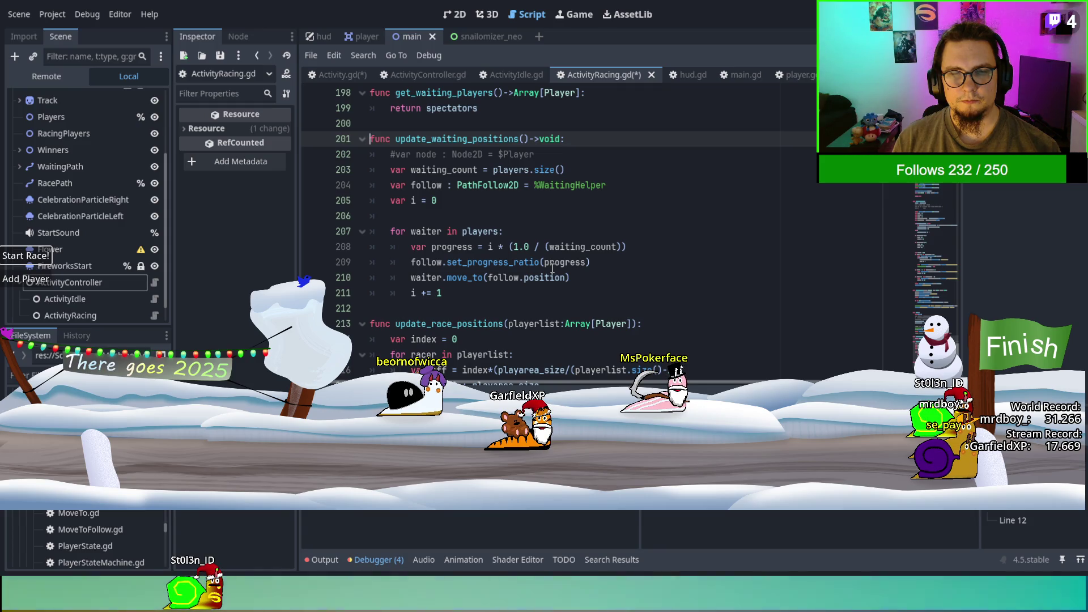
double_click(473, 232)
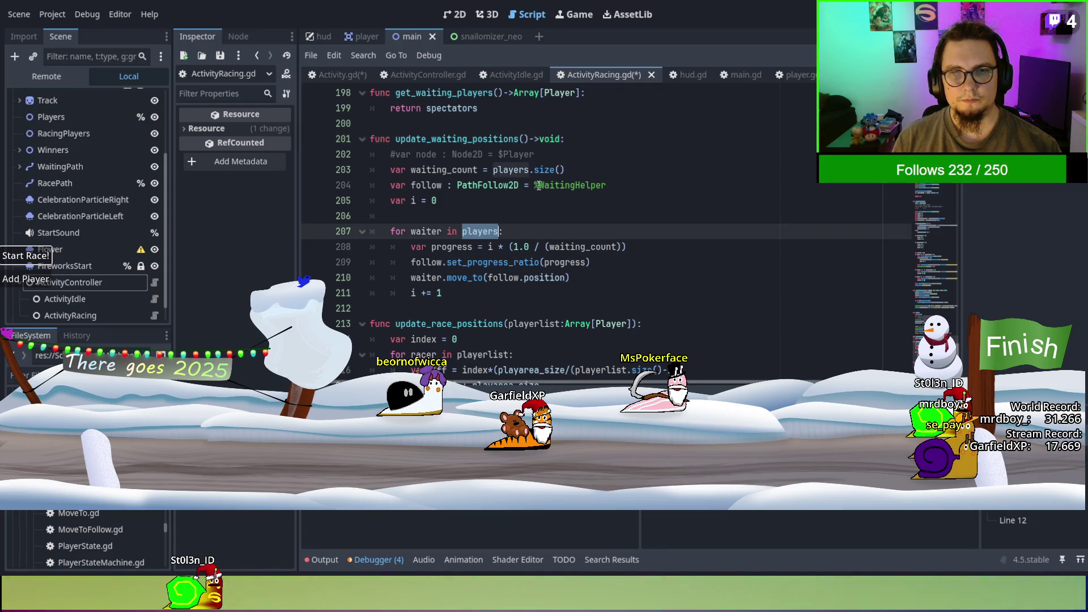
type("spectator")
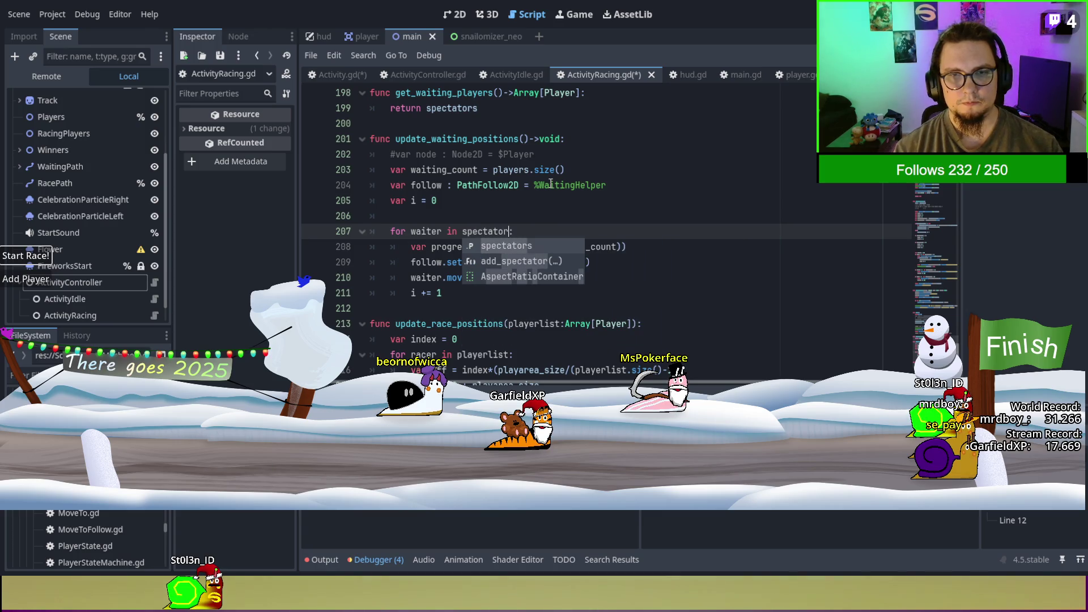
key("Return")
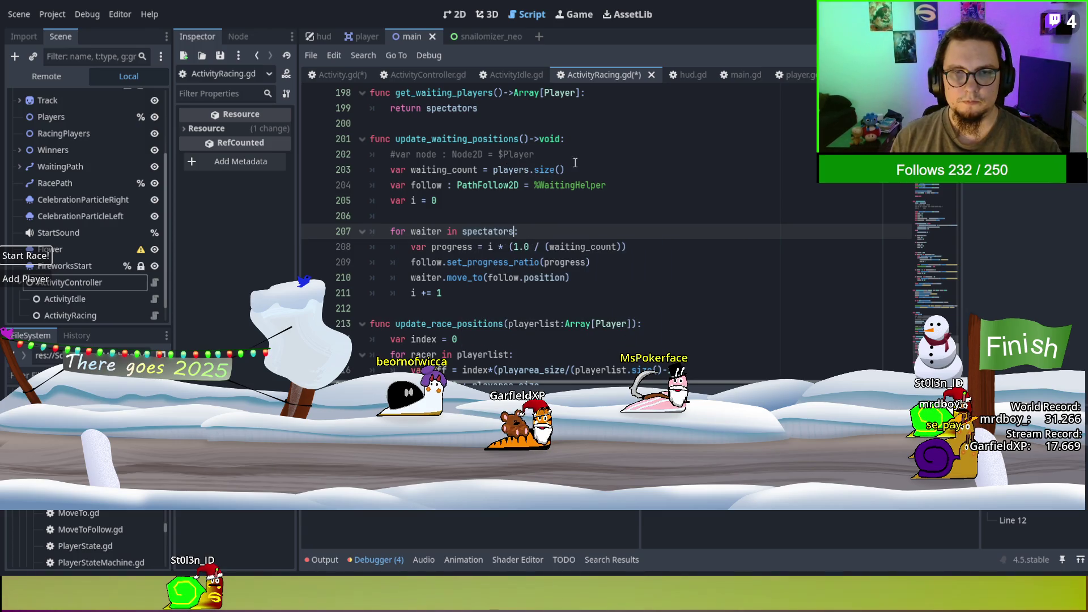
scroll(484, 182, "up", 1)
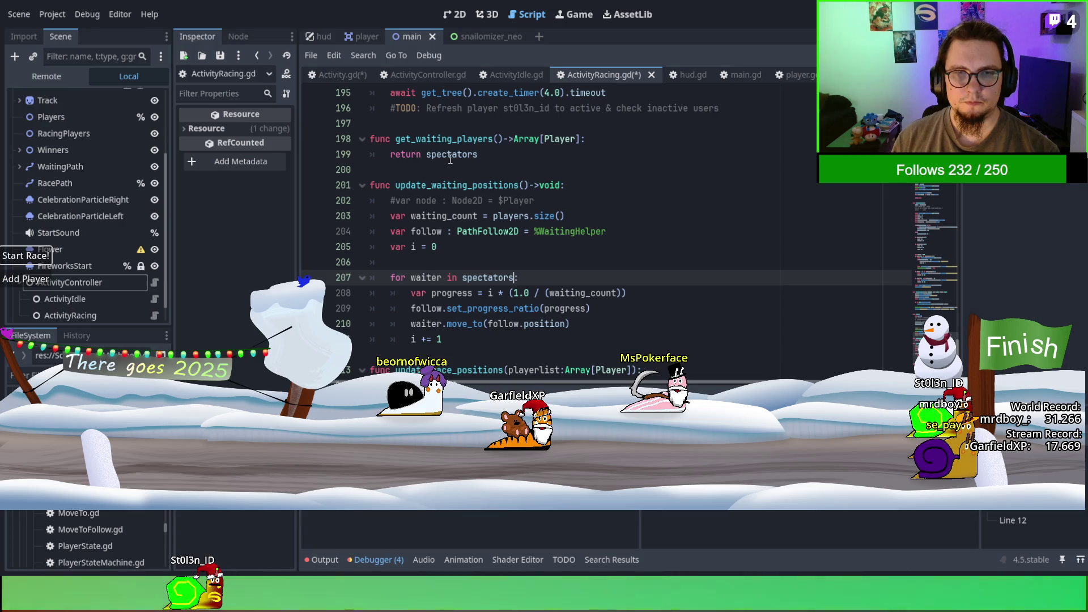
mouse_move(451, 160)
left_mouse_down()
mouse_move(396, 150)
mouse_move(364, 118)
left_mouse_up()
key("BackSpace")
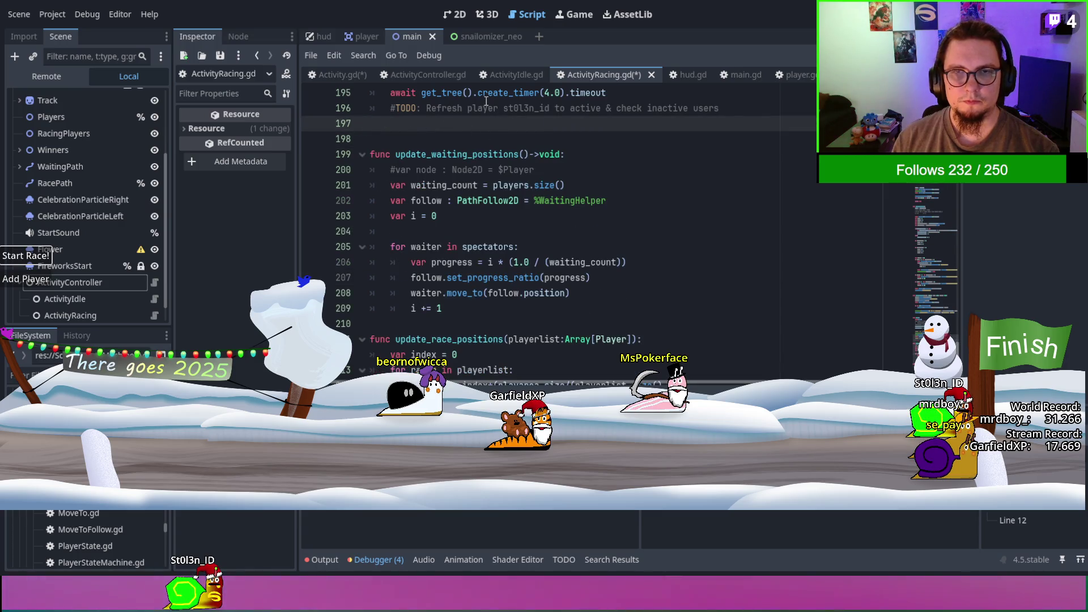
left_click(494, 74)
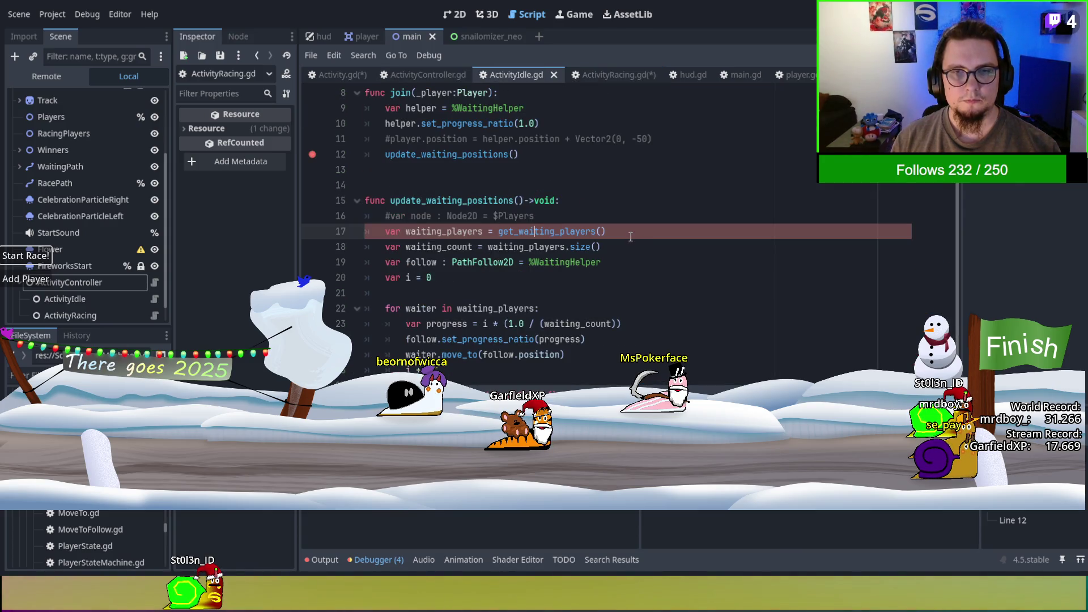
Replace the old waiting-position function on lines 15–26 with the pasted update_positions code.
mouse_move(464, 363)
left_mouse_down()
mouse_move(567, 368)
mouse_move(362, 200)
left_mouse_up()
key("ctrl+v")
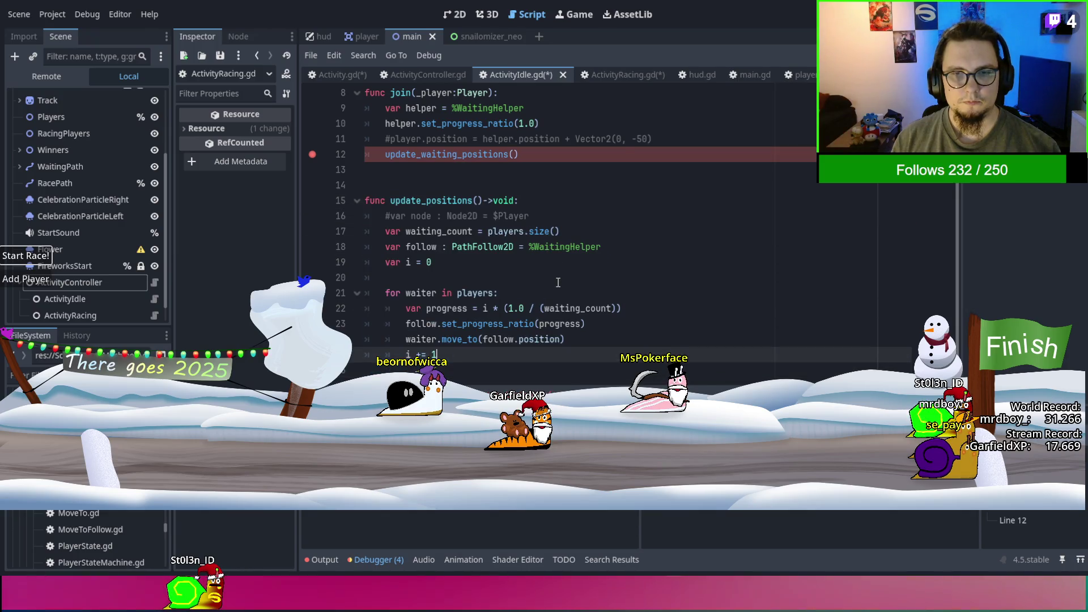
double_click(436, 201)
key("ctrl+c")
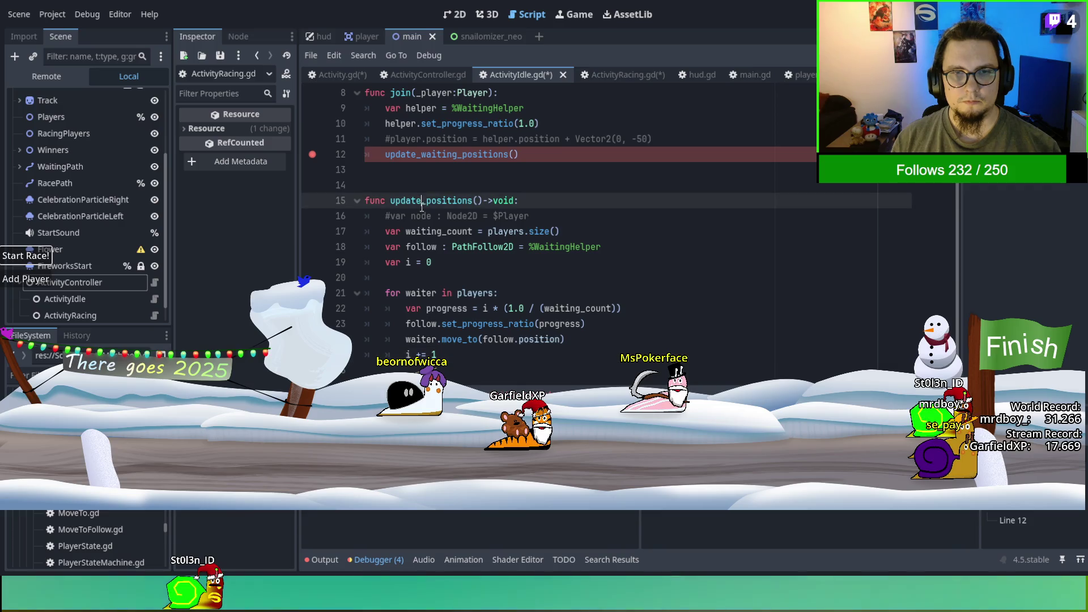
Rename the call on line 12 to update_positions(), then save and relaunch the game.
left_click(437, 154)
double_click(438, 157)
key("ctrl+v")
left_click(614, 202)
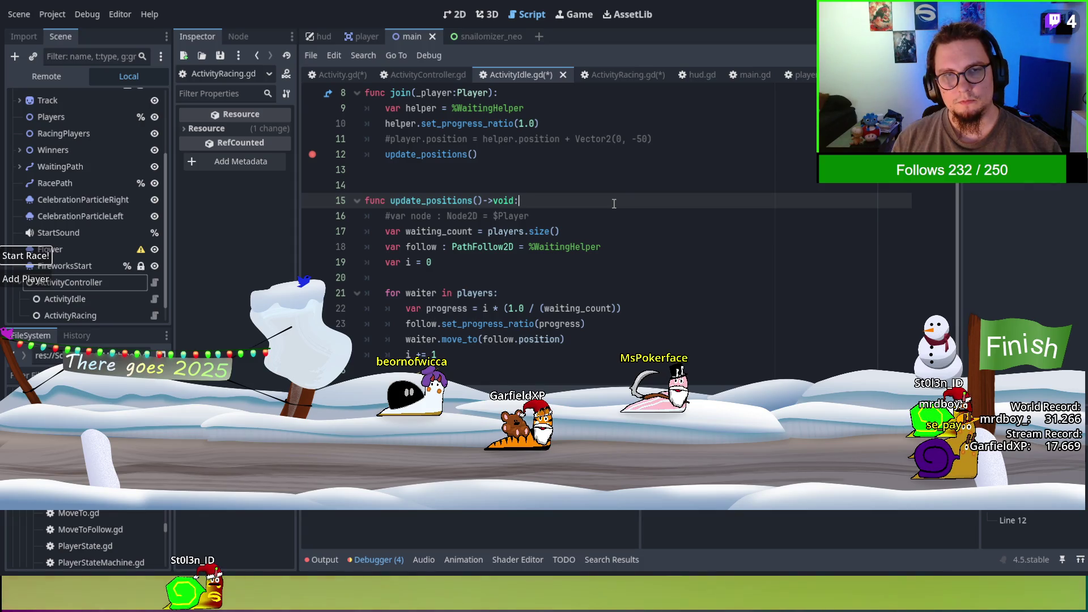
key("F5")
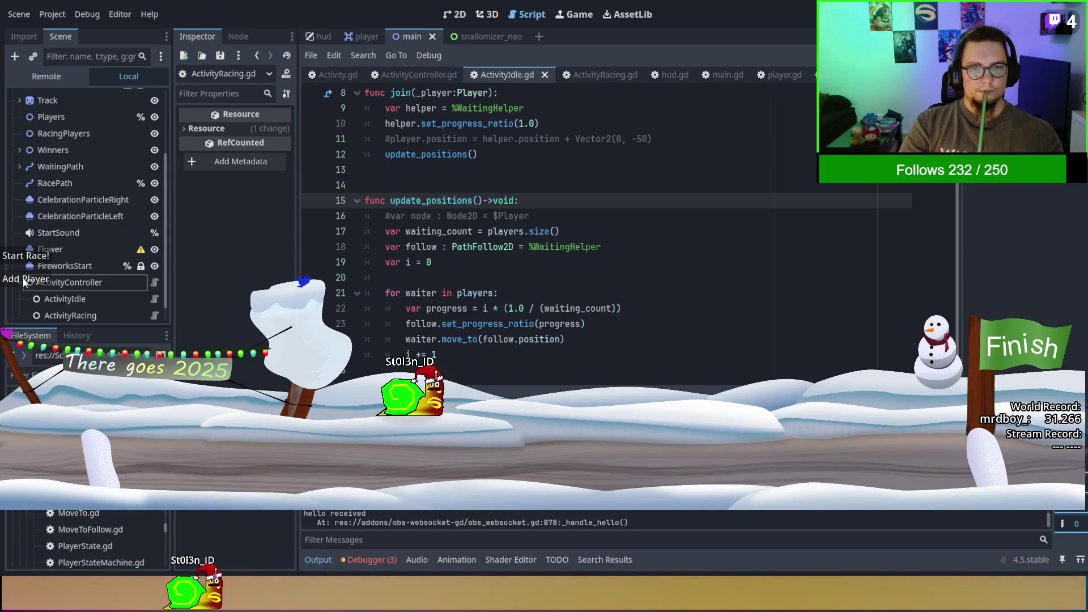
left_click(26, 279)
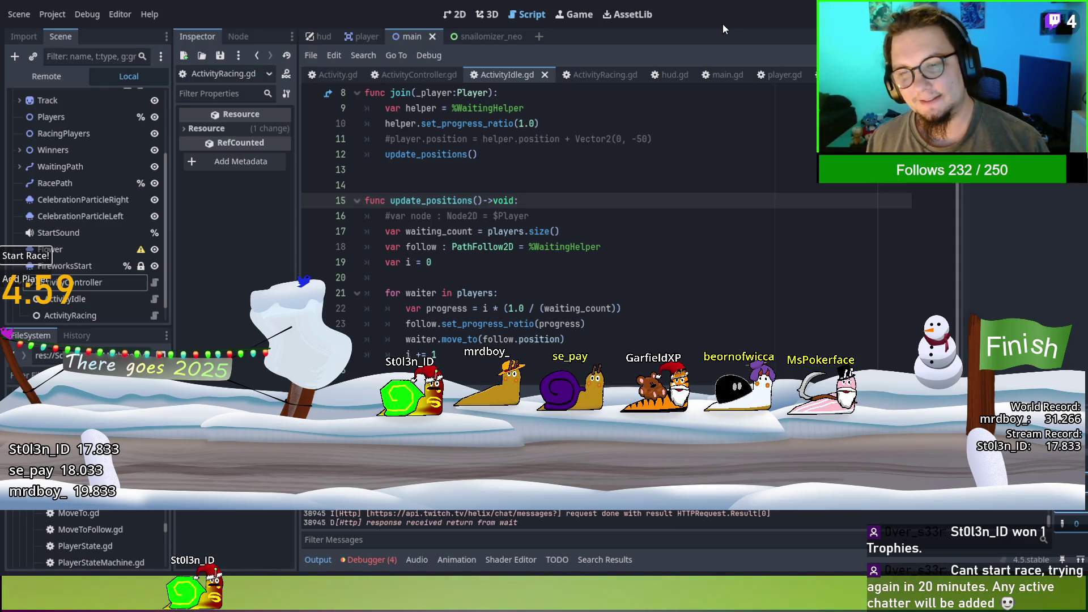
Stop the running race game with F8 once the test snails have joined.
key("F8")
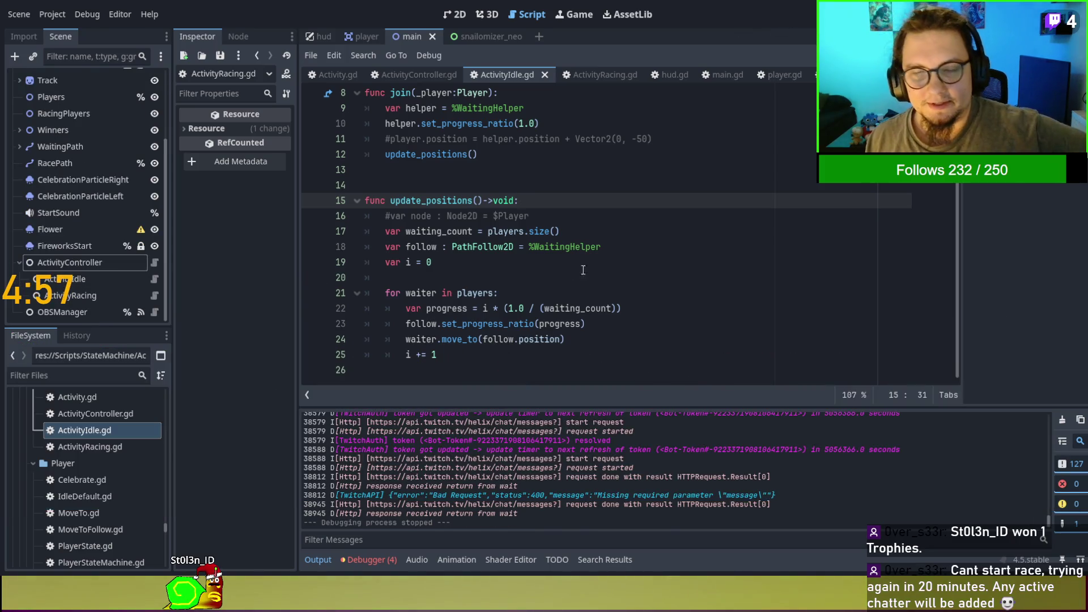
In ActivityRacing.gd, replace 'players' on line 201 with 'spectators' copied from line 205.
left_click(599, 76)
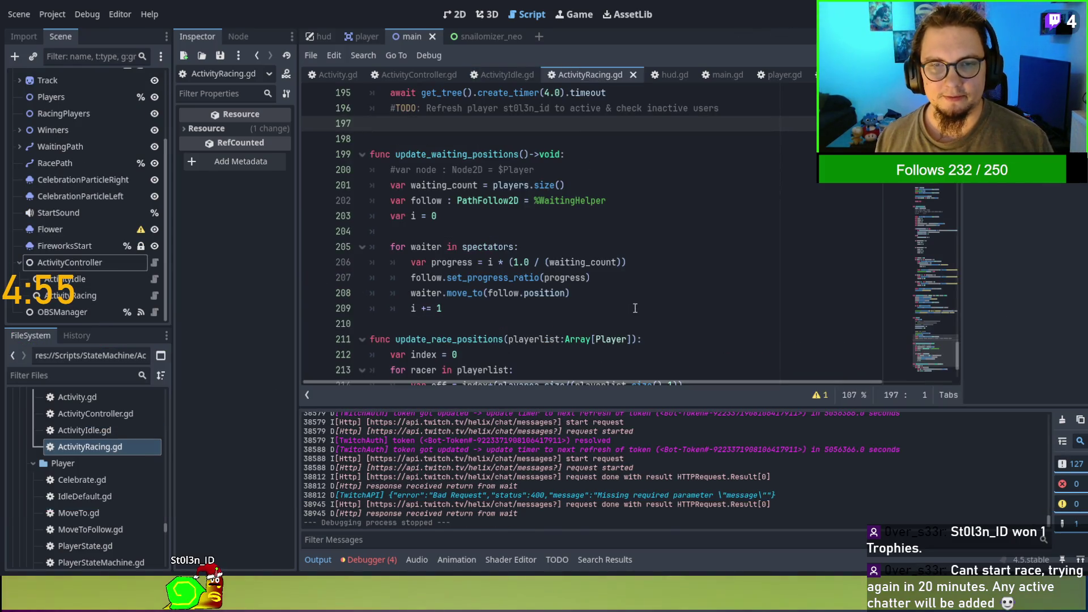
double_click(512, 185)
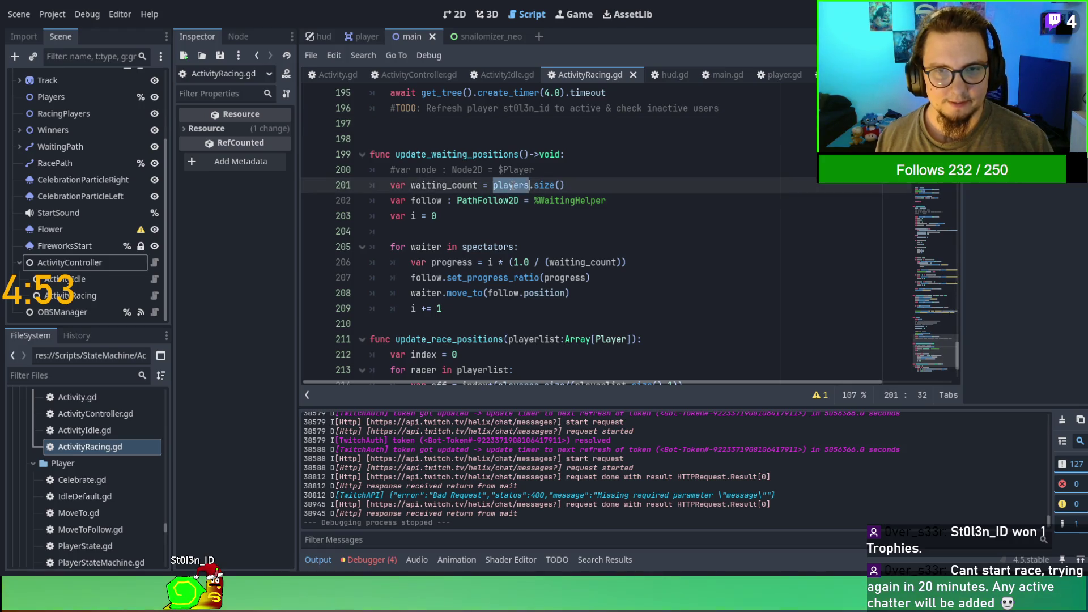
double_click(487, 246)
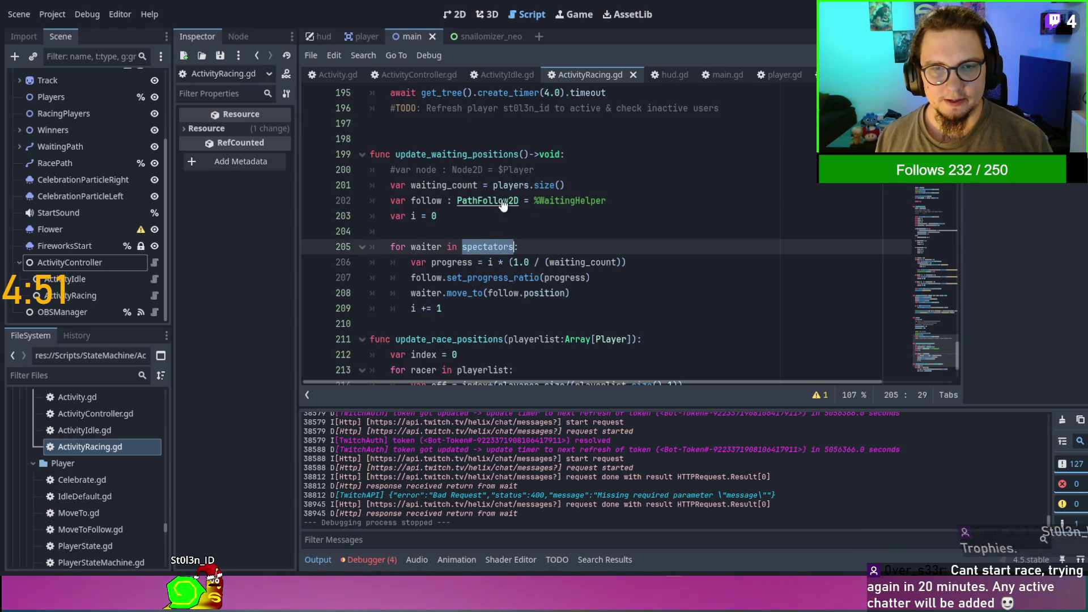
key("ctrl+c")
double_click(509, 185)
key("ctrl+v")
left_click(623, 231)
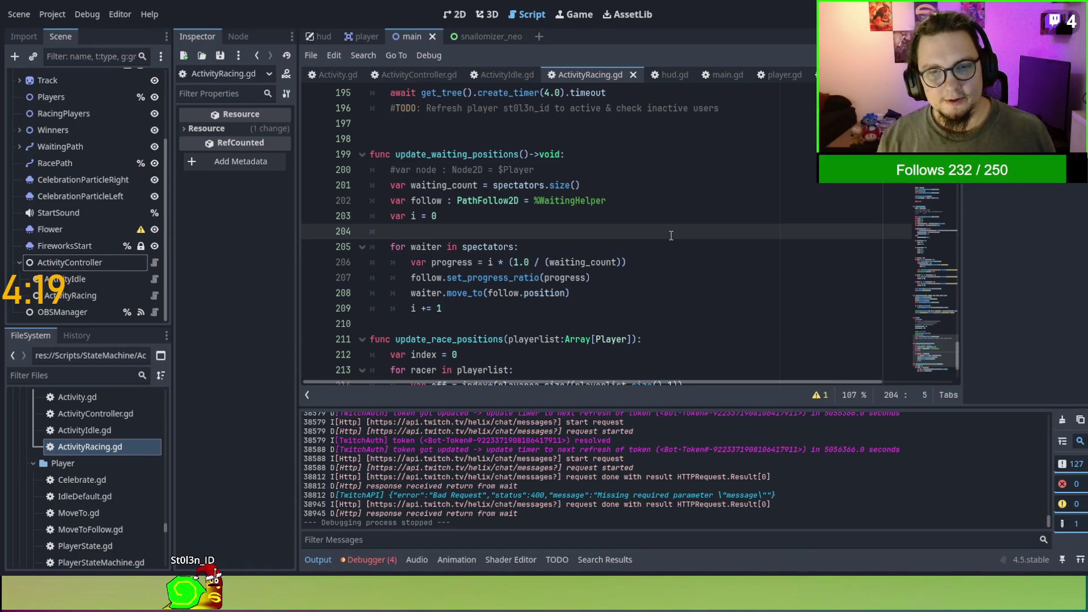
Scroll through ActivityRacing.gd and select the unused var index = 0 line.
scroll(670, 236, "down", 2)
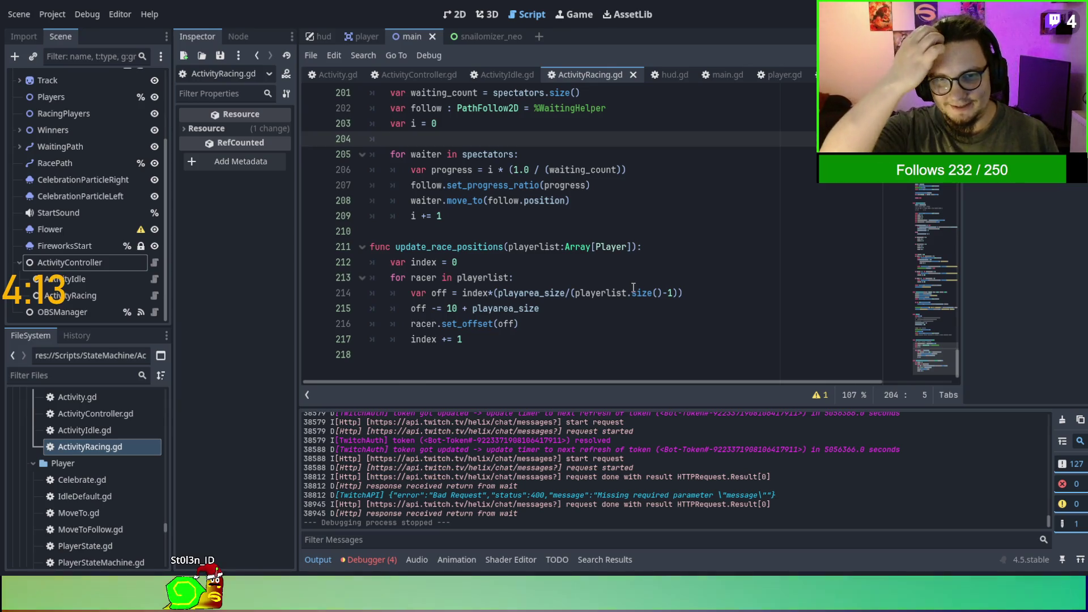
left_click(626, 277)
scroll(628, 199, "up", 16)
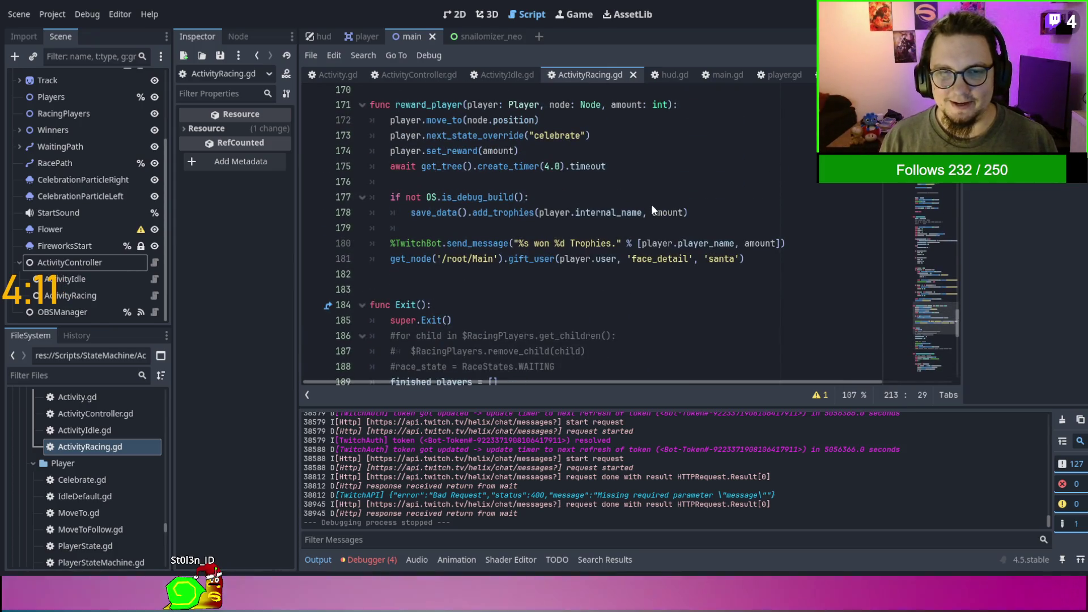
scroll(628, 199, "up", 20)
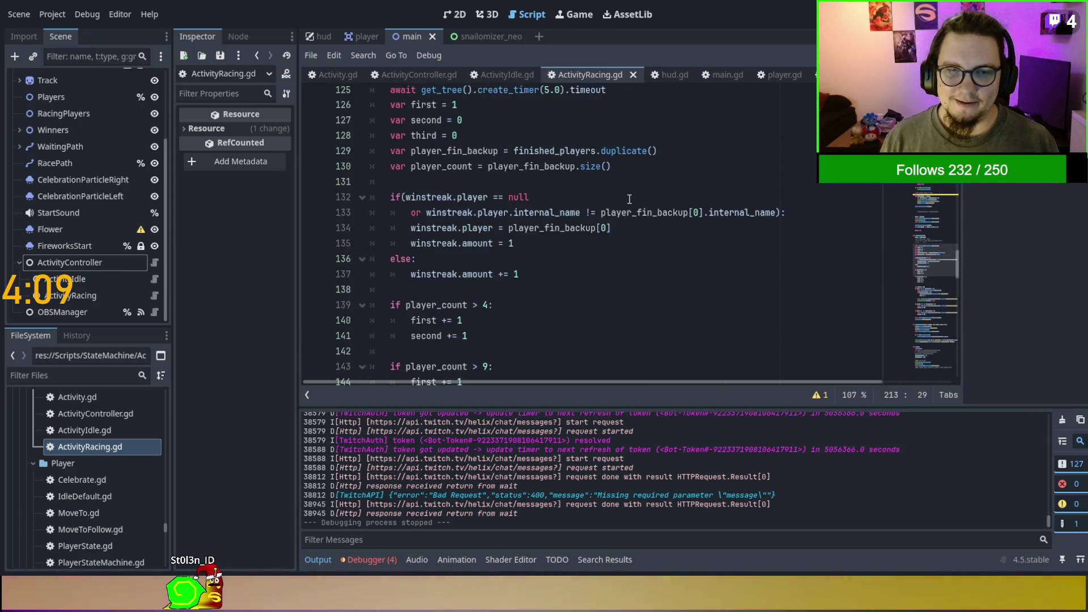
scroll(629, 200, "up", 4)
scroll(567, 226, "down", 6)
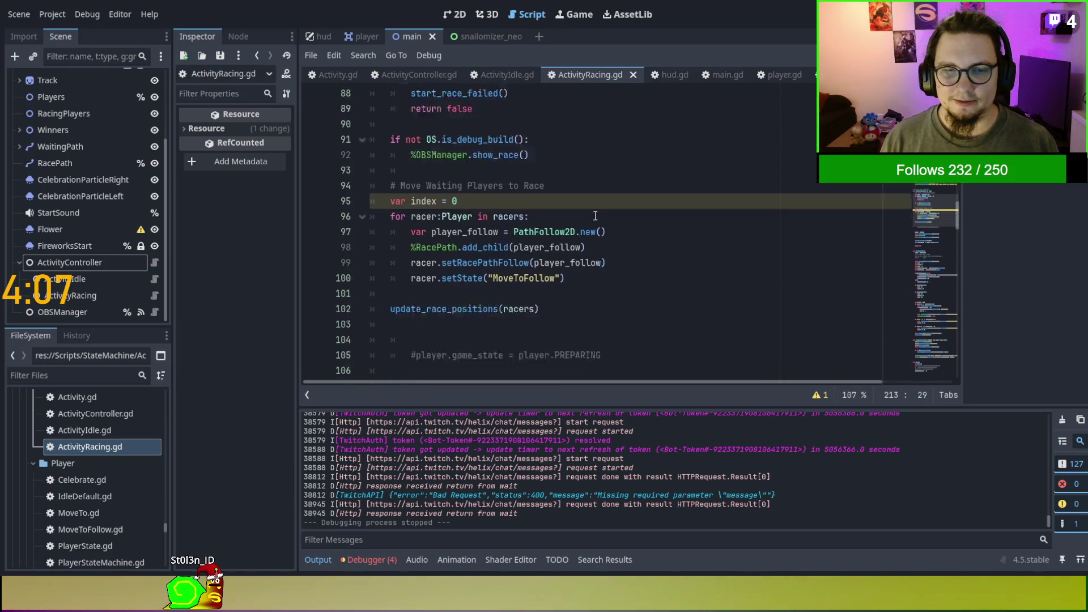
scroll(408, 260, "up", 1)
double_click(424, 232)
scroll(423, 232, "up", 3)
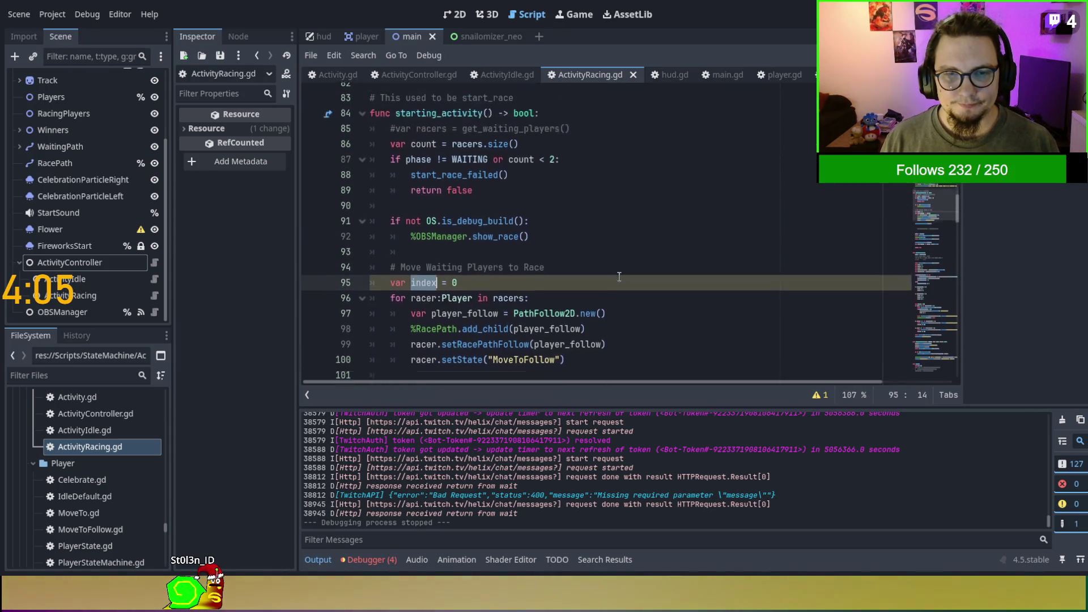
scroll(619, 276, "down", 5)
scroll(619, 276, "up", 1)
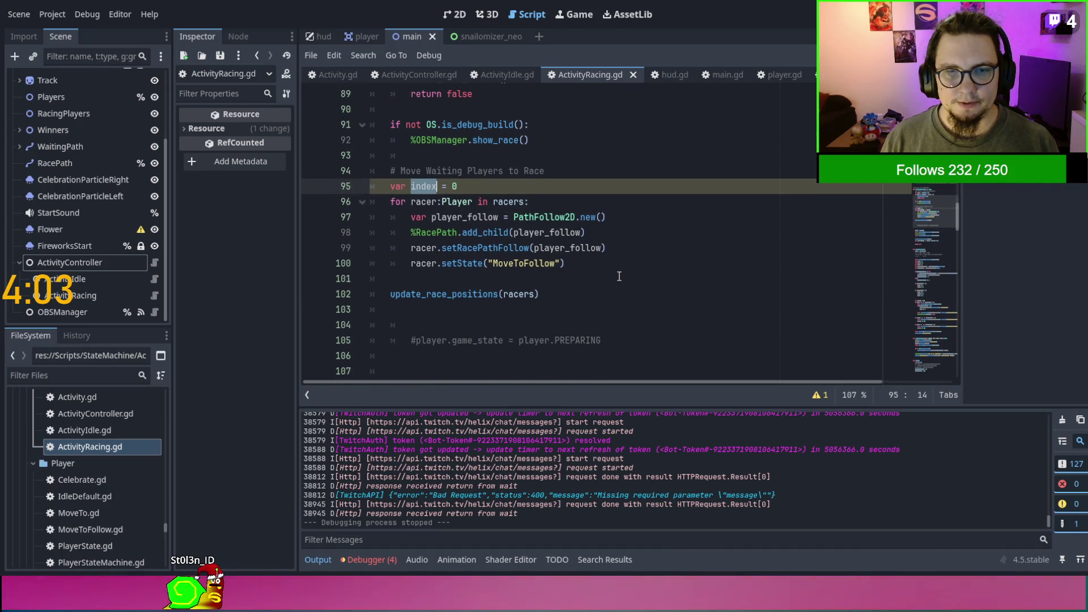
scroll(619, 276, "up", 1)
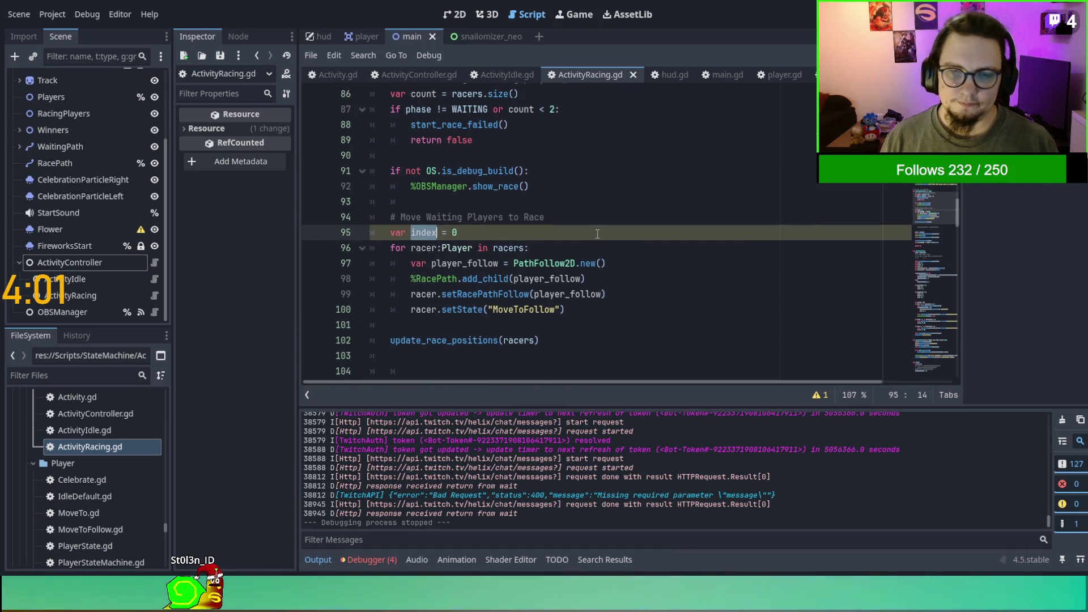
left_click_drag(598, 232, 632, 215)
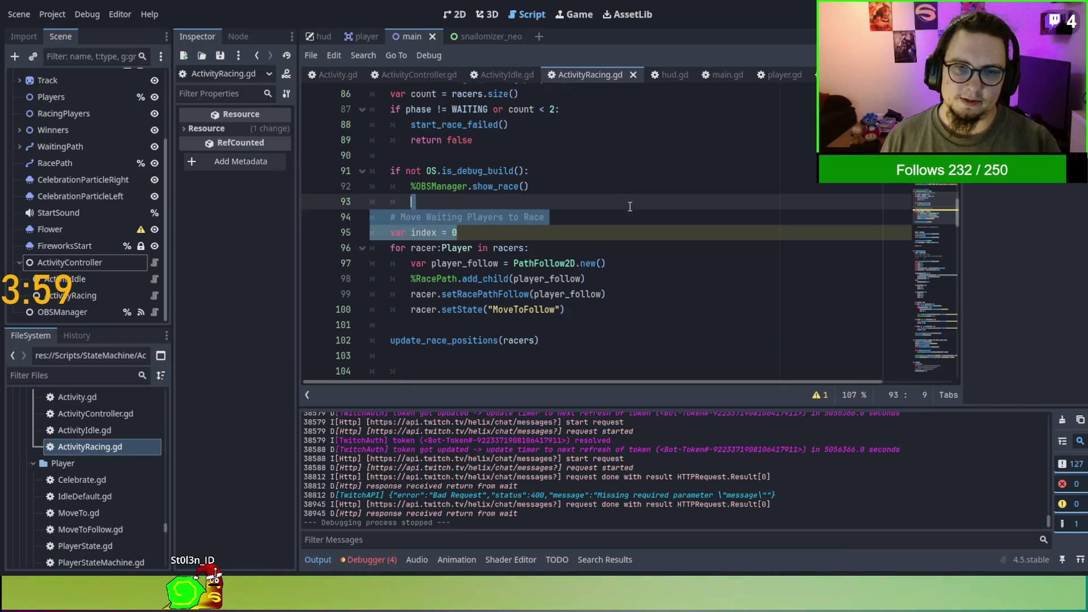
Delete the unused index declaration from ActivityRacing.gd.
key("BackSpace")
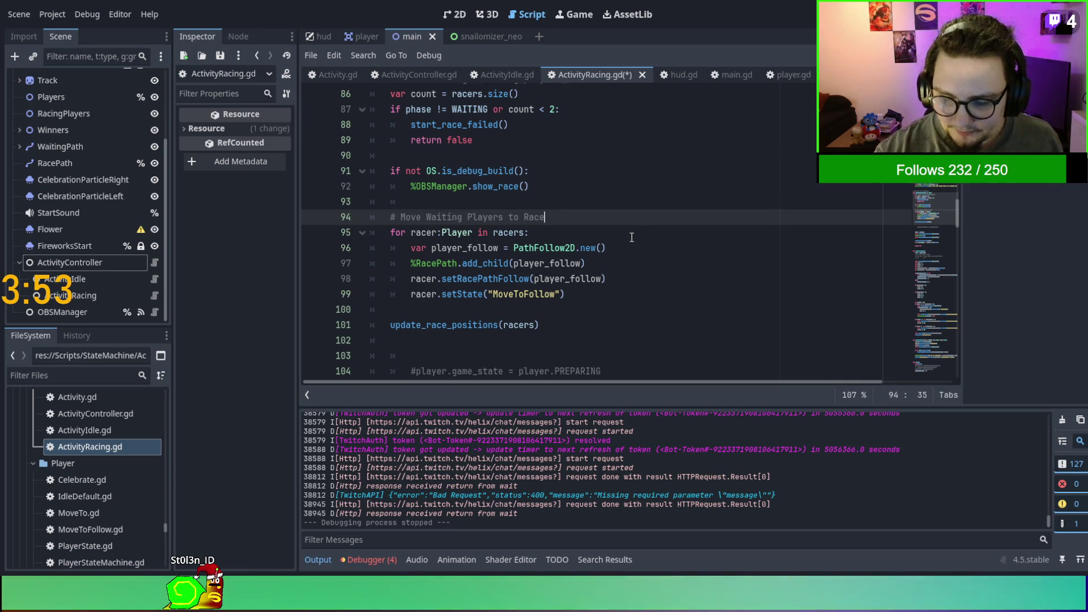
scroll(631, 237, "up", 1)
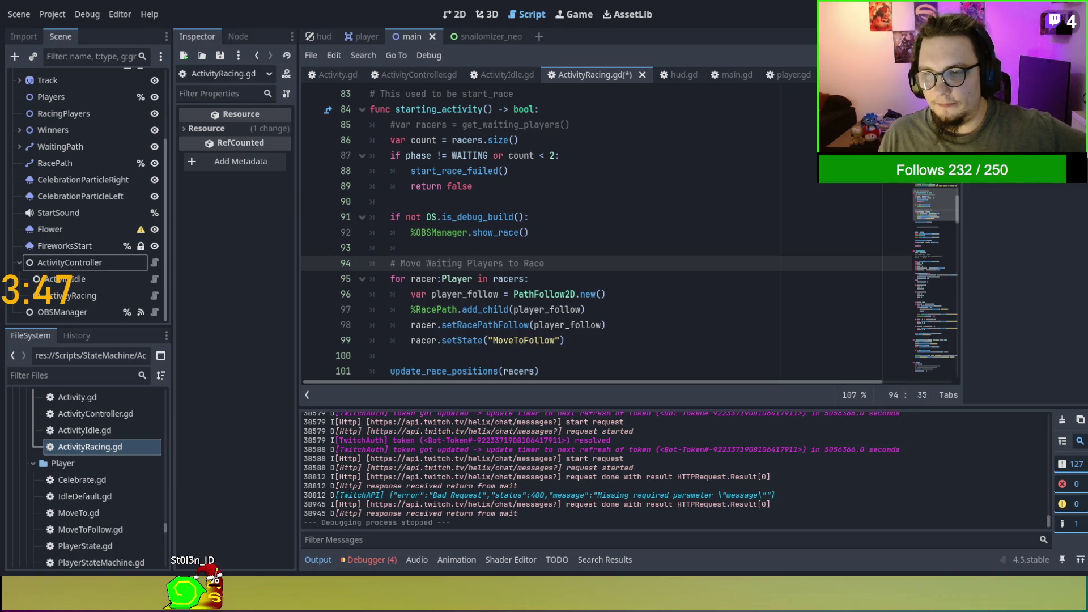
scroll(606, 232, "up", 10)
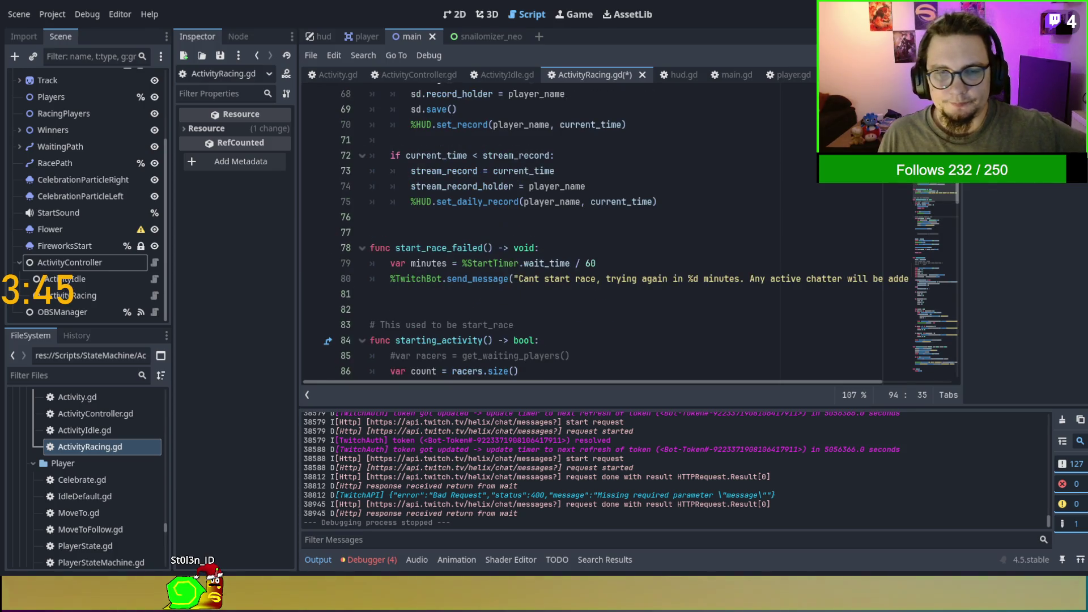
scroll(566, 232, "up", 3)
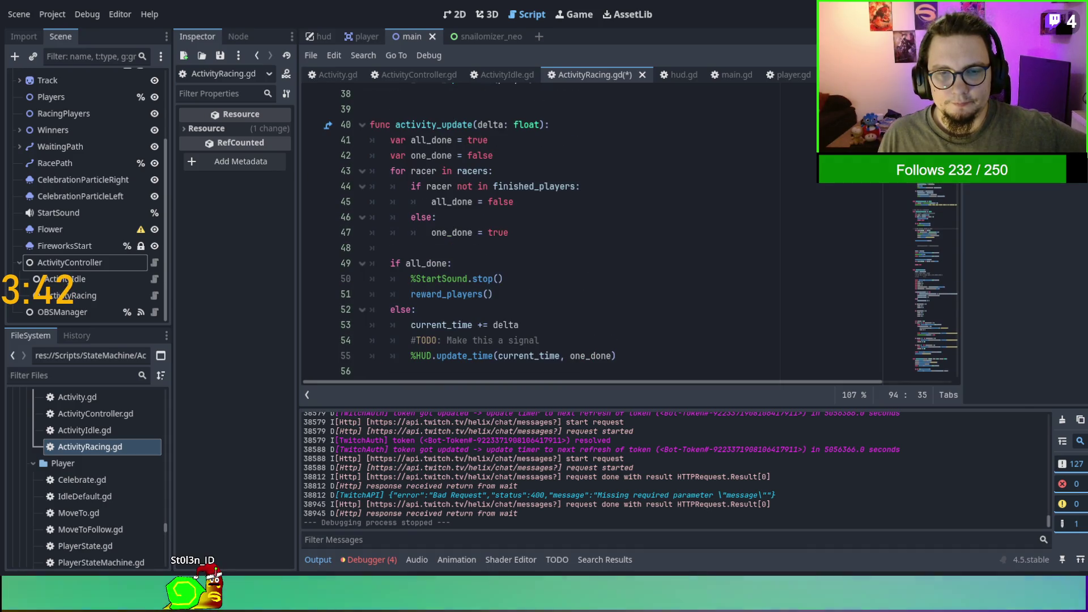
Save ActivityRacing.gd and switch to the ActivityIdle.gd script.
left_click_drag(472, 340, 473, 362)
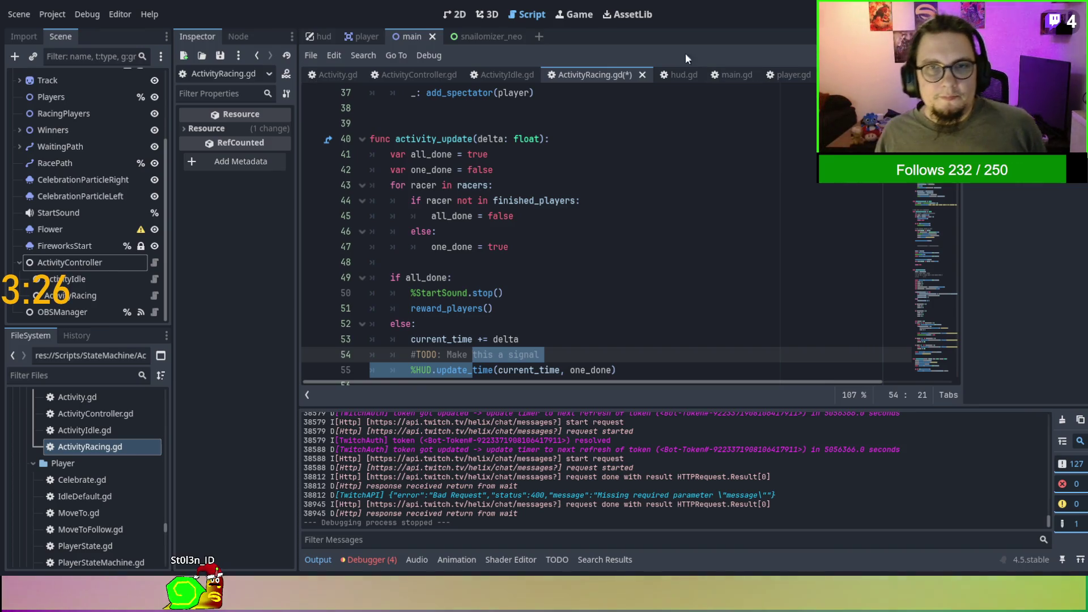
key("ctrl+s")
left_click(491, 76)
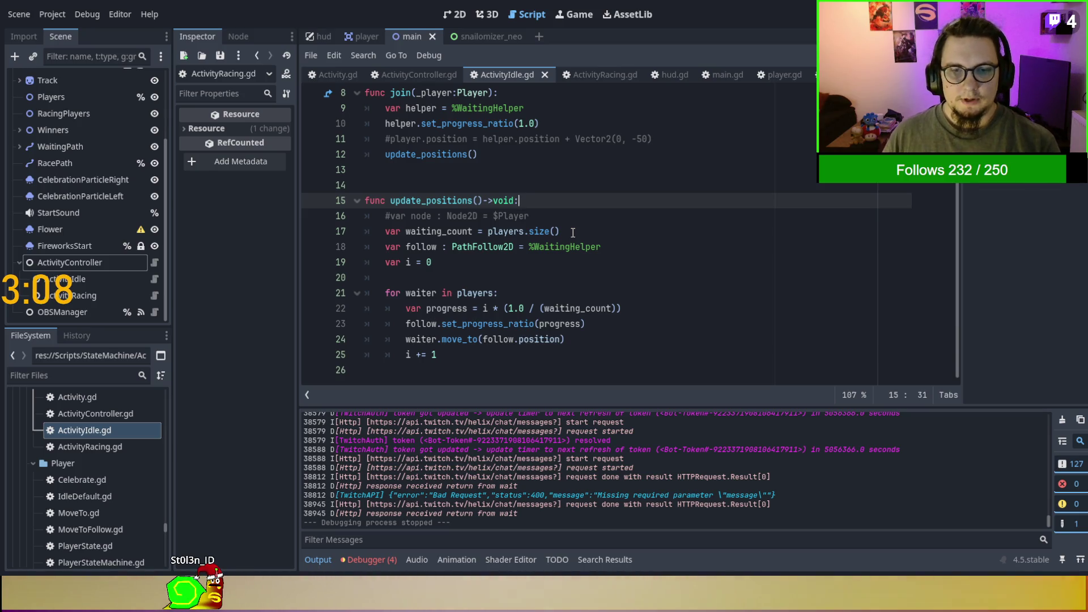
Change line 24's move_to to offset follow.position by a Vector2, then test-run the game.
left_click(561, 339)
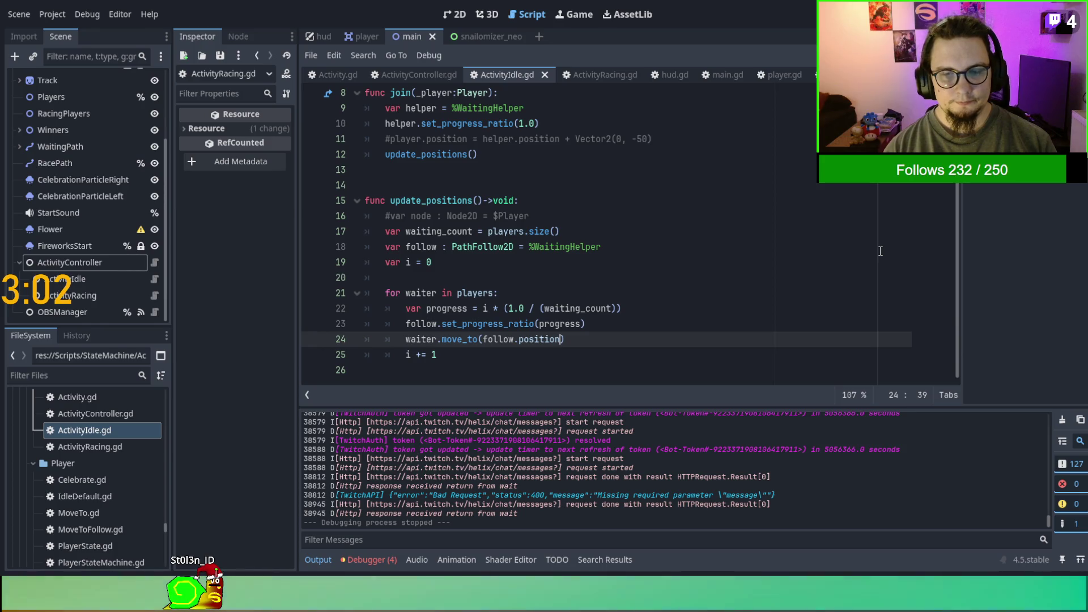
type("=")
key("BackSpace")
type("-")
key("Escape")
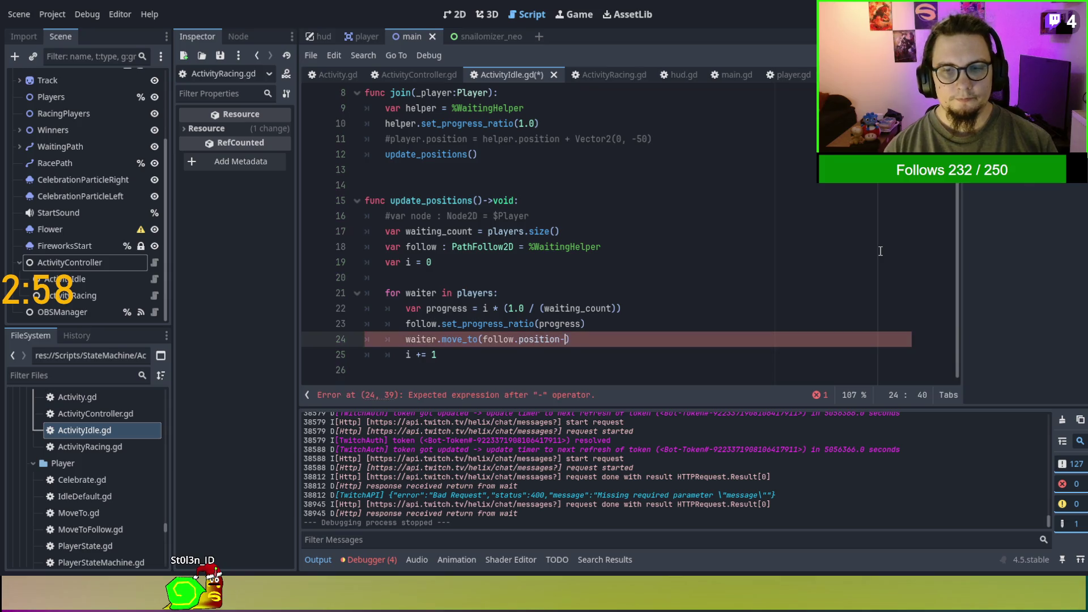
type("Vector2")
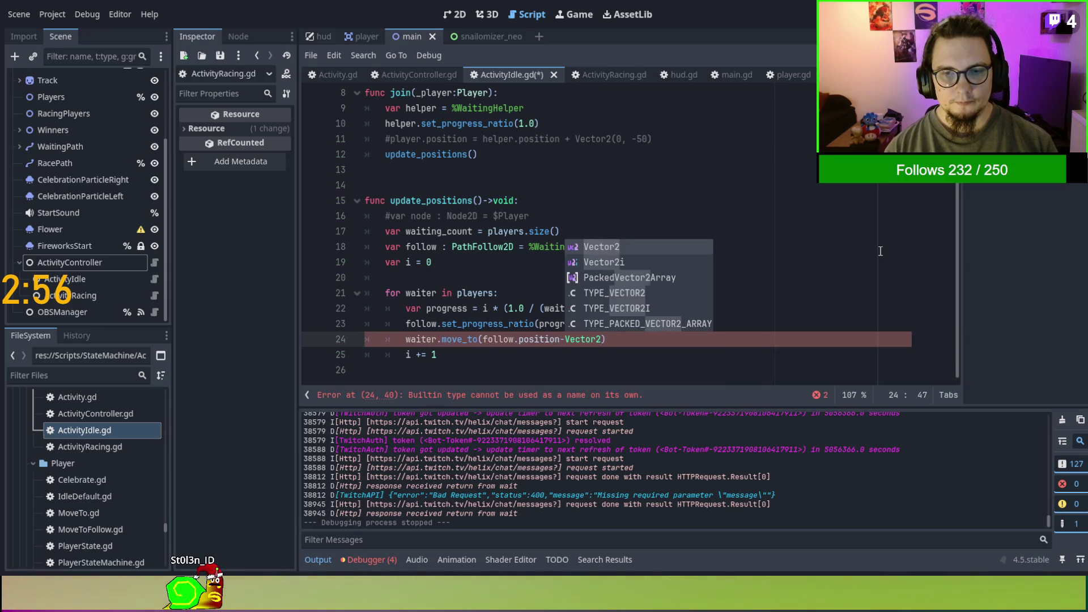
type("(")
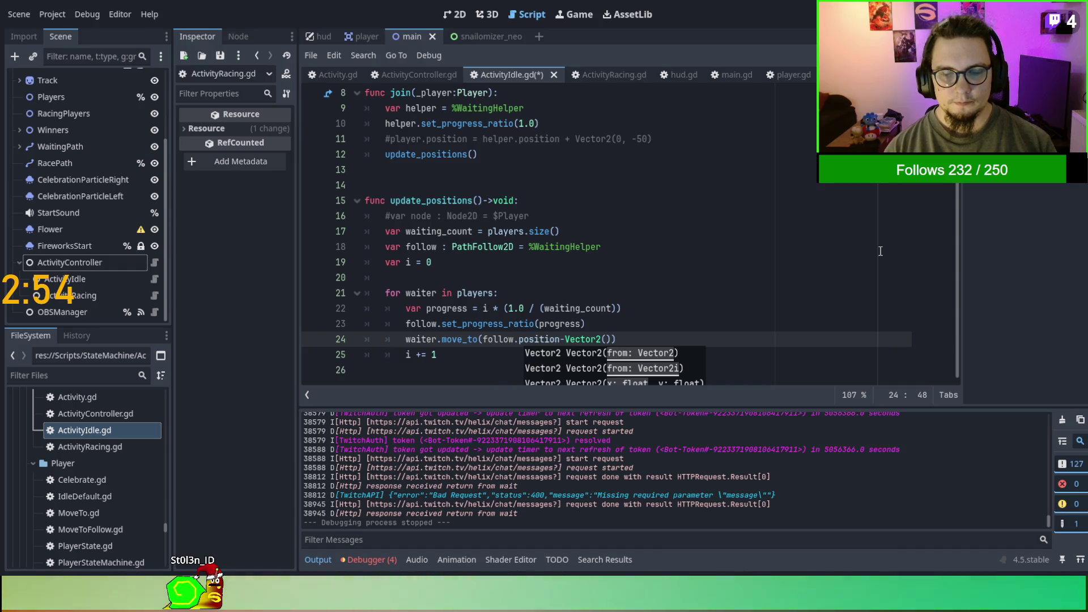
type("0,150")
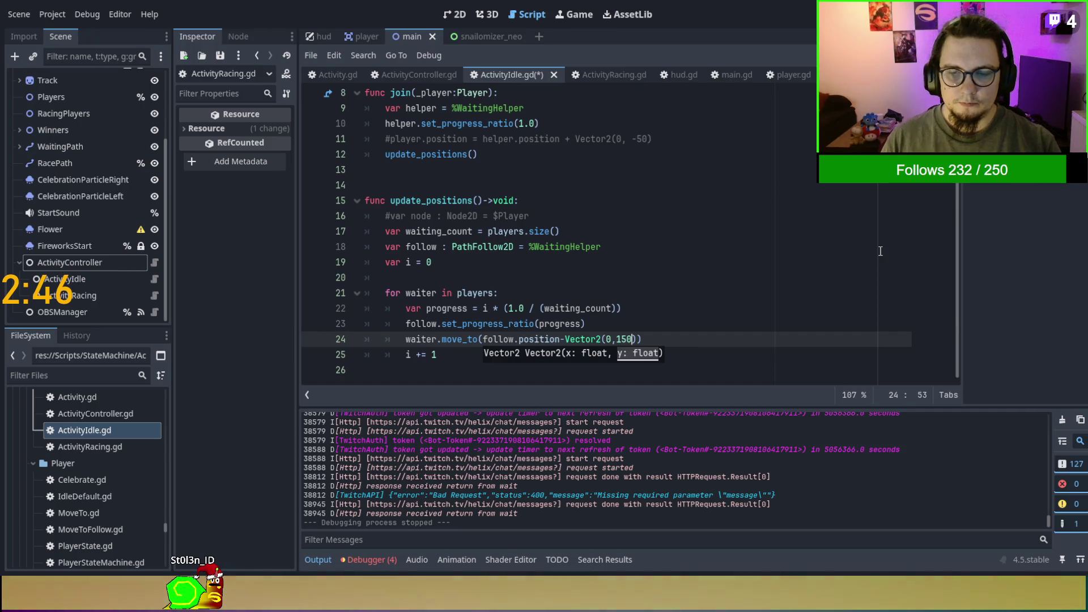
key("F5")
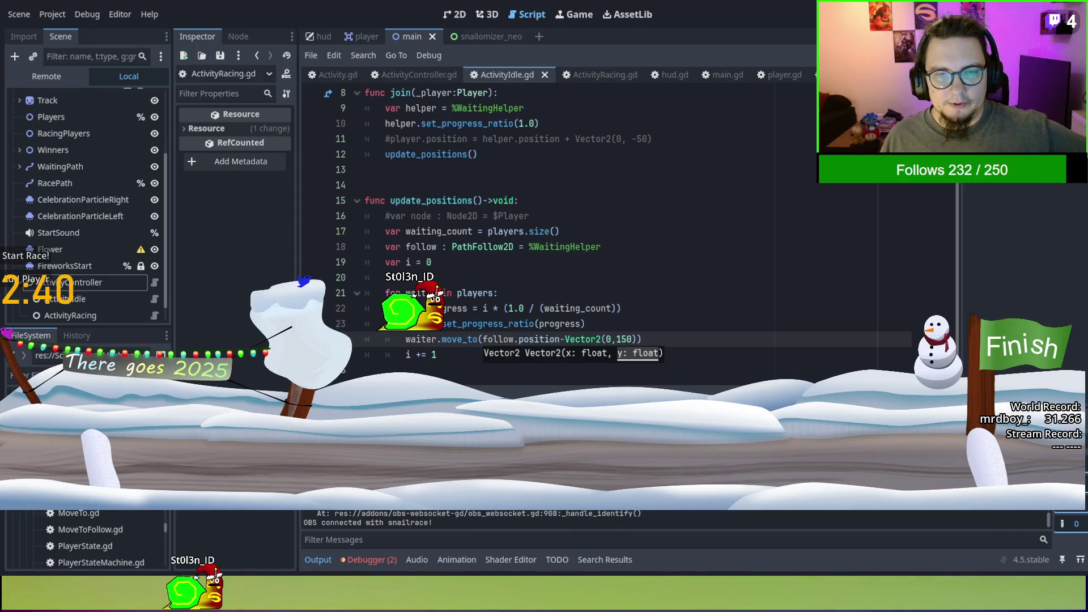
key("F8")
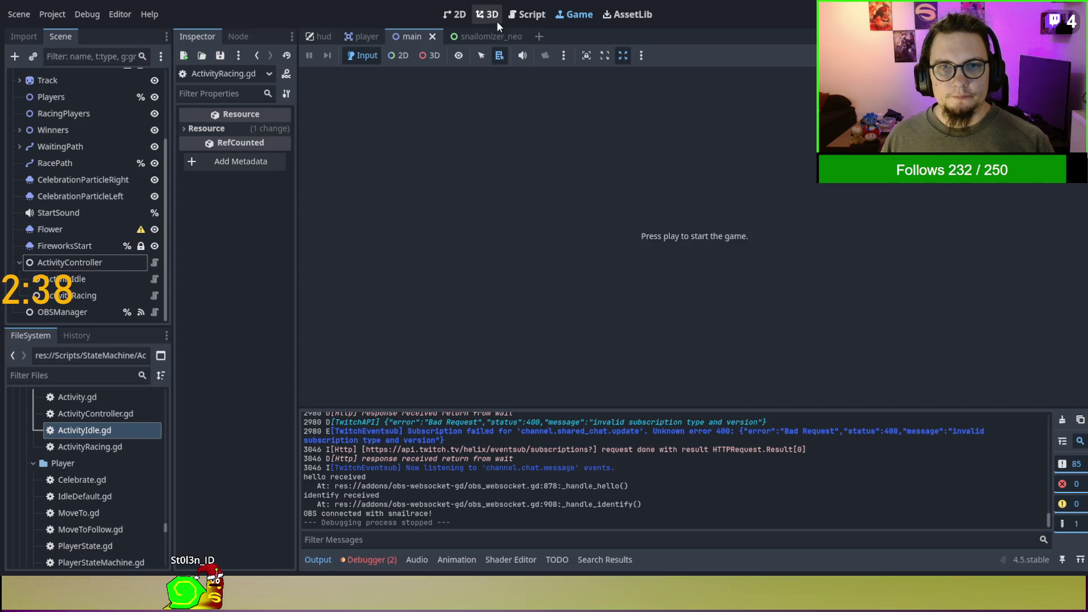
left_click(511, 19)
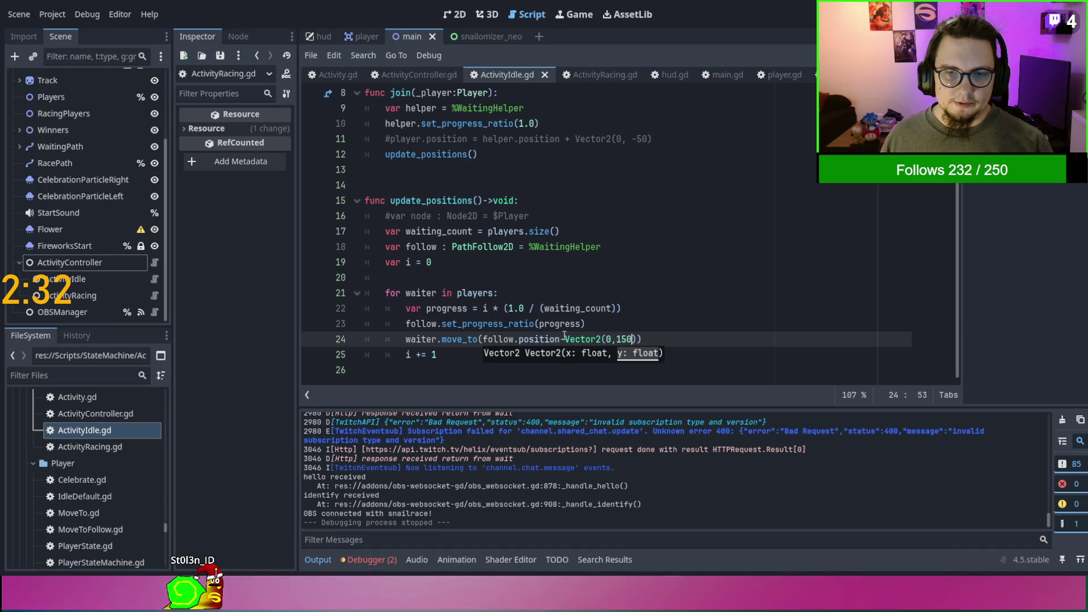
Negate the offset to Vector2(0,-150), rerun the game, and return to the script.
left_click(615, 339)
type("-")
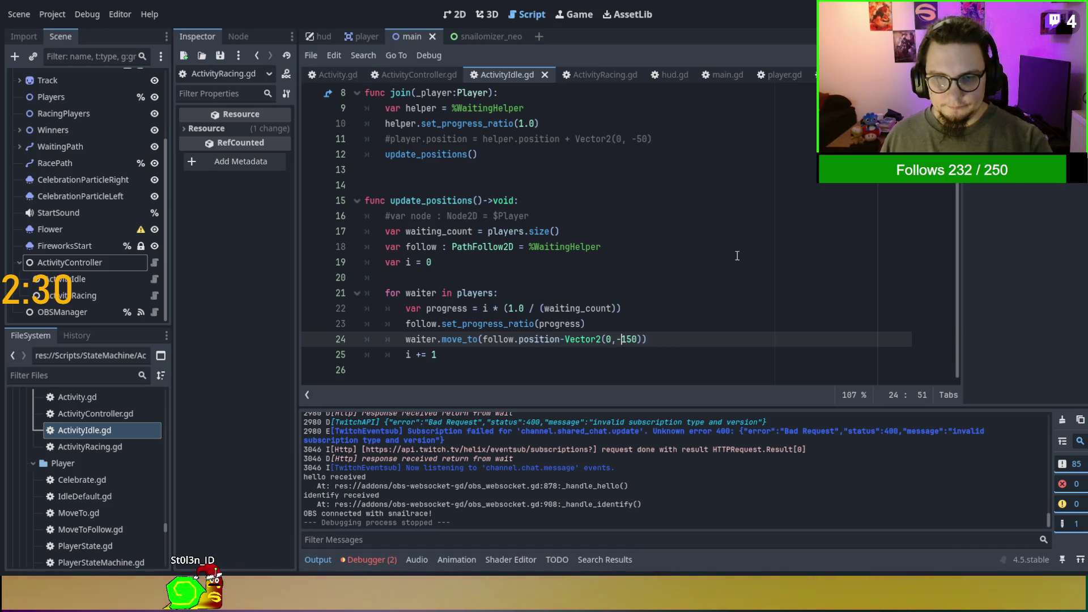
left_click(736, 256)
key("F5")
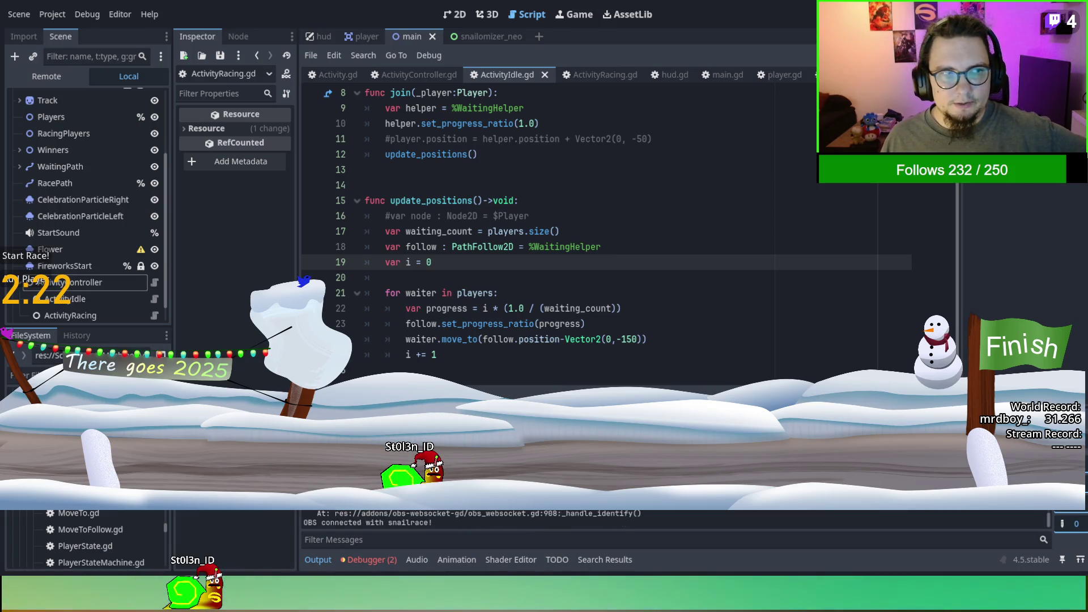
key("F8")
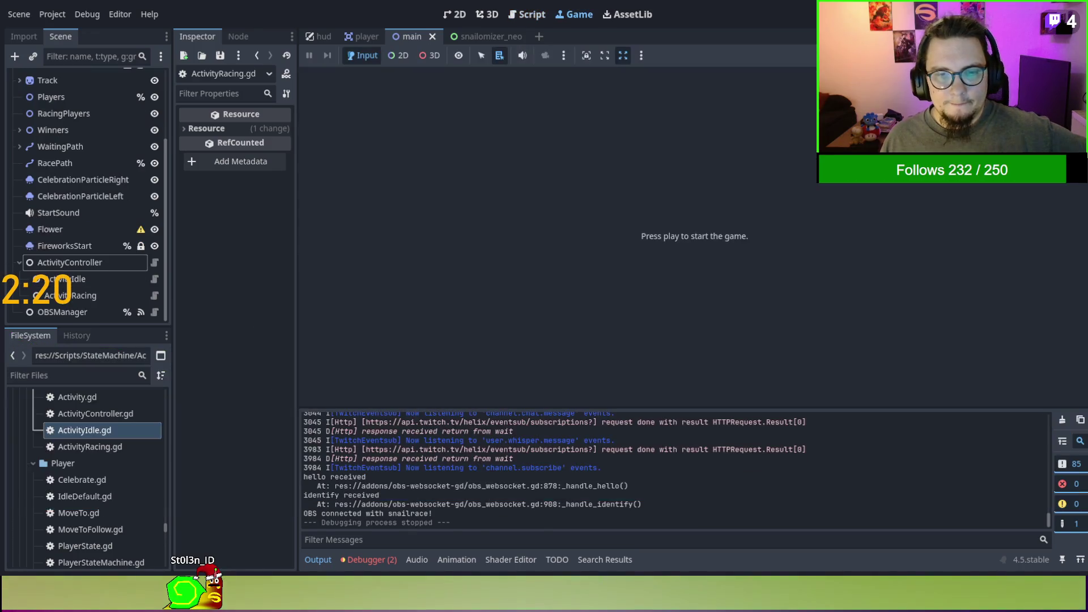
left_click(518, 15)
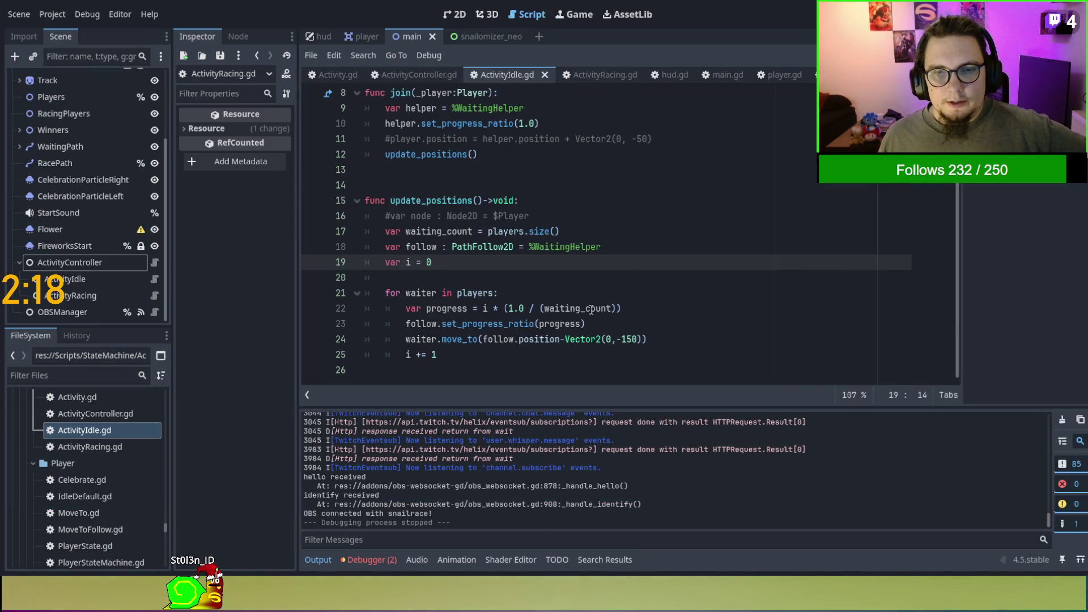
left_click(472, 292)
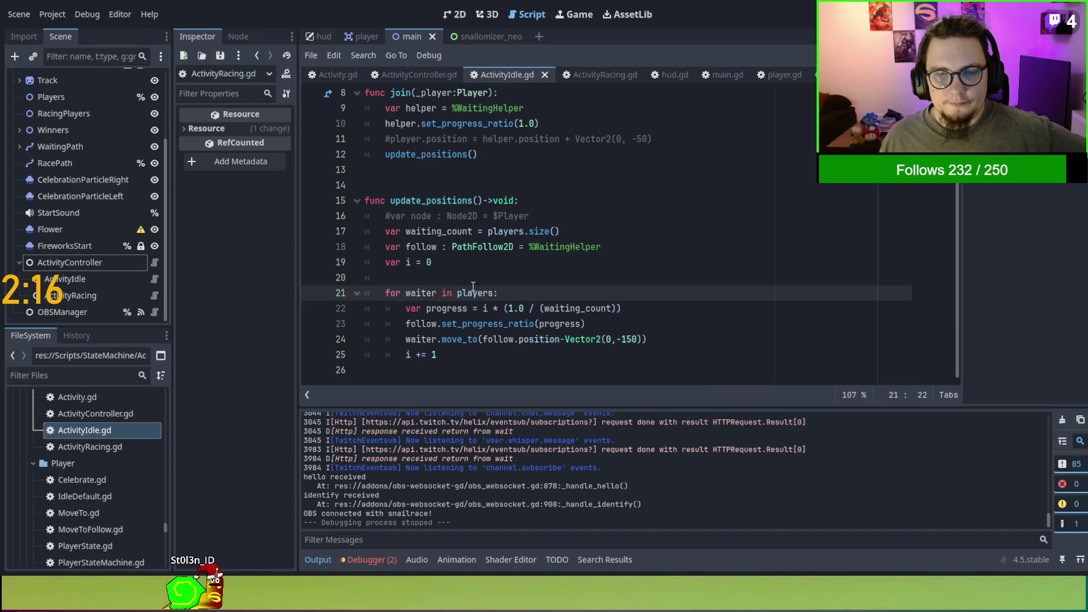
scroll(472, 286, "up", 2)
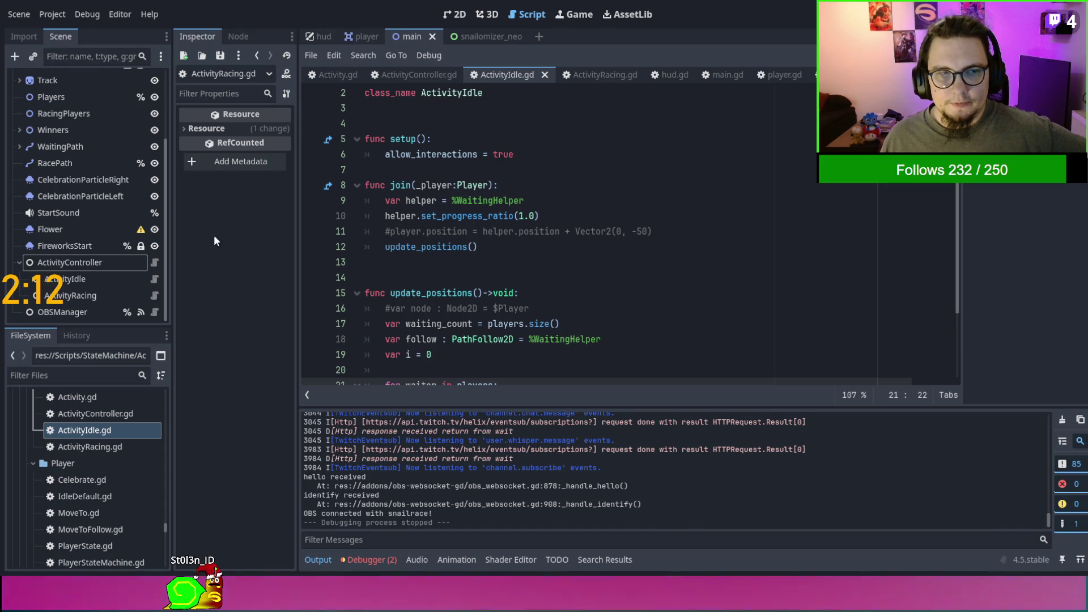
scroll(134, 231, "up", 2)
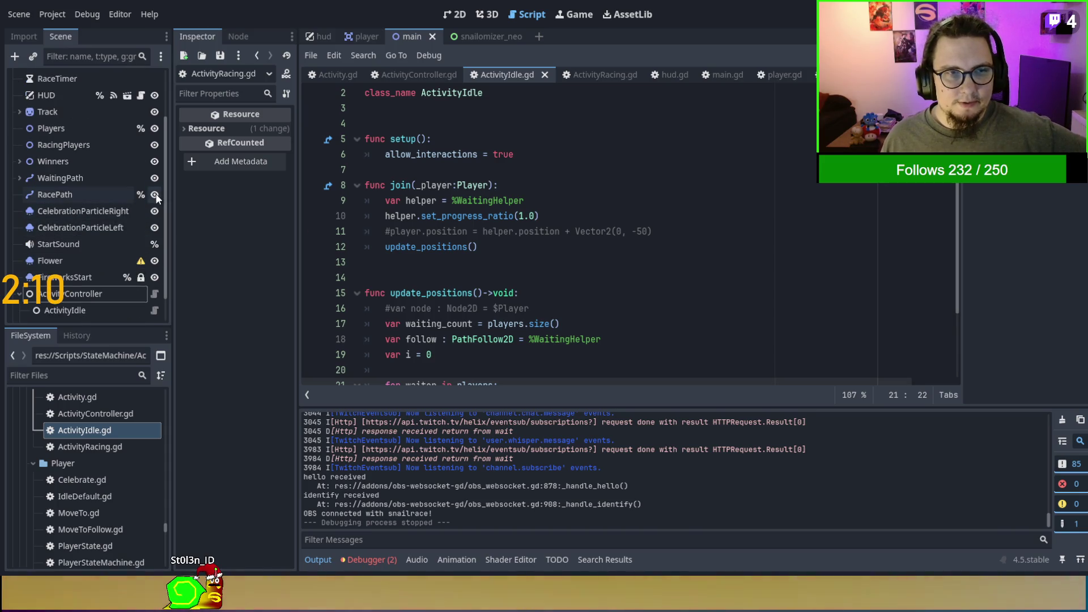
Hide the Track node by default in the scene tree.
left_click(154, 111)
left_click(122, 114)
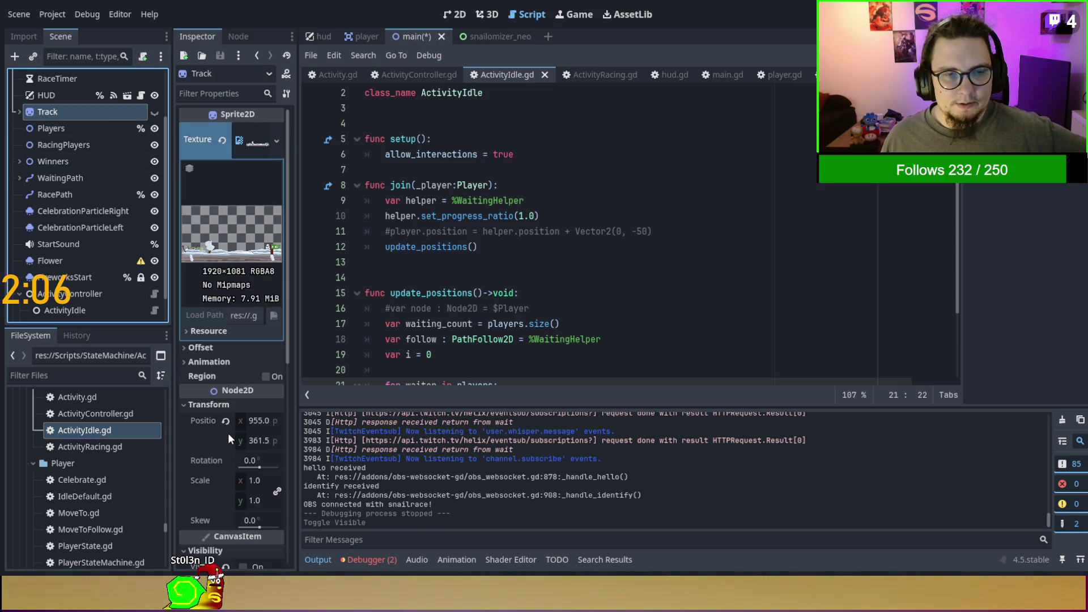
left_click(593, 73)
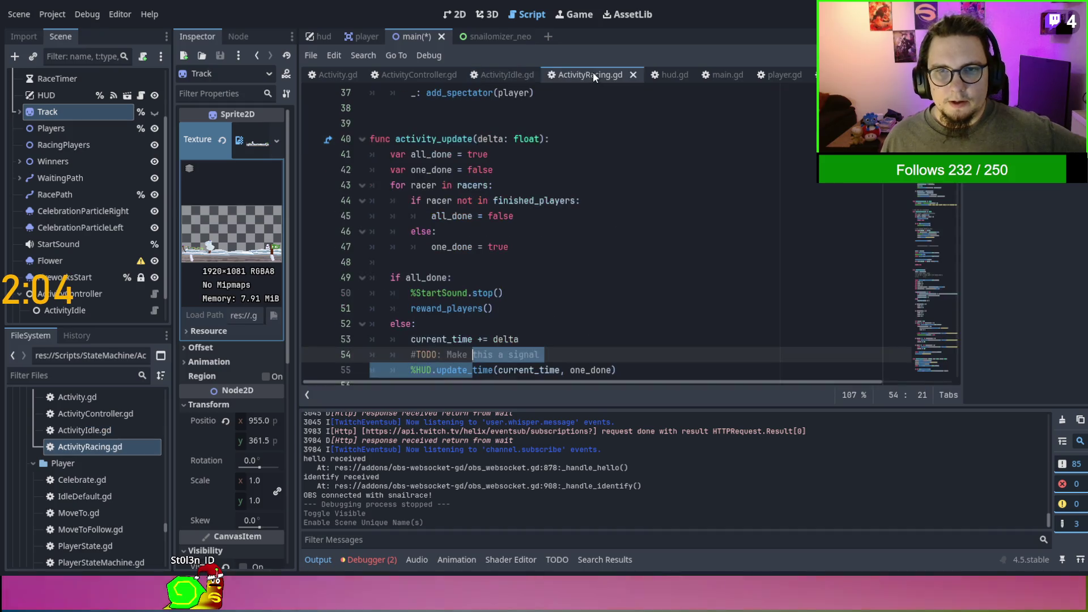
Add '%Track.visible = true' after spectators = [] in ActivityRacing's Enter().
scroll(491, 244, "up", 10)
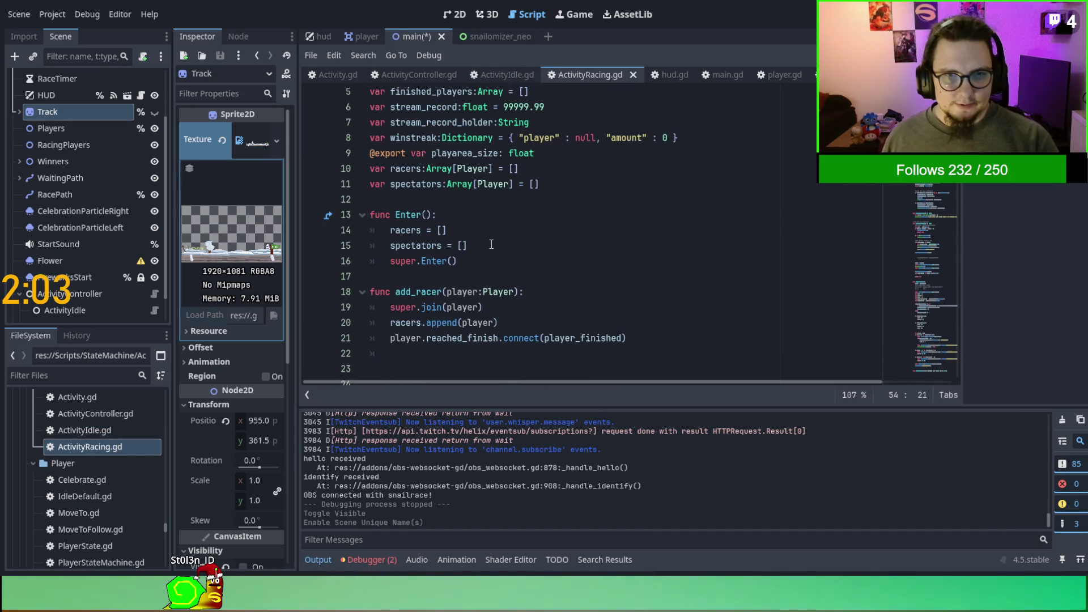
left_click(491, 247)
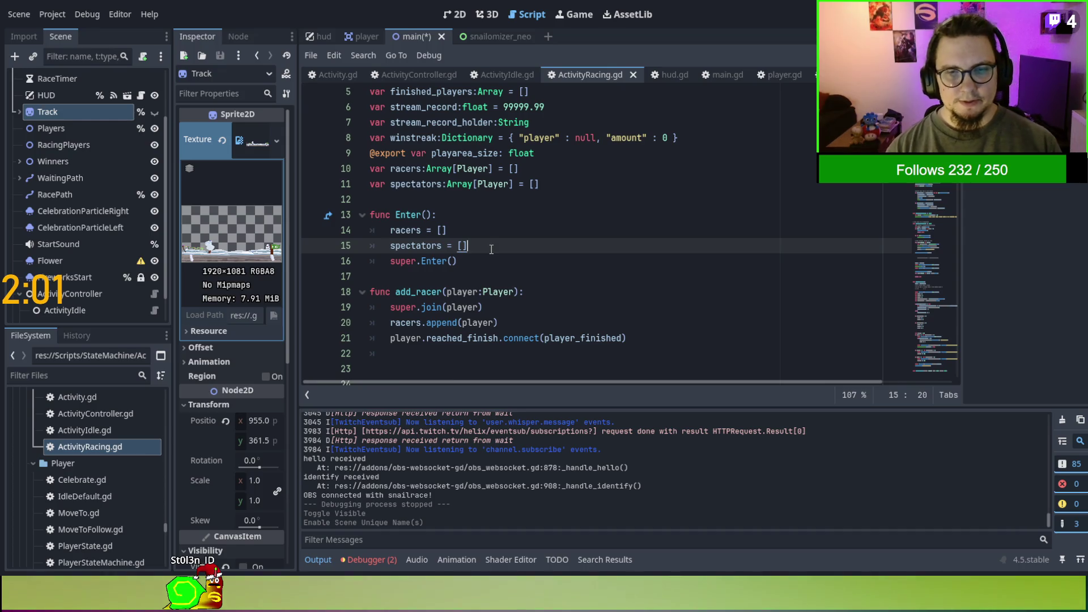
key("Return")
type("$")
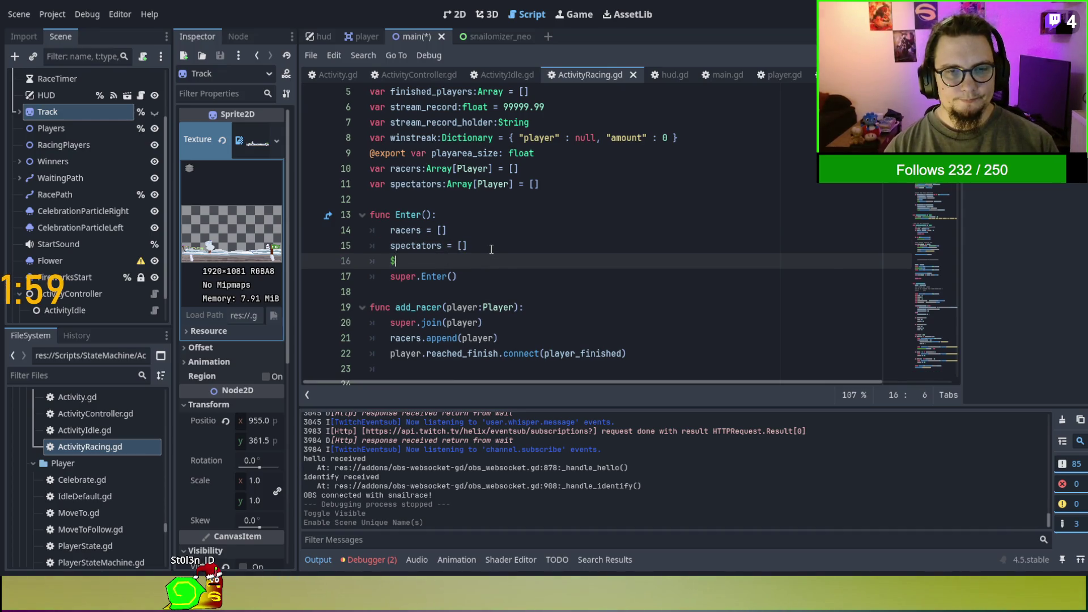
key("BackSpace")
type("%Track.v")
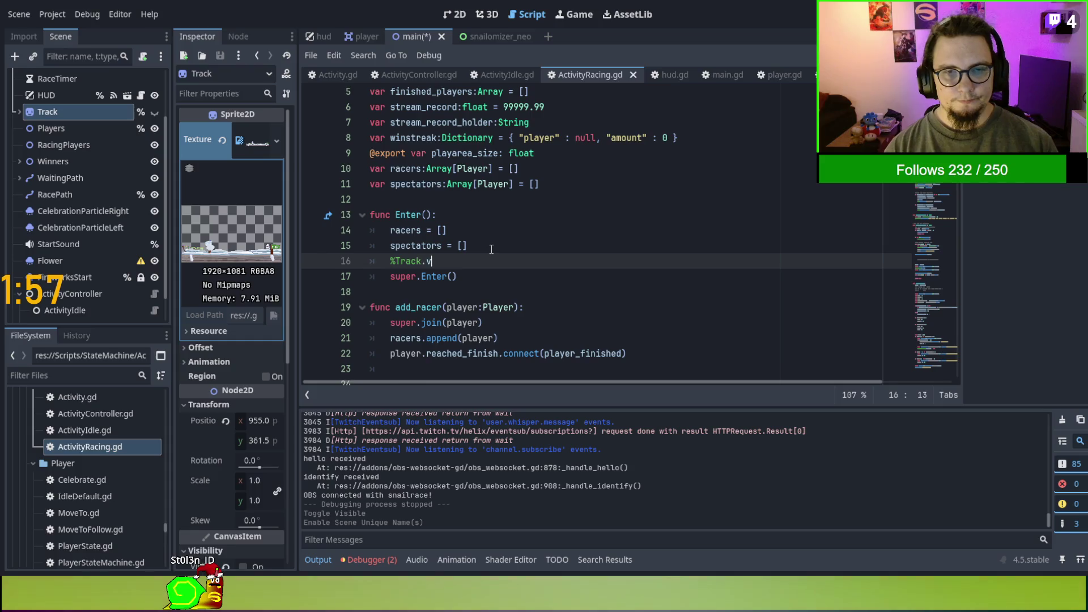
type("is")
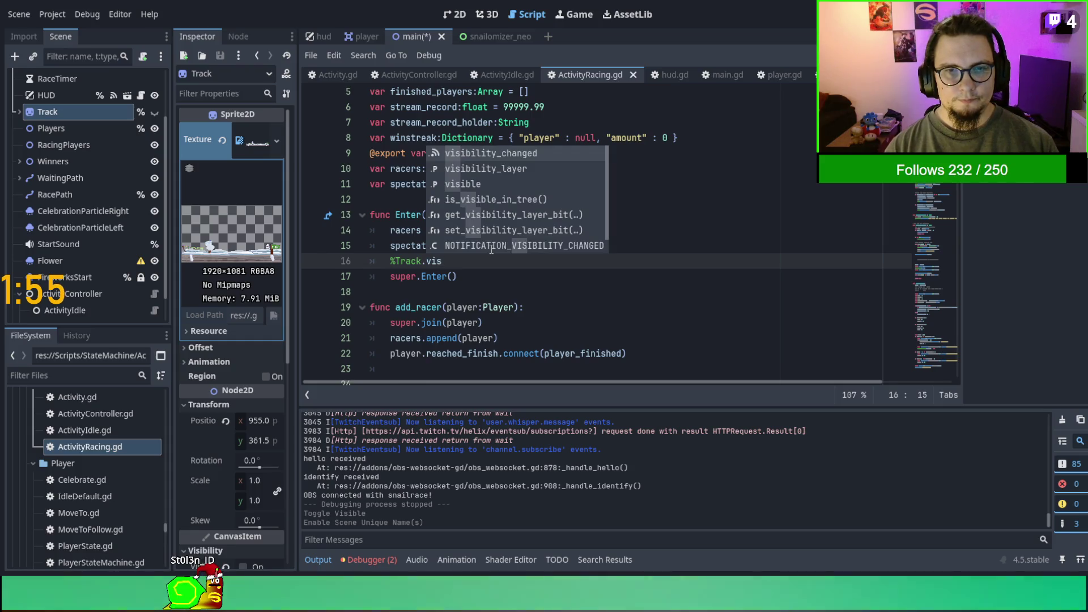
type("ible =")
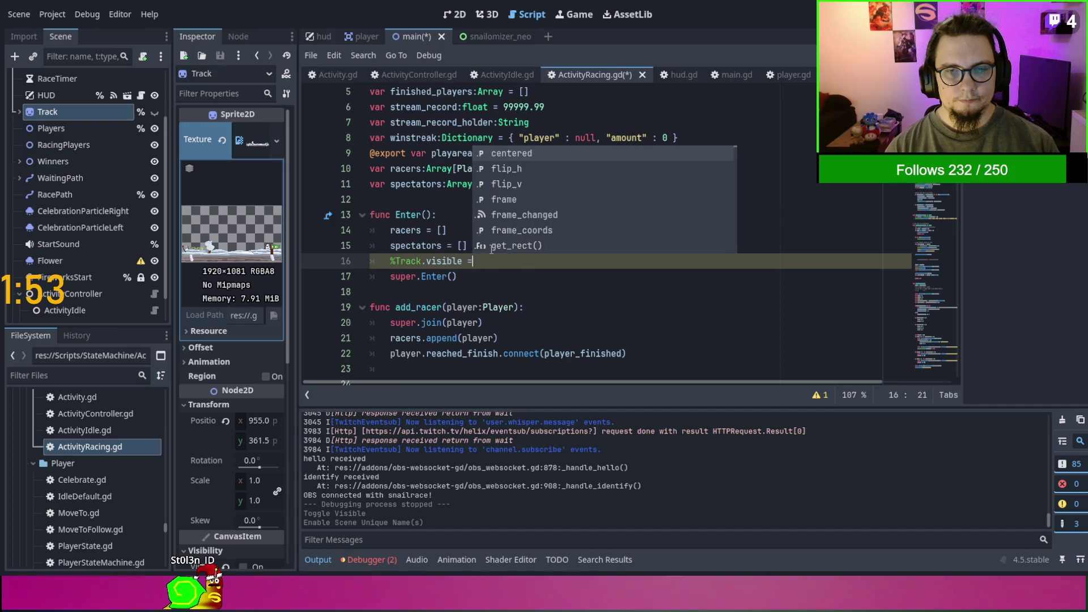
type(" true")
key("shift+Up")
key("ctrl+c")
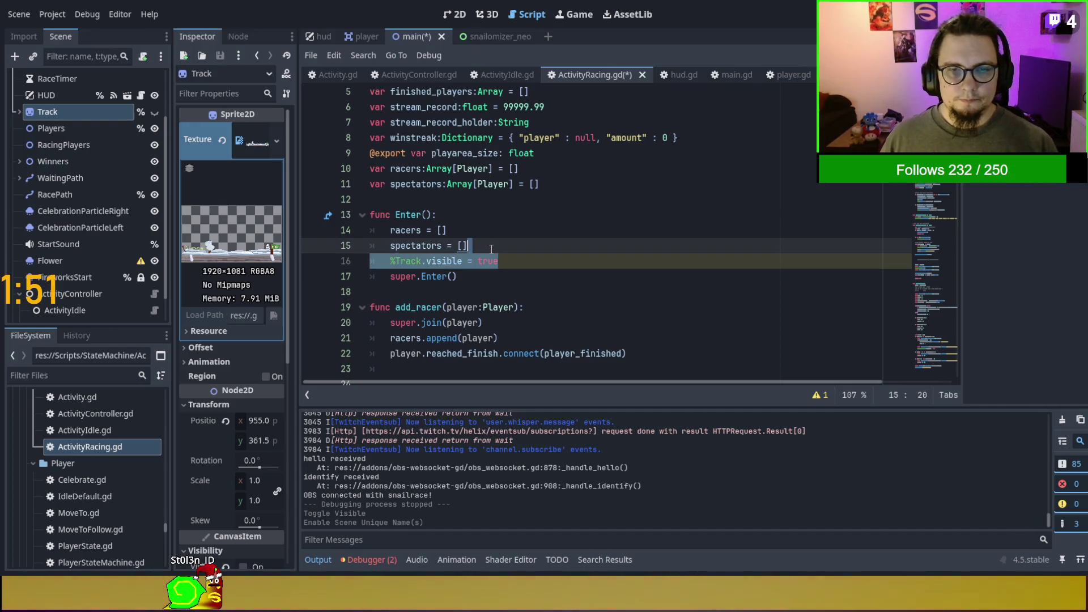
key("ctrl+alt+f")
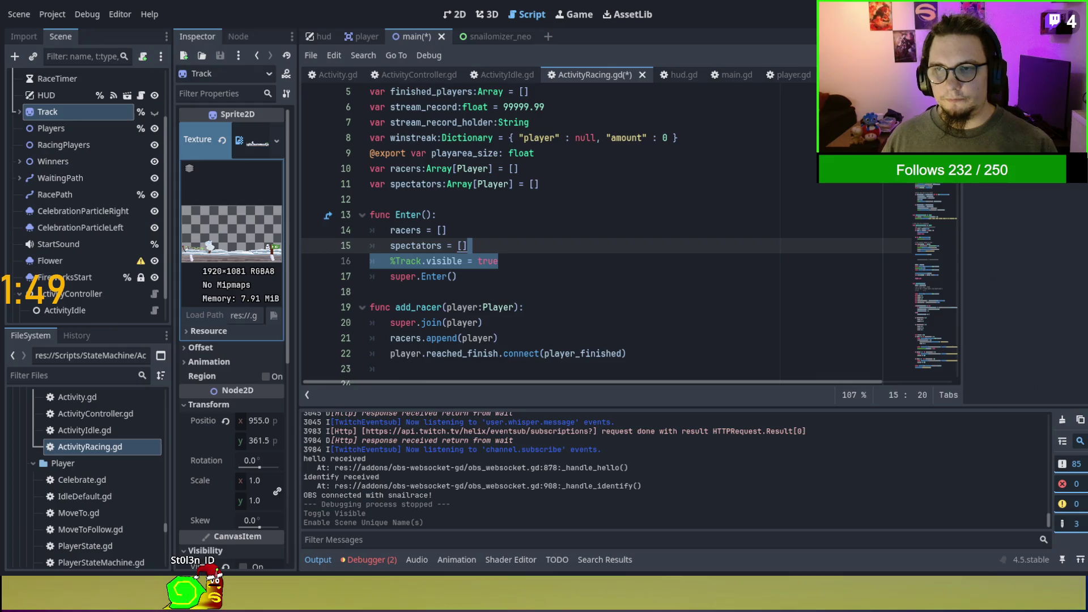
key("Return")
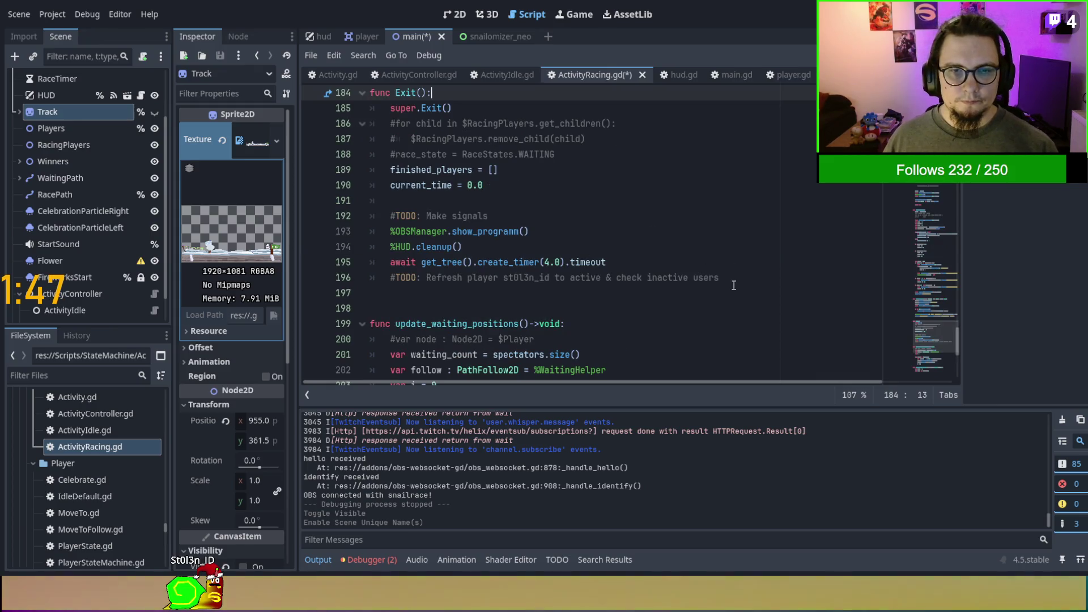
Add '%Track.visible = false' above the 4-second timer await in Exit().
left_click(751, 263)
key("ctrl+shift+Return")
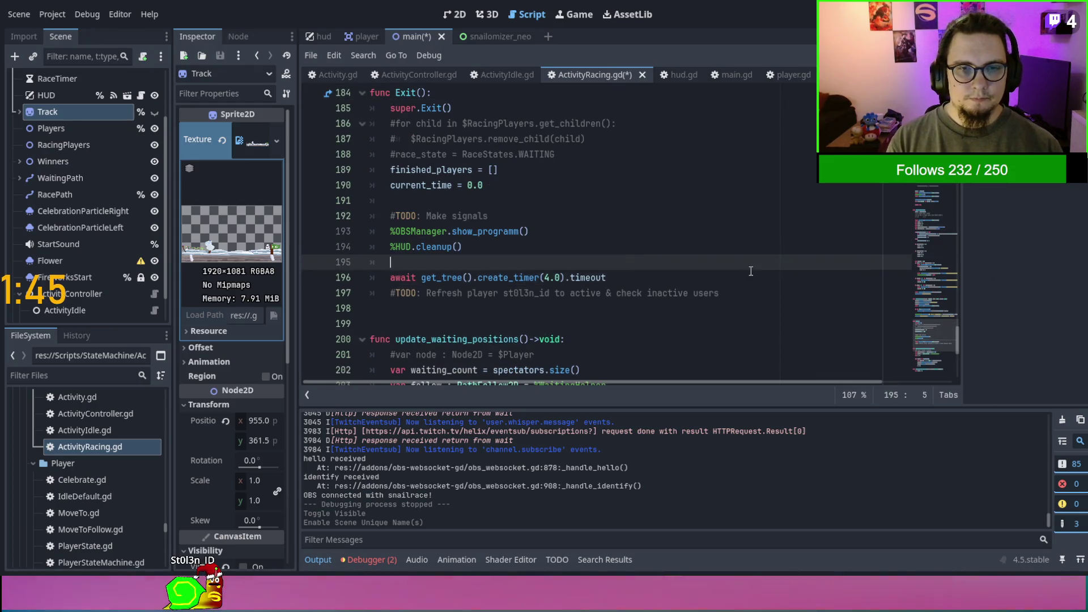
key("ctrl+v")
key("BackSpace")
key("BackSpace")
key("BackSpace")
type("f")
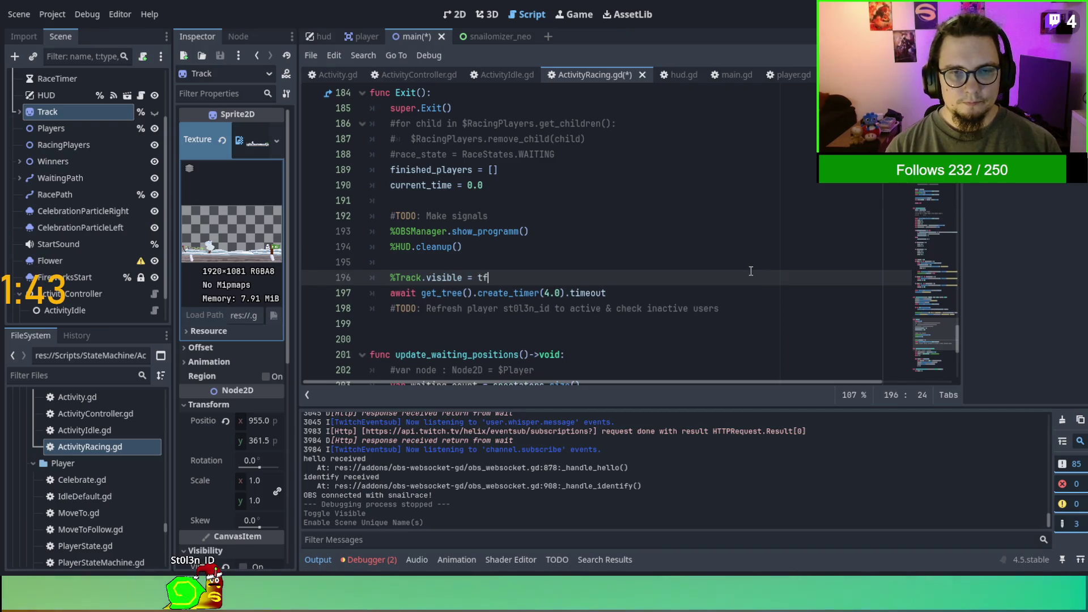
key("BackSpace")
key("BackSpace")
type("fa")
Save and run the game to test the track hiding, then stop it.
key("Return")
key("F5")
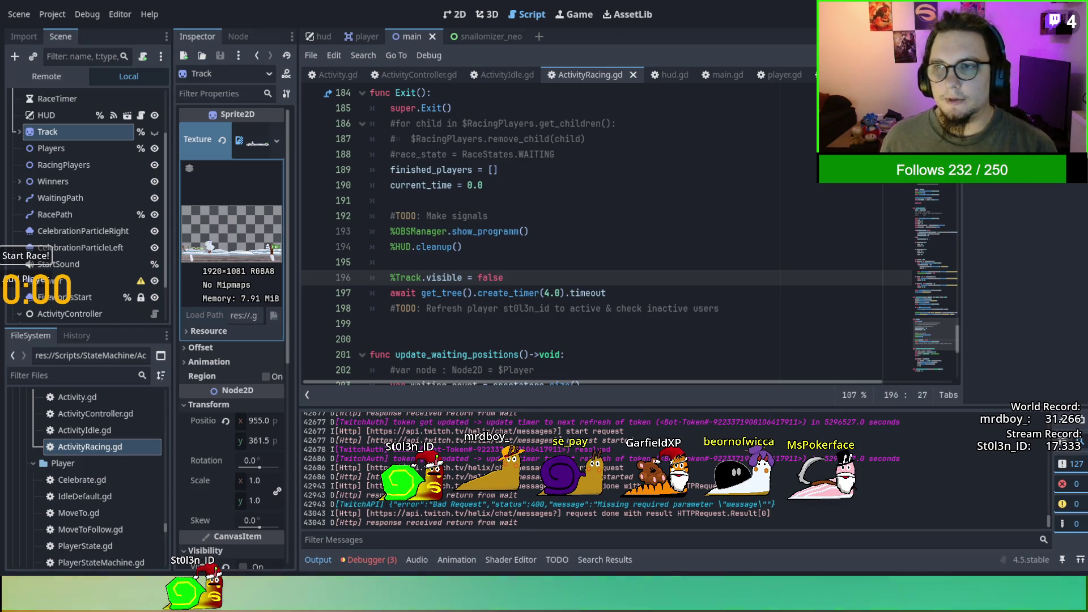
key("F8")
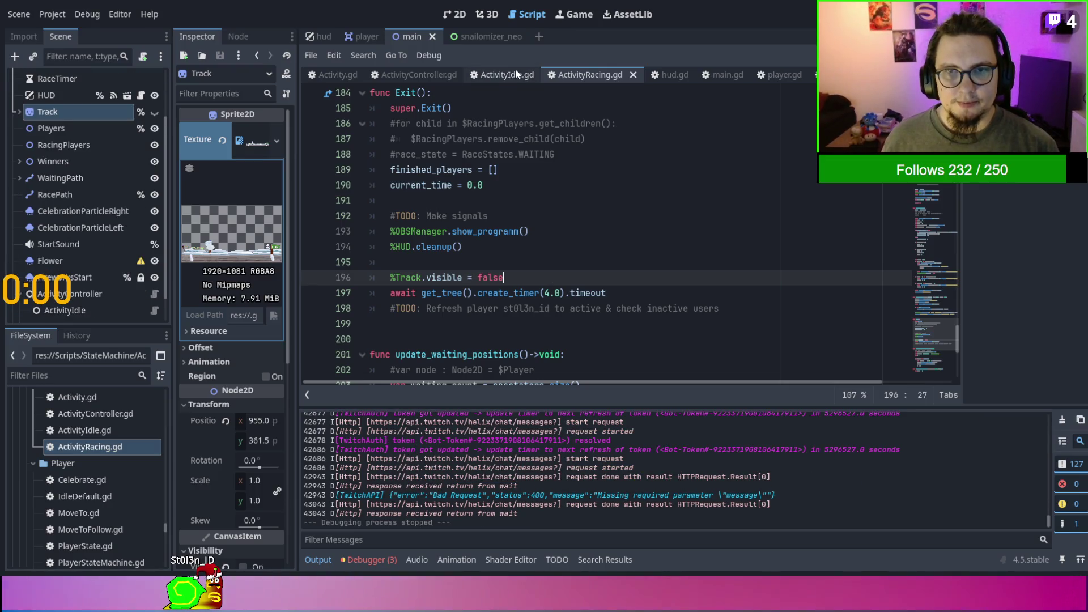
Review ActivityIdle.gd from the top, then go to OBSManager.gd's update_scene function.
left_click(488, 73)
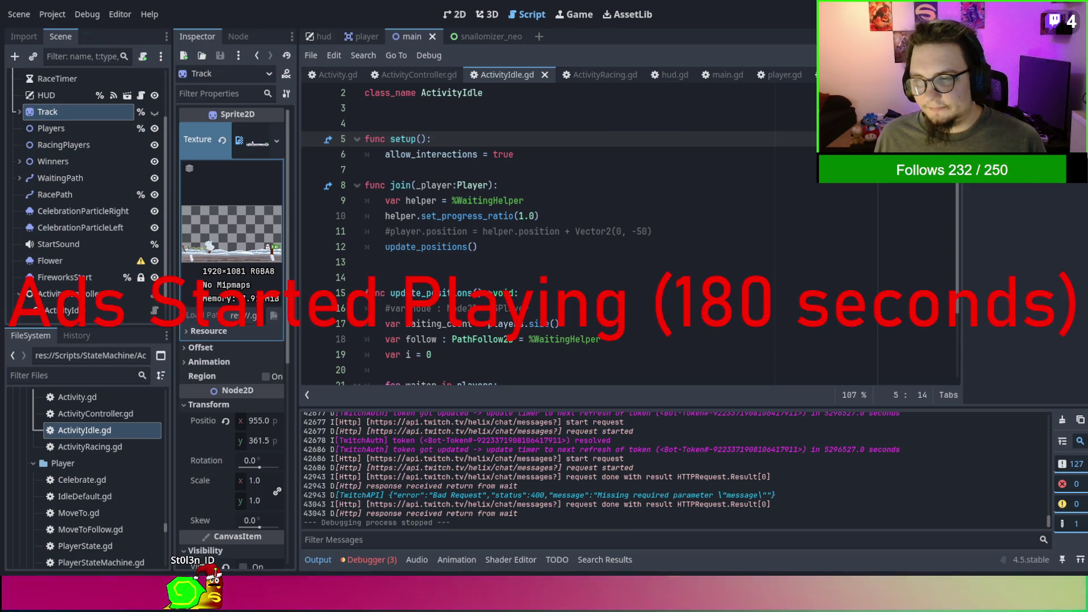
scroll(567, 227, "up", 1)
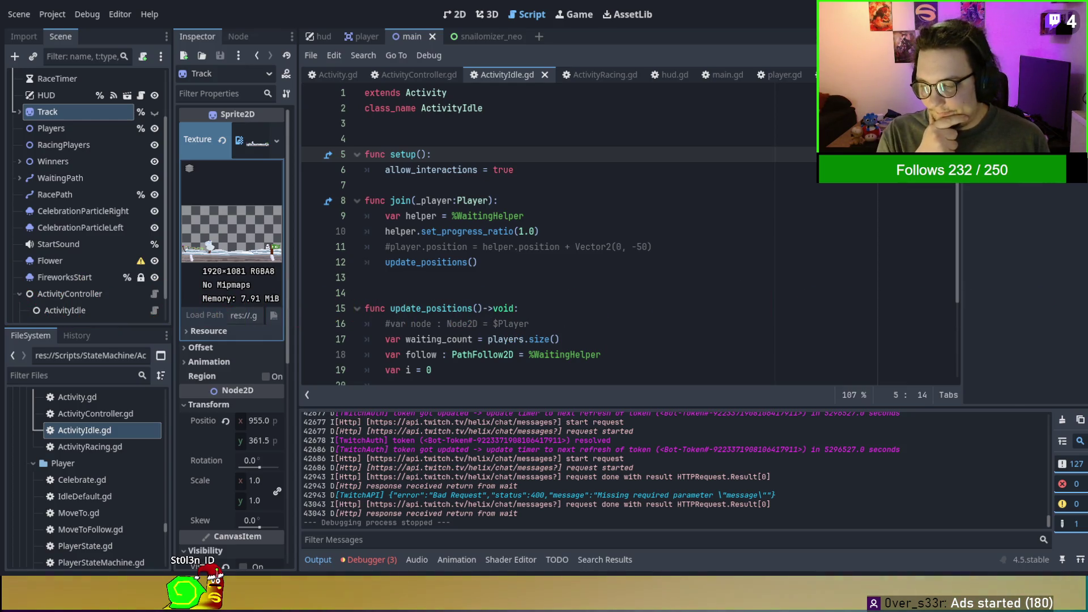
key("alt+Left")
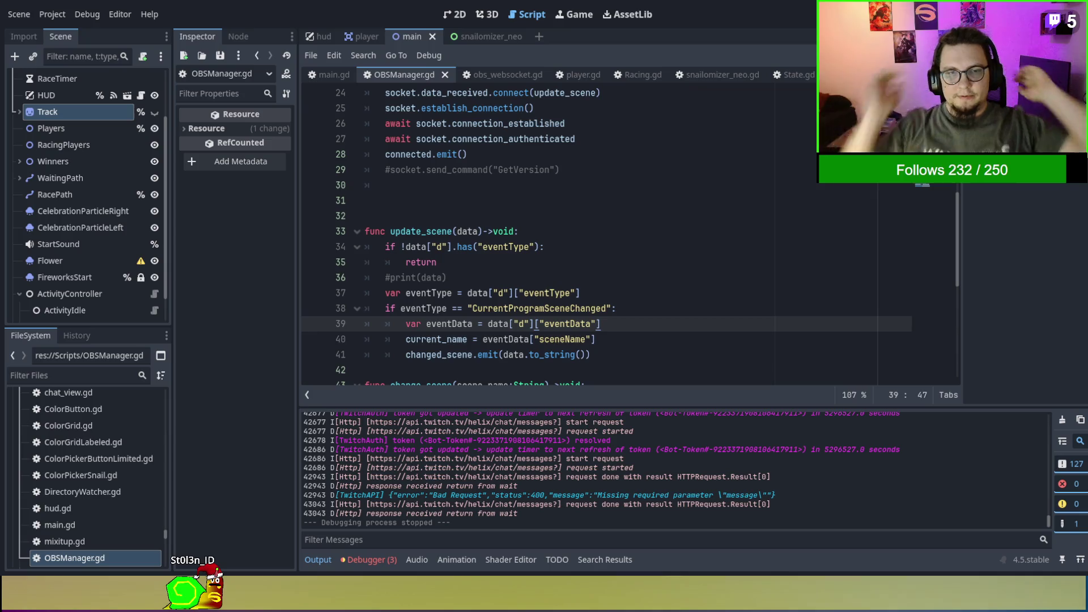
Uncomment print(data) on line 36 of update_scene and launch the project with F5.
key("Up")
key("Up")
key("Up")
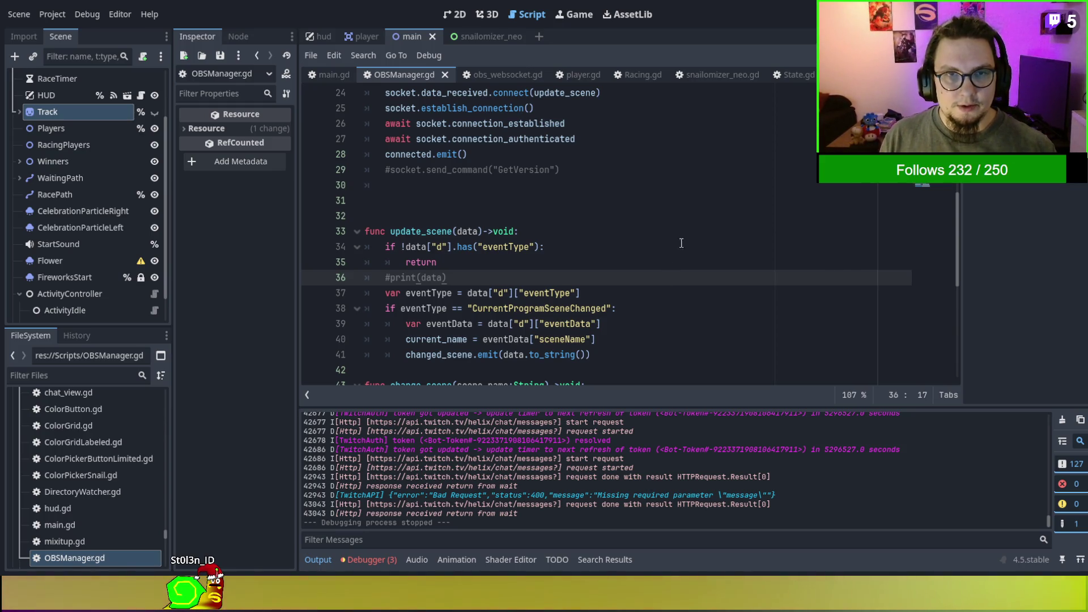
left_click_drag(695, 227, 695, 222)
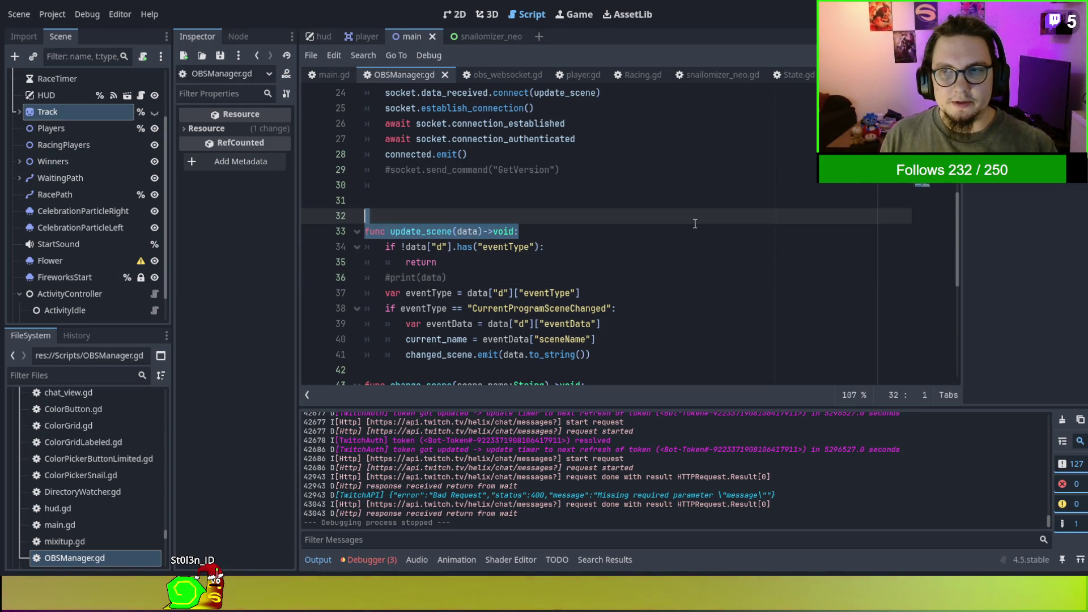
left_click(399, 282)
key("ctrl+k")
left_click(565, 249)
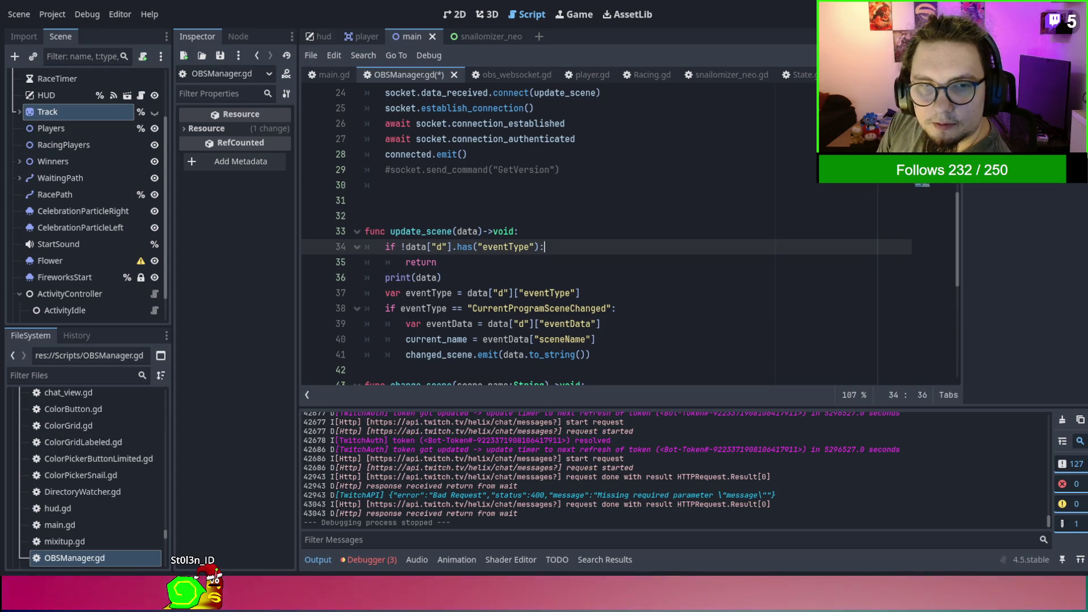
key("F5")
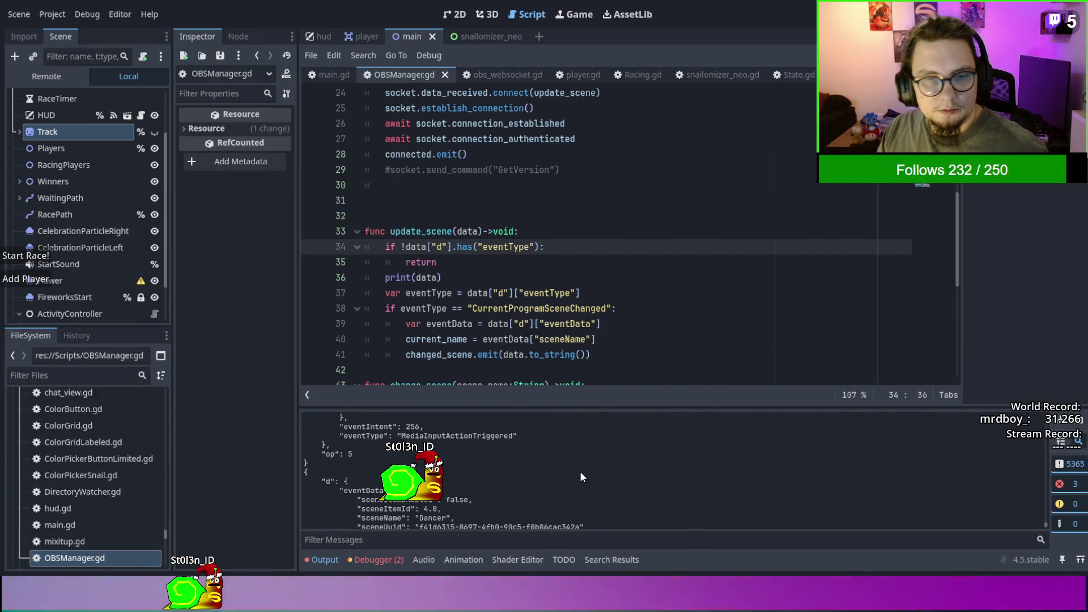
Select the printed OBS event JSON in the Output log, then place the caret on empty line 30.
key("ctrl+a")
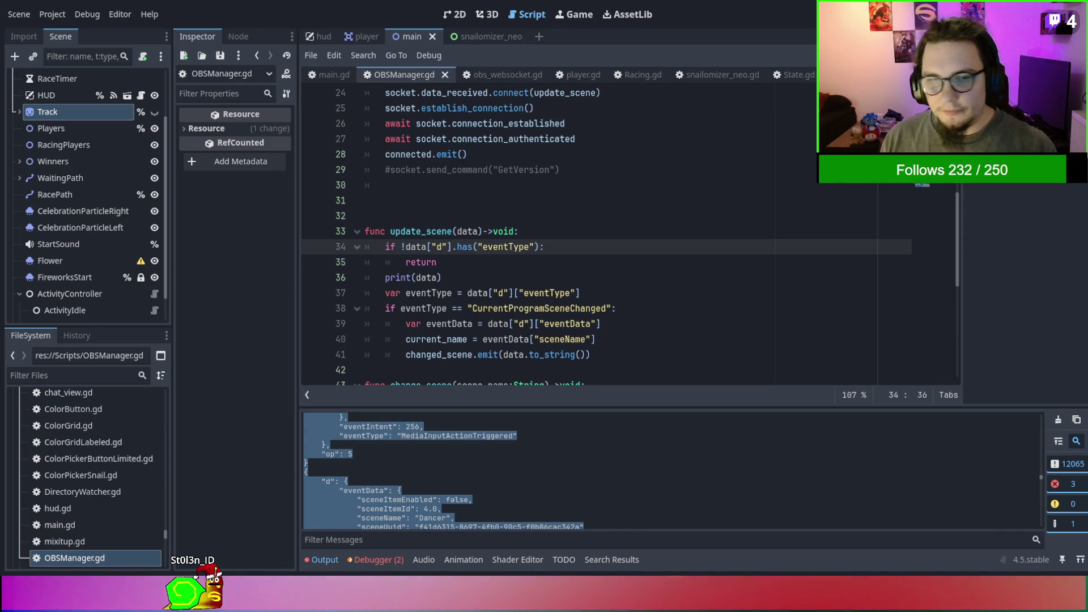
left_click(495, 186)
Insert blank lines above update_scene and paste the sample SourceFilterEnableStateChanged event JSON.
key("Return")
scroll(509, 199, "down", 3)
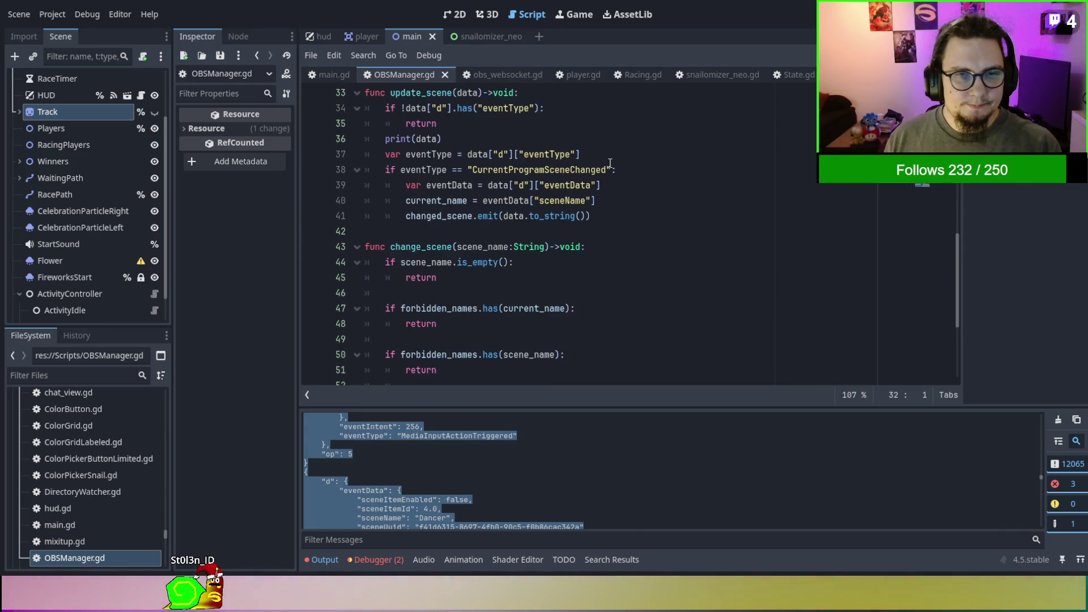
scroll(610, 163, "up", 1)
key("Return")
key("Return")
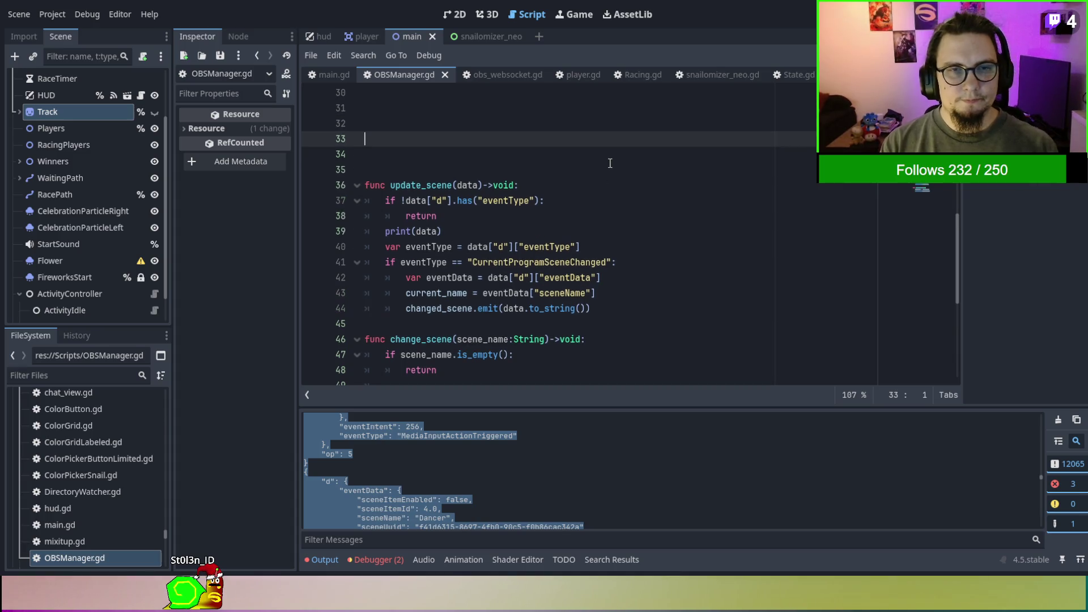
type("#")
key("Return")
type("#")
key("Return")
Comment out every line of the pasted sample event with # and remove the stray empty line 34.
type("#")
type("{ \t\"d\": { \t\t\"eventData\": { \t\t\t\"filterEnabled\": false, \t\t\t\"filterName\": \"Cam TR\", \t\t\t\"sourceName\": \"Szene\" \t\t}, \t\t\"eventIntent\": 32, \t\t\"eventType\": \"SourceFilterEnableStateChanged\" \t}, \t\"op\": 5 }")
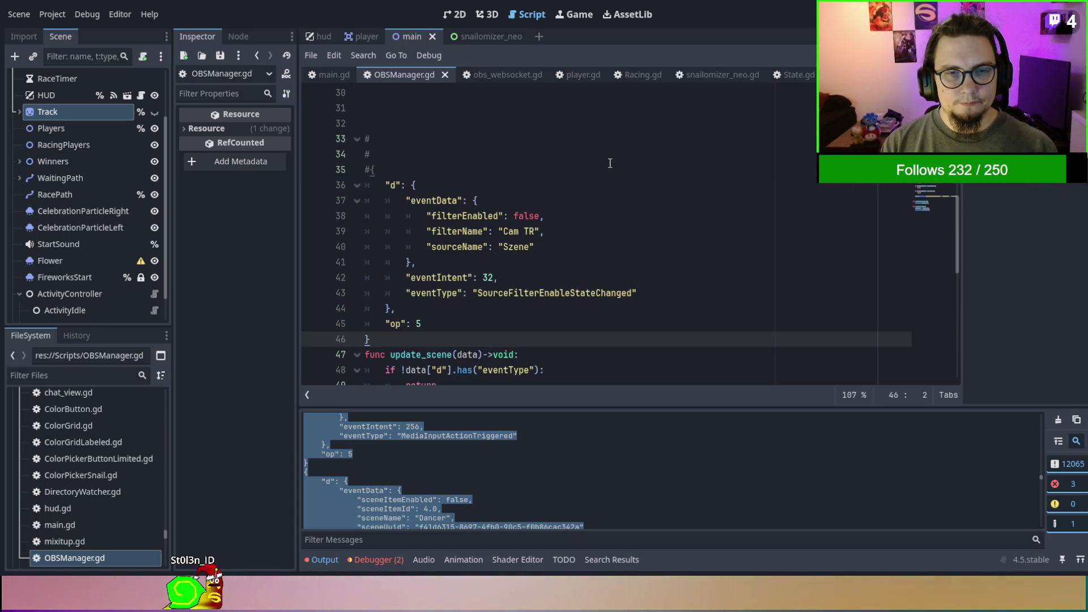
key("Left")
type("#")
key("Up")
key("Up")
key("End")
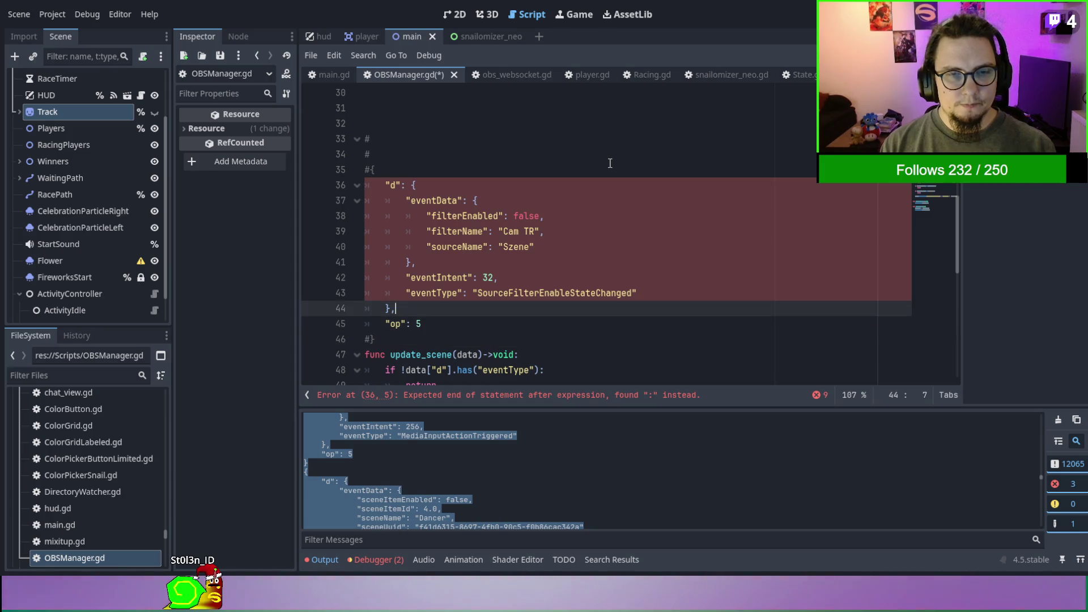
key("Down")
key("Home")
key("Home")
type("#")
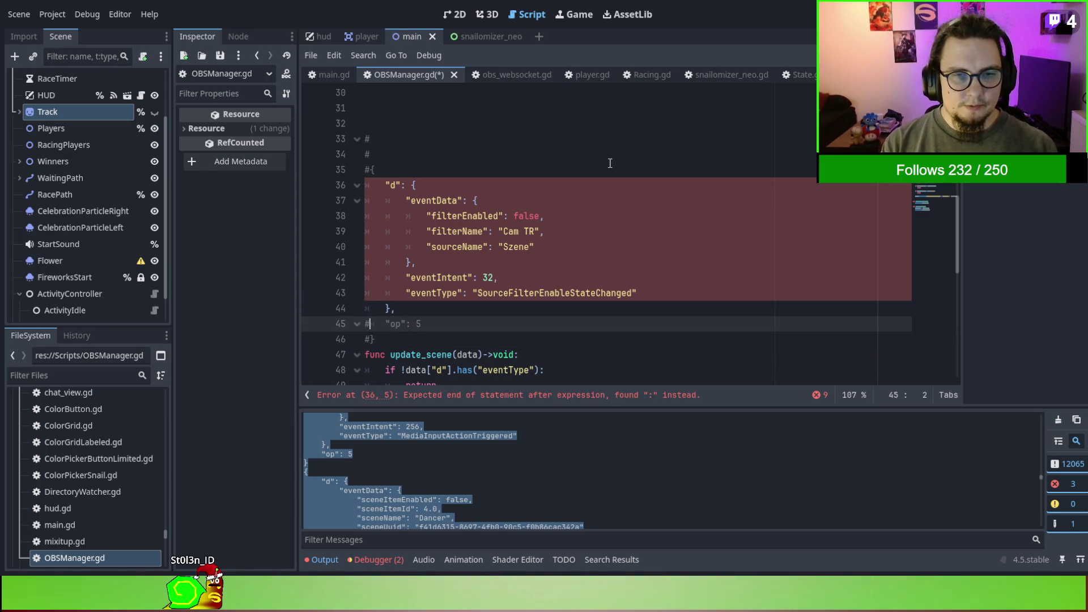
key("Up")
key("Home")
type("#")
key("Up")
key("Home")
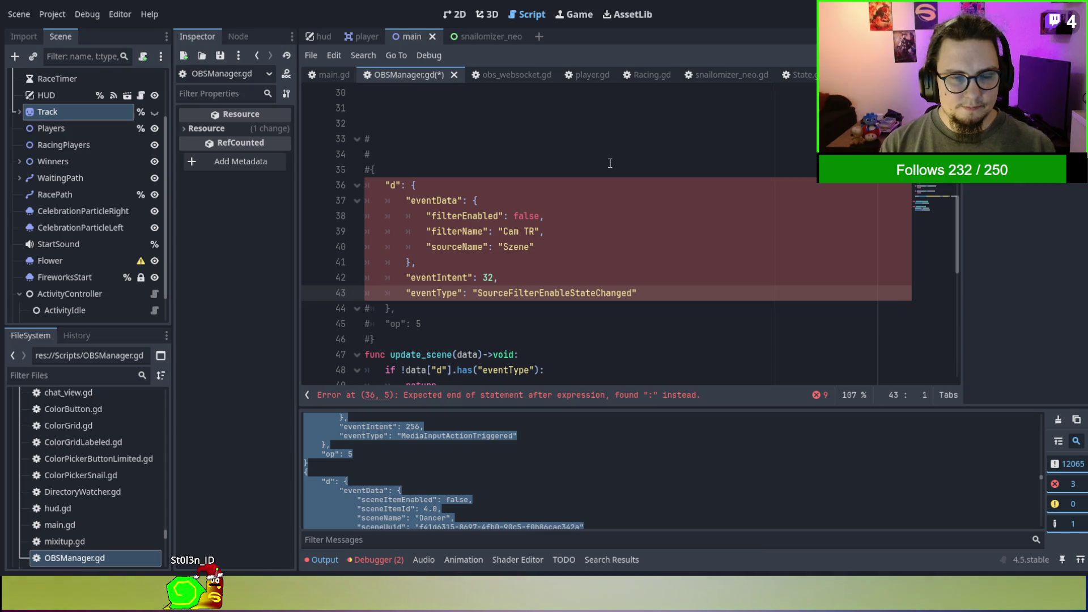
type("#")
key("Up")
key("Up")
key("End")
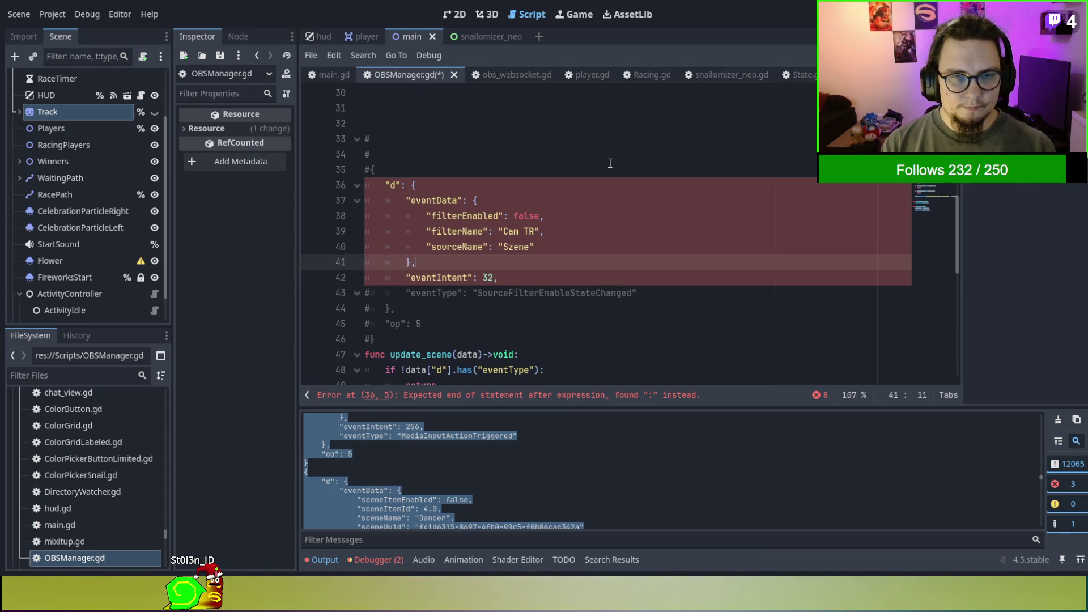
key("Down")
key("Home")
type("#")
key("Up")
key("Home")
type("#")
key("Up")
key("Home")
type("#")
key("Up")
key("Home")
type("#")
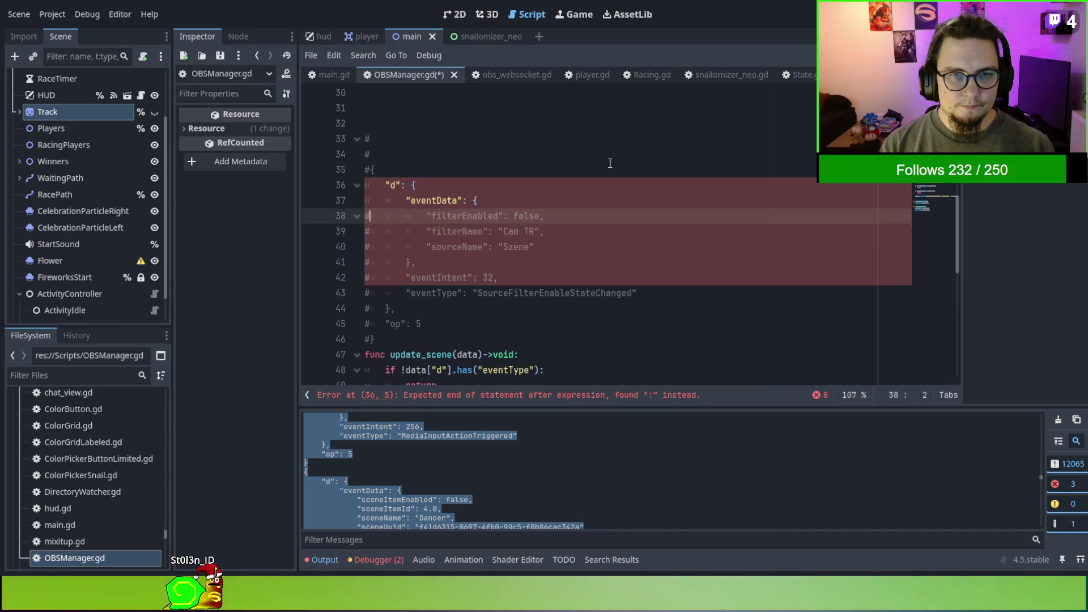
key("Up")
key("Home")
type("#")
key("Up")
key("Home")
type("#")
key("Up")
key("Up")
key("Delete")
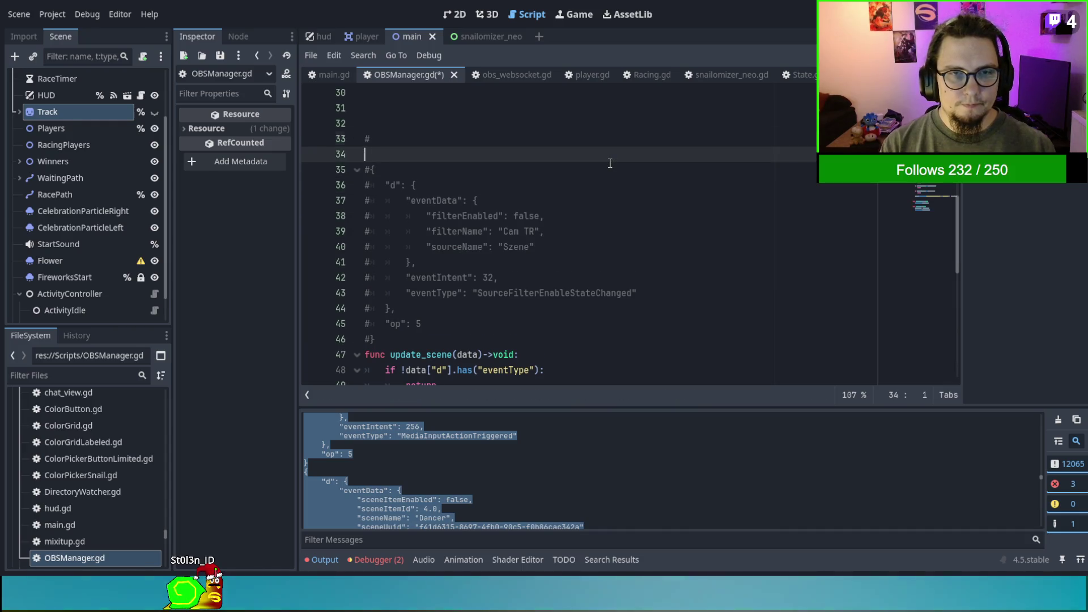
key("BackSpace")
Search the script for update_scene and jump to its data_received hookup on line 24.
scroll(610, 176, "down", 2)
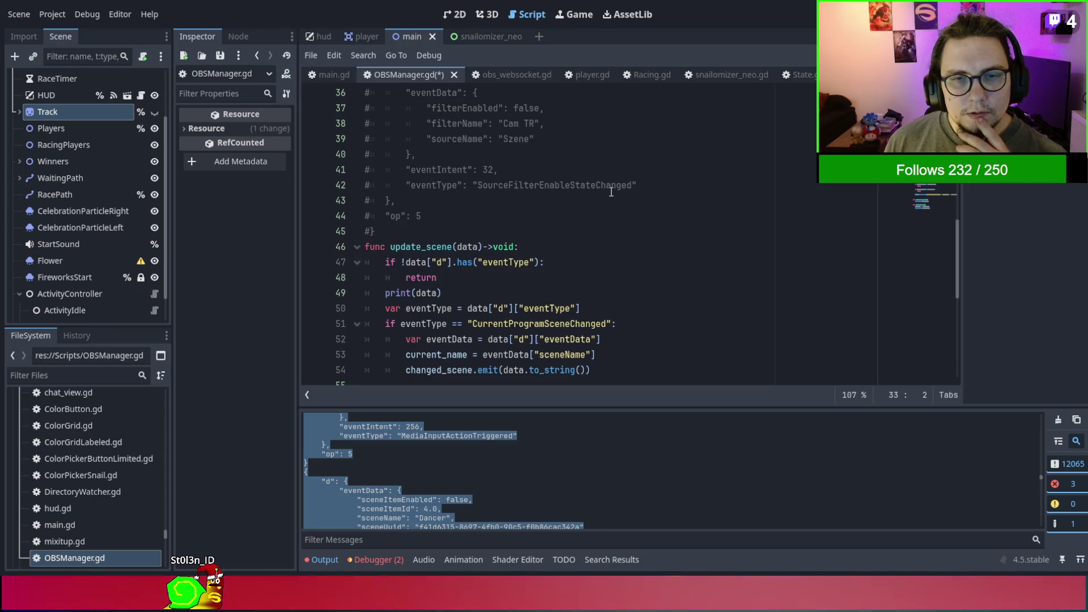
scroll(610, 191, "up", 1)
double_click(566, 231)
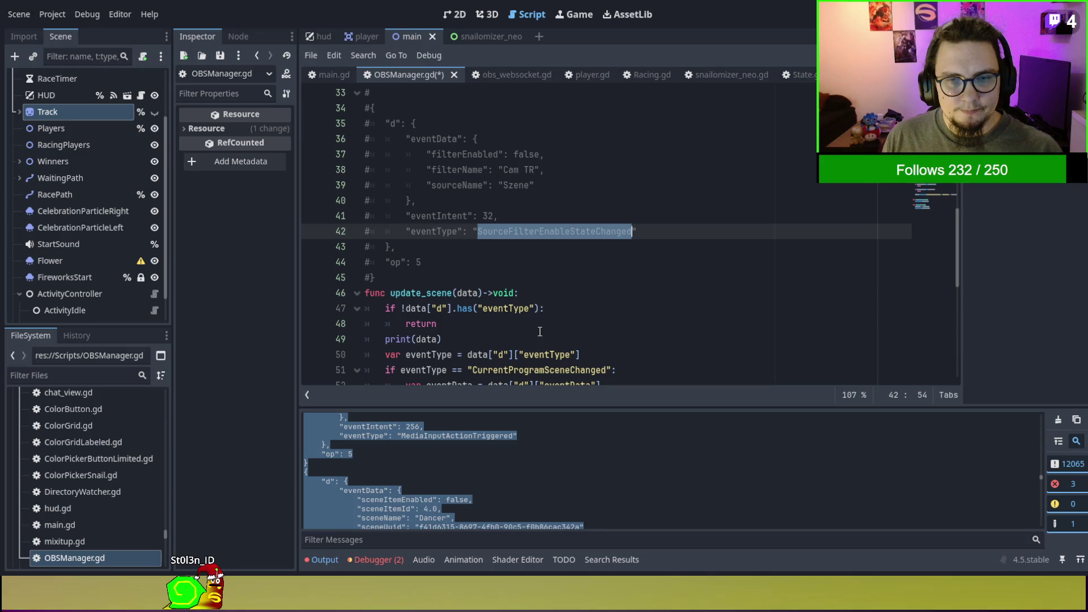
scroll(542, 300, "down", 3)
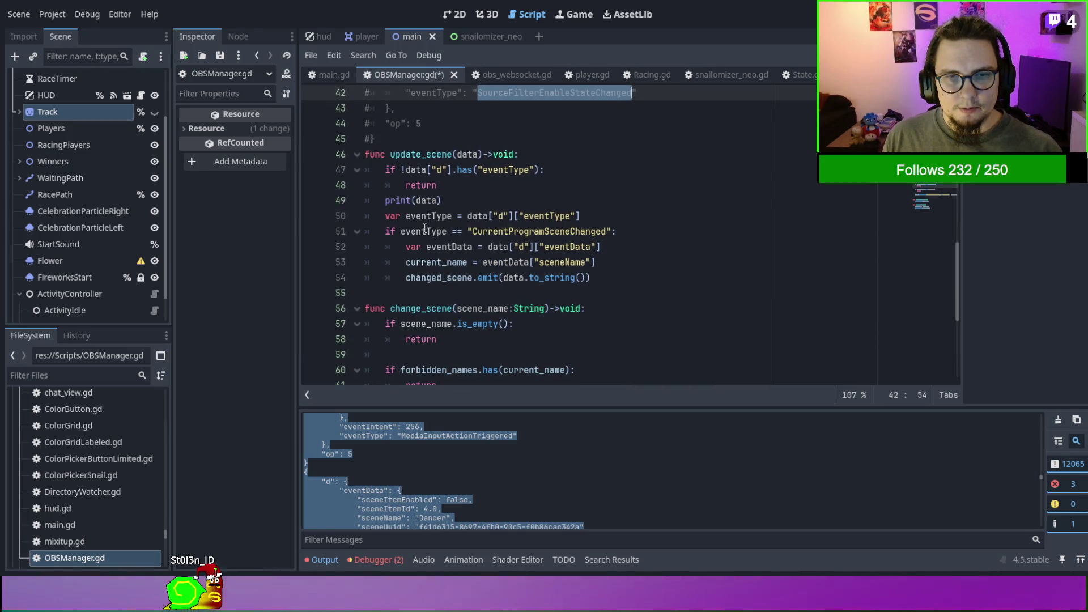
double_click(424, 155)
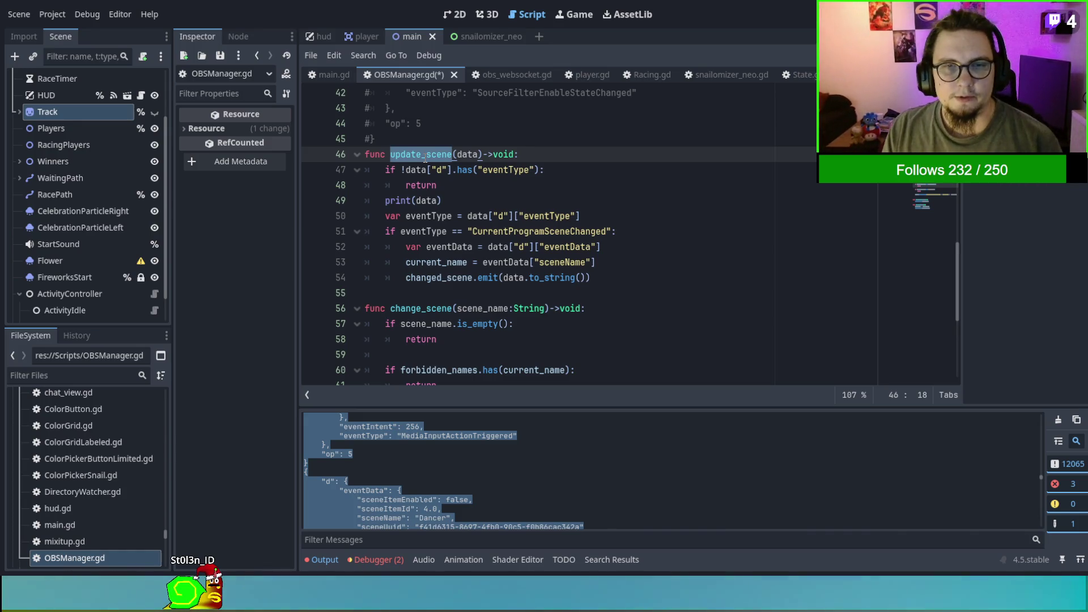
key("ctrl+f")
left_click(778, 395)
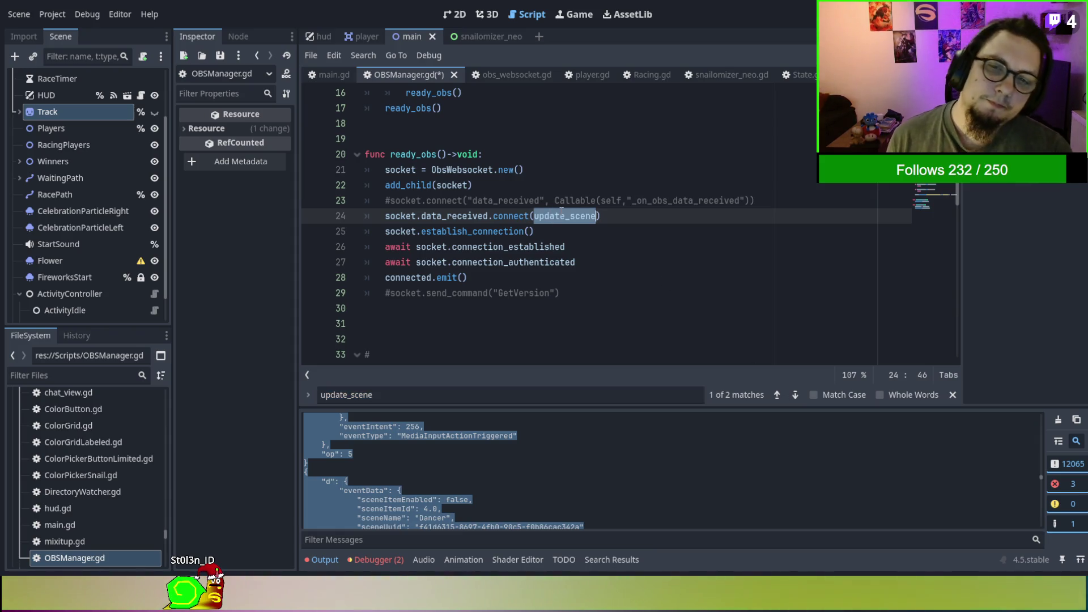
Change the handler name in the line 24 data_received hookup to process_events.
type("listen_")
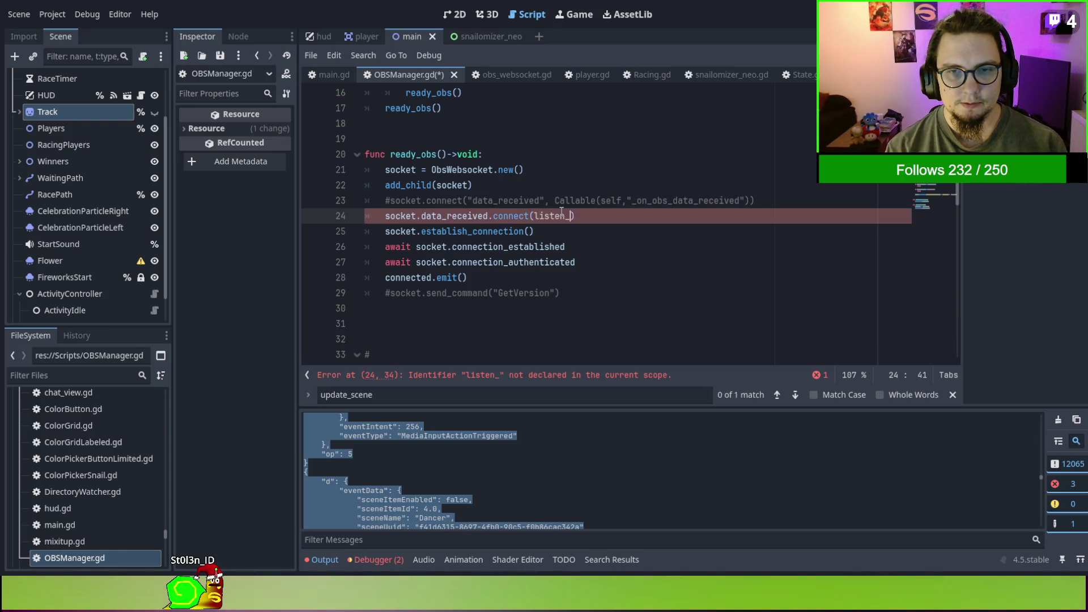
key("BackSpace")
key("BackSpace")
key("BackSpace")
type("event_l")
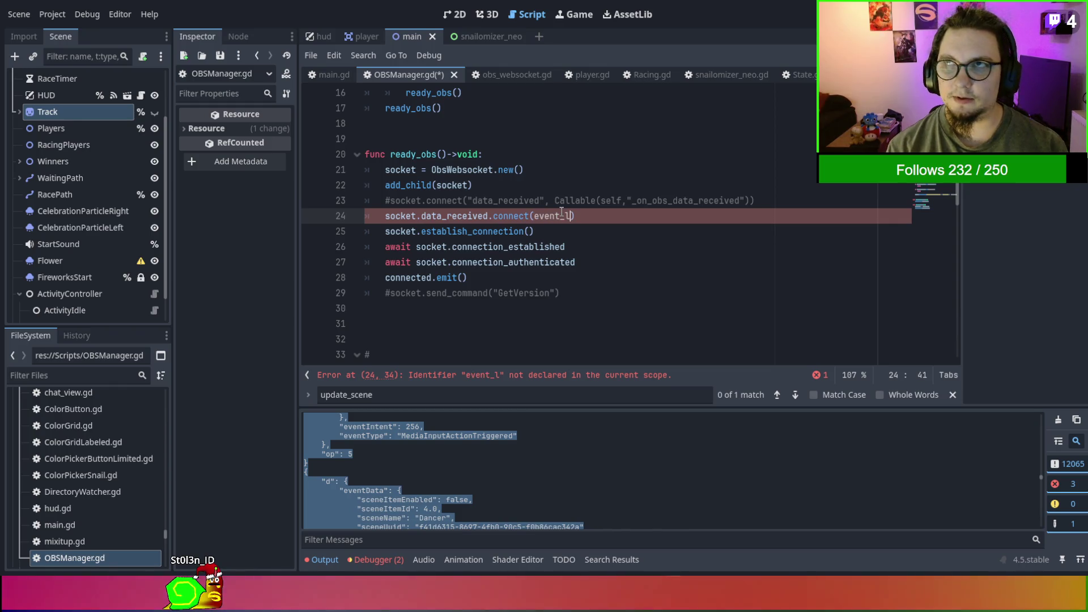
key("BackSpace")
key("BackSpace")
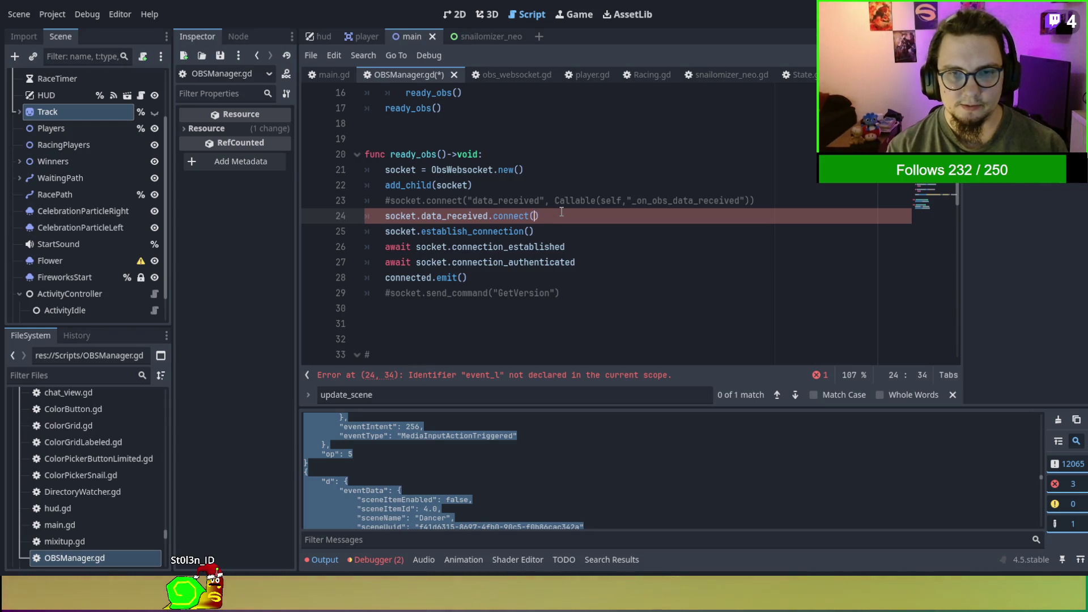
type("proces_events")
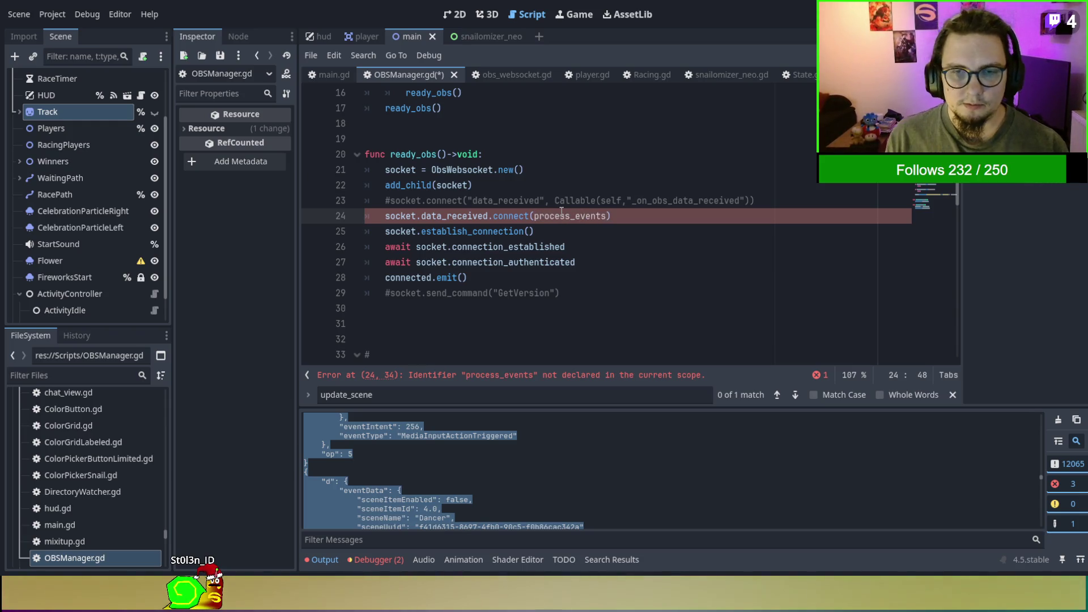
double_click(561, 216)
key("ctrl+c")
Rename the update_scene function to process_events to match the hookup in ready_obs().
scroll(560, 210, "up", 5)
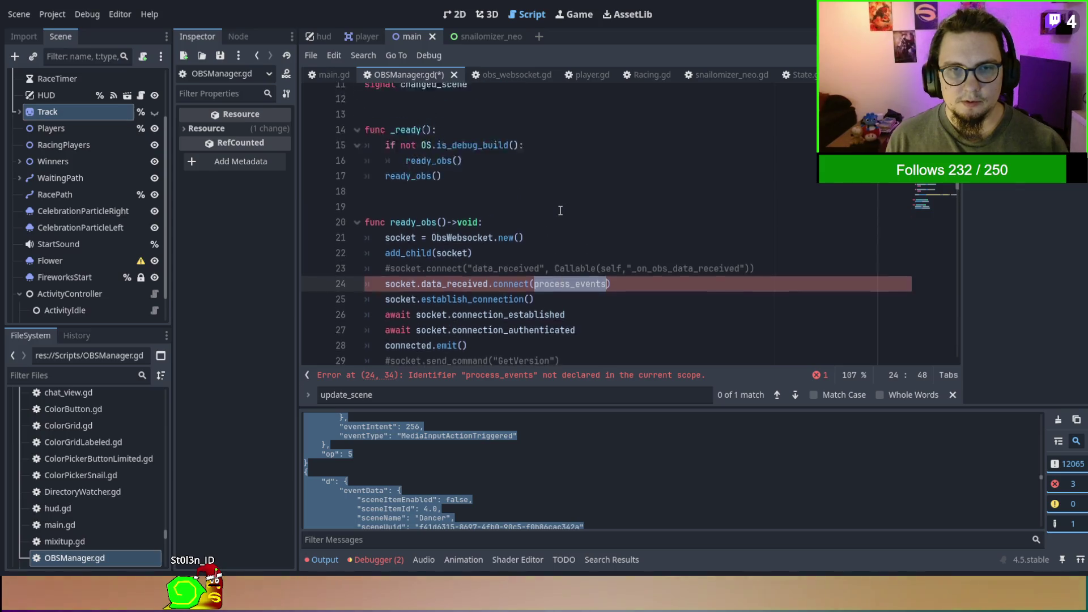
scroll(559, 211, "down", 4)
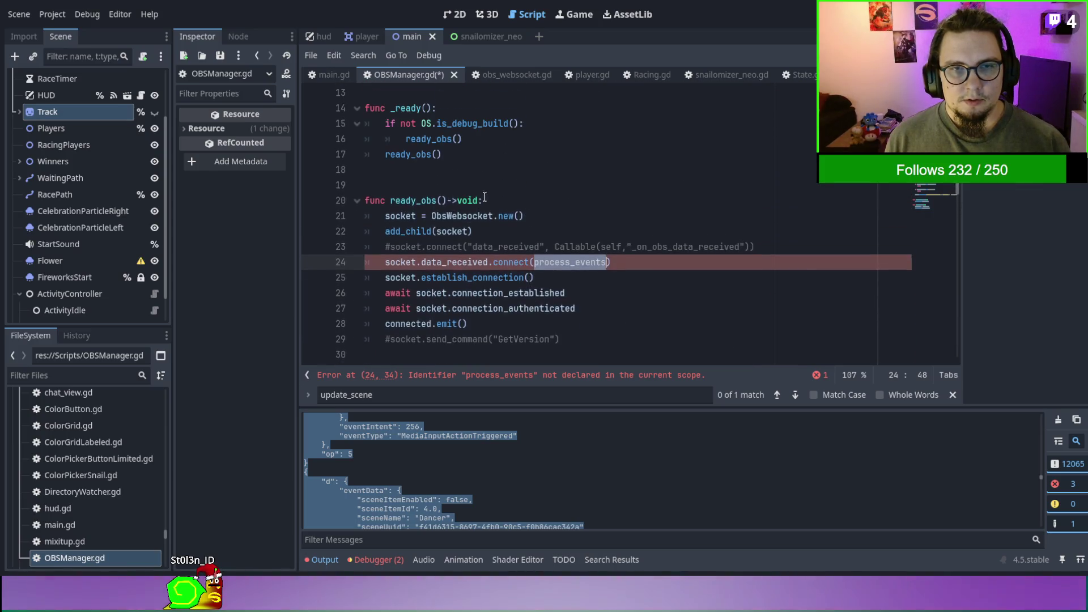
double_click(395, 204)
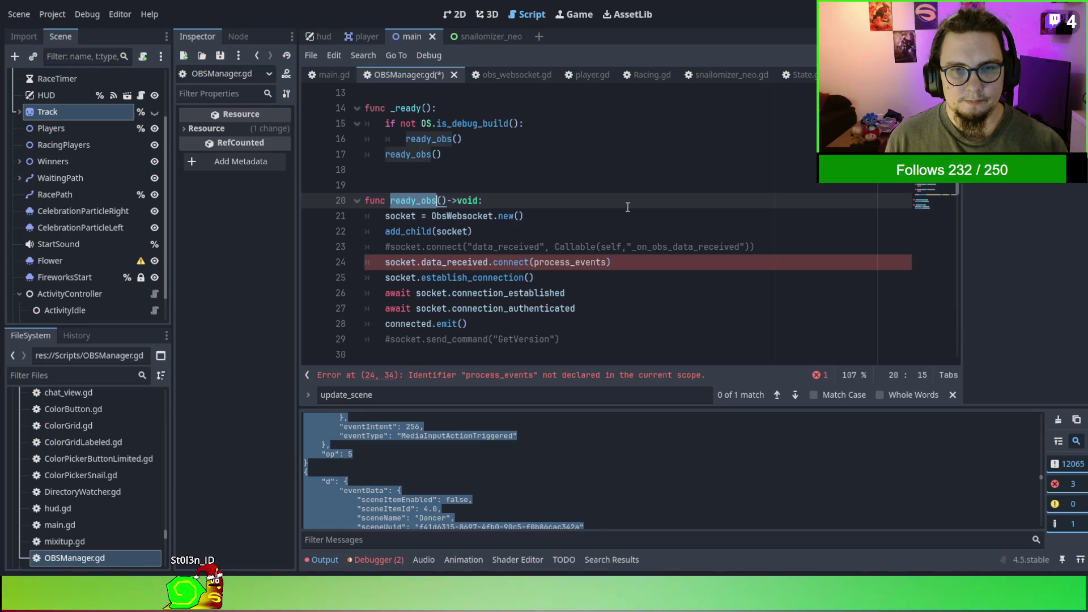
scroll(626, 211, "down", 10)
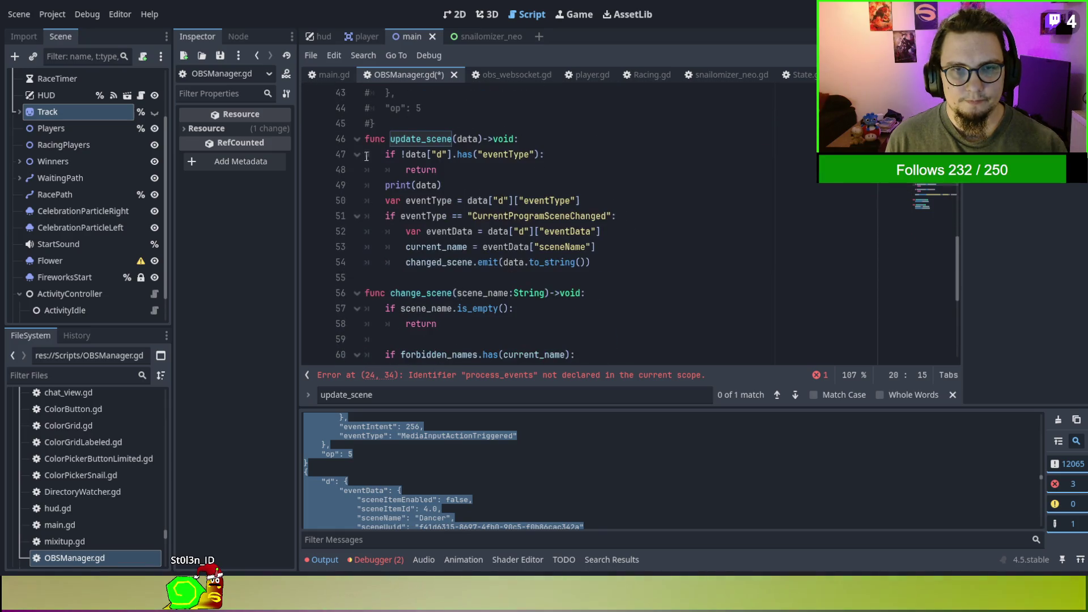
double_click(413, 140)
key("ctrl+v")
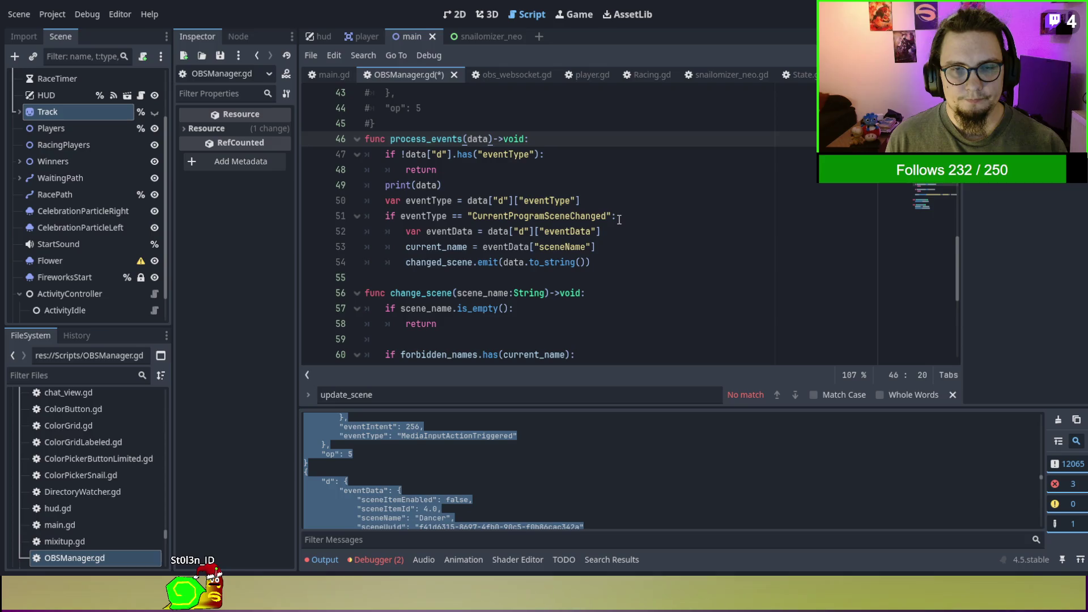
left_click(486, 181)
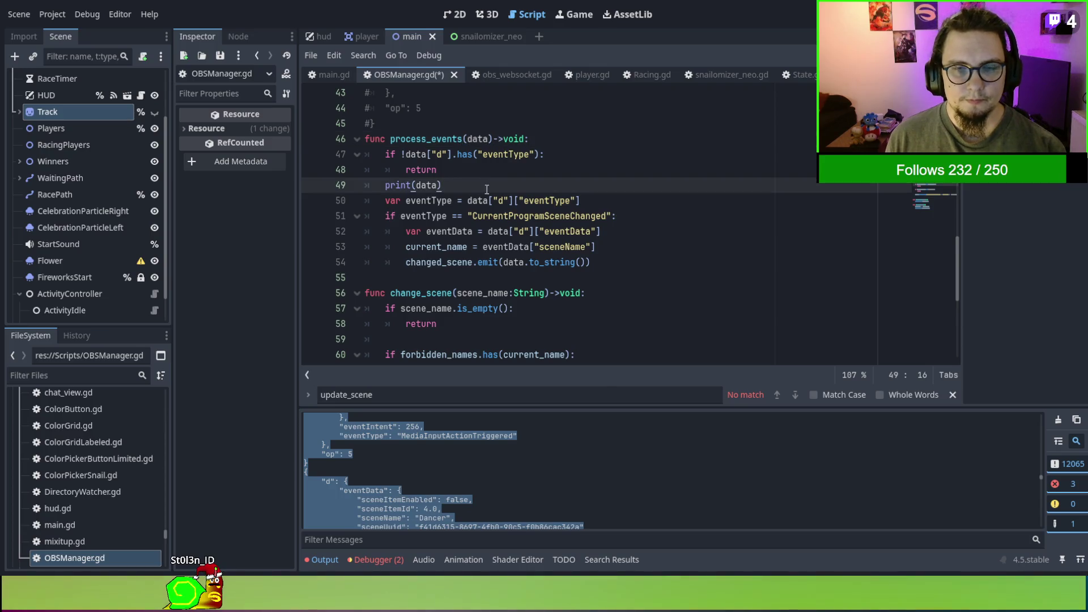
double_click(531, 217)
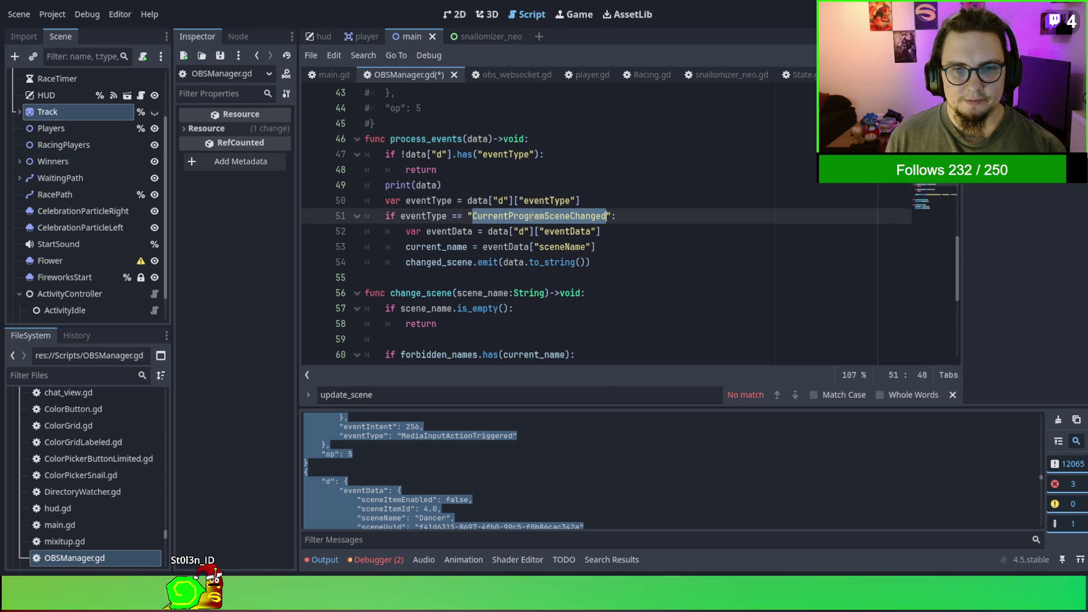
scroll(449, 292, "down", 1)
left_click(482, 231)
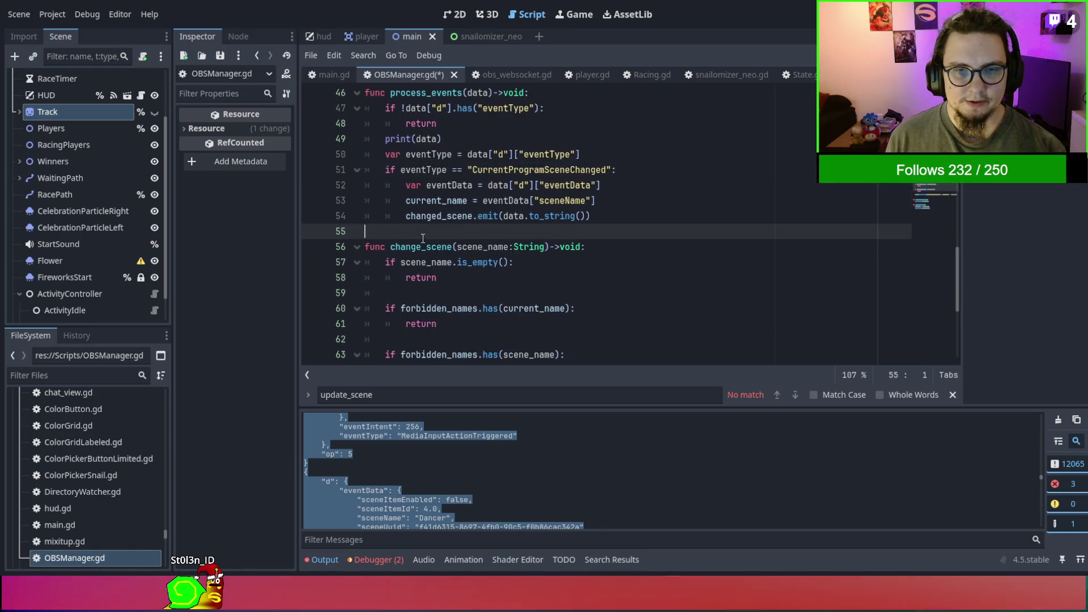
Add a comment line above change_scene and begin its text with 'scene variab'.
key("Return")
key("Return")
type("$")
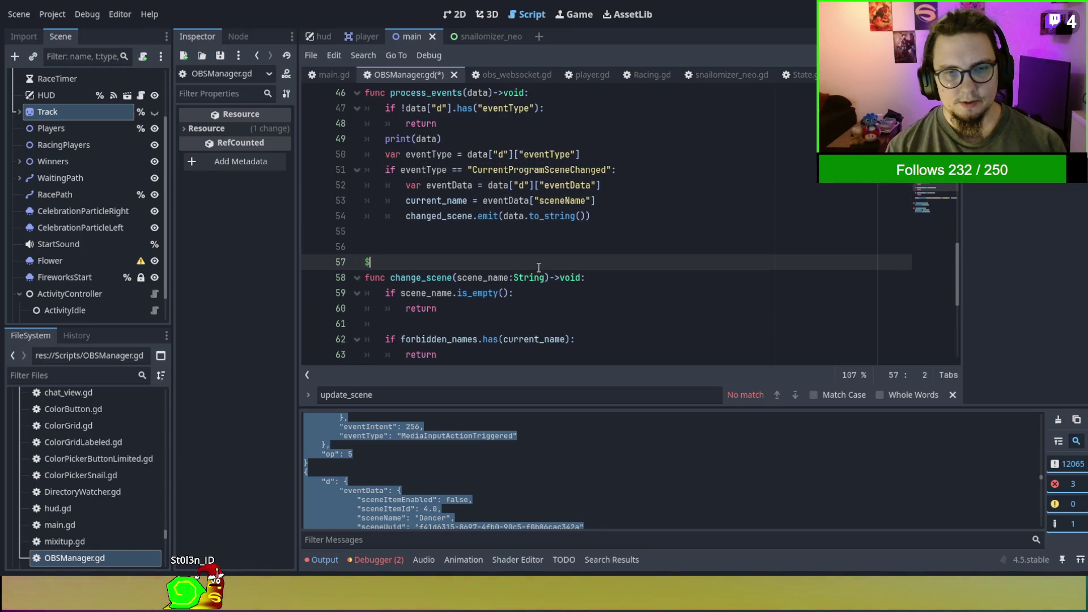
key("ctrl+k")
type("#Update")
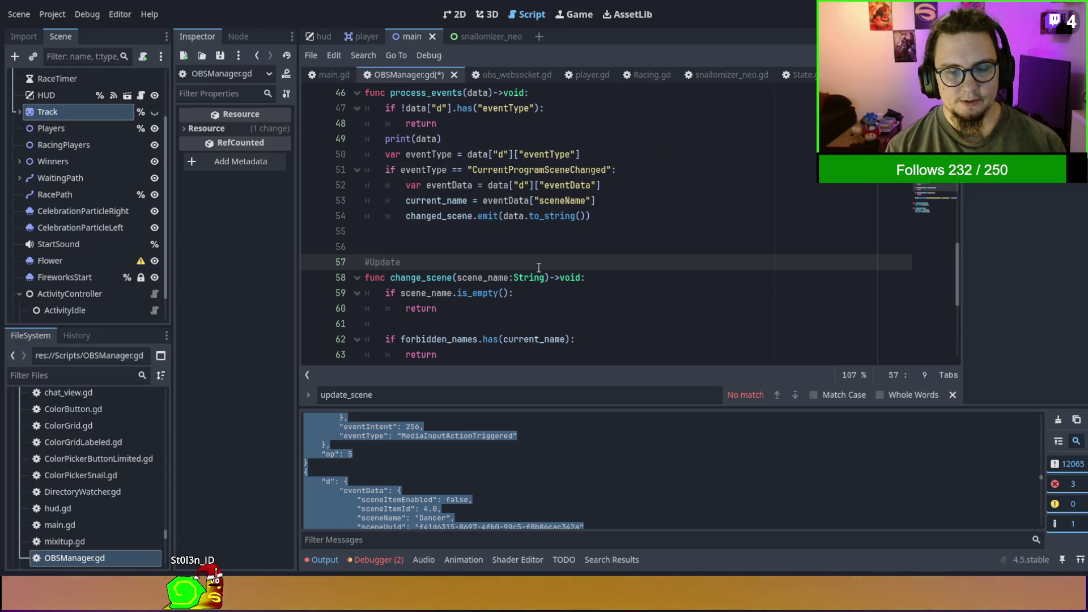
type("scene variaab")
key("BackSpace")
key("BackSpace")
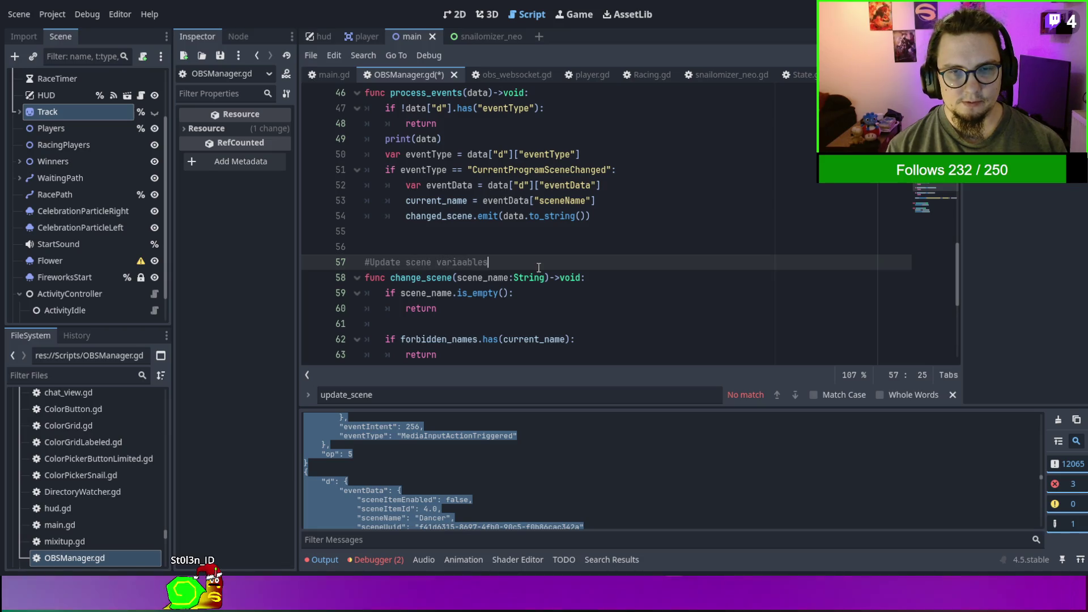
type("b")
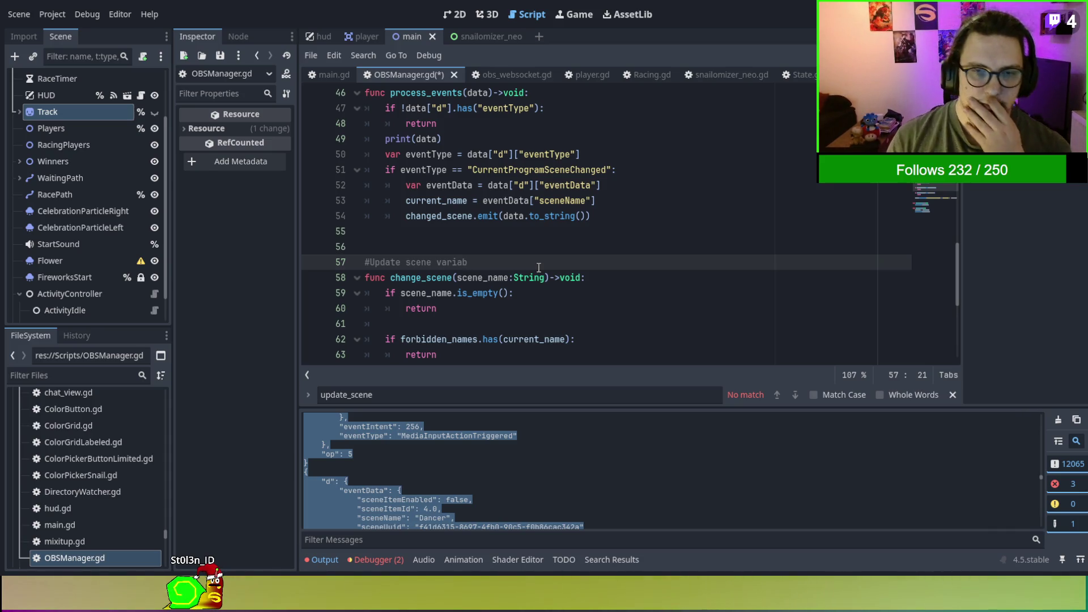
scroll(538, 267, "down", 3)
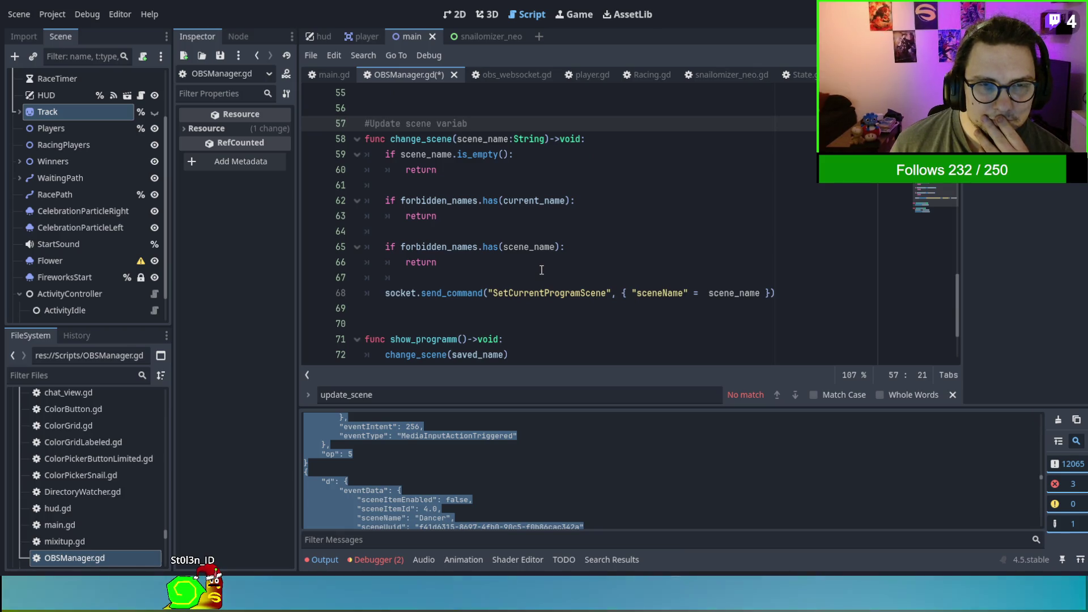
left_click_drag(541, 270, 374, 123)
left_click(591, 227)
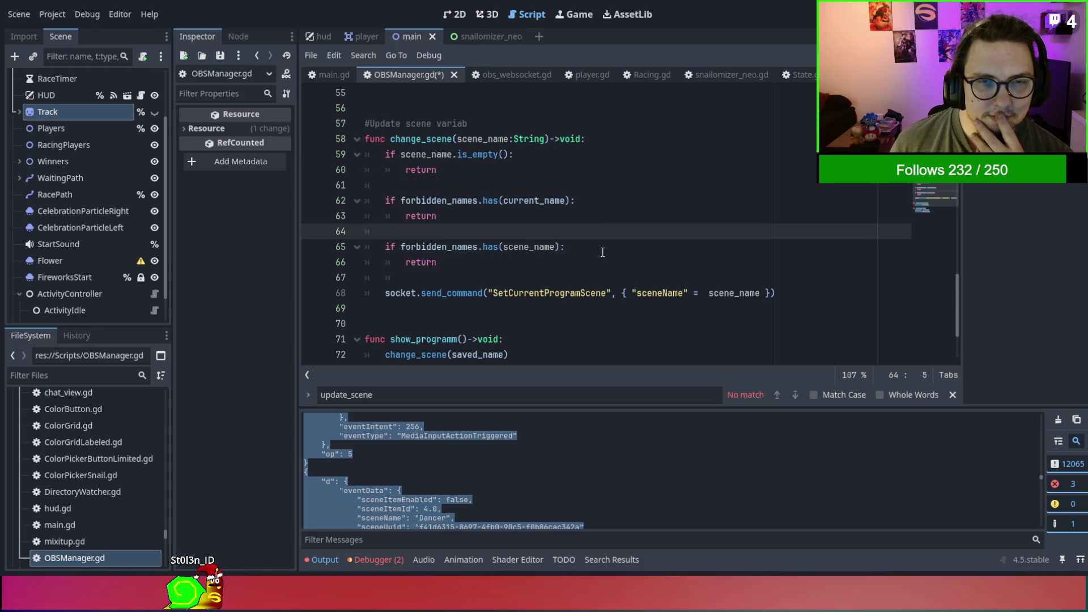
scroll(597, 240, "up", 1)
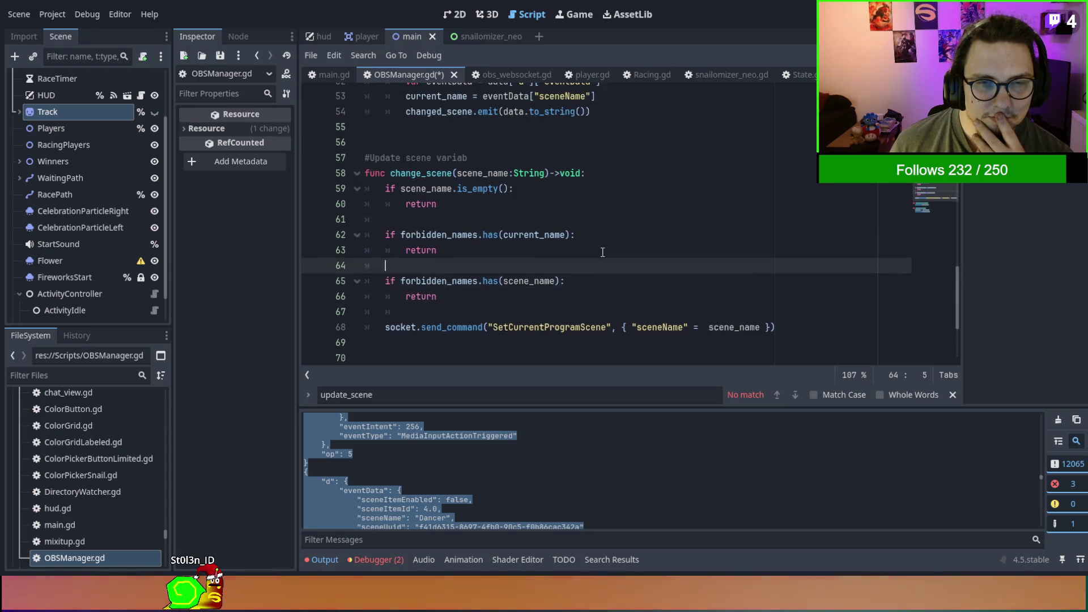
left_click(618, 340)
scroll(476, 232, "up", 1)
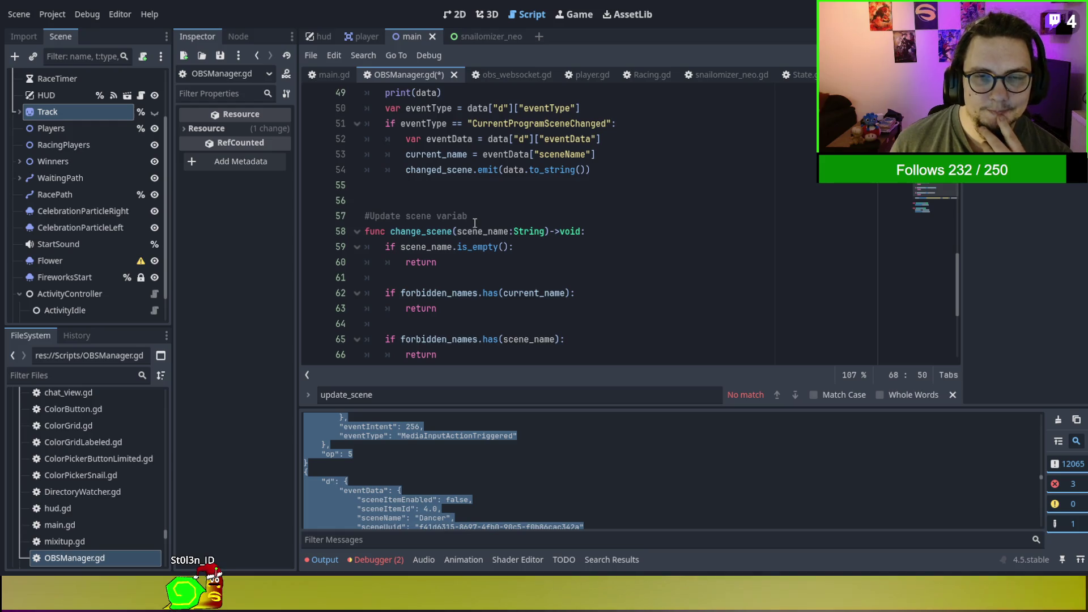
scroll(474, 223, "down", 2)
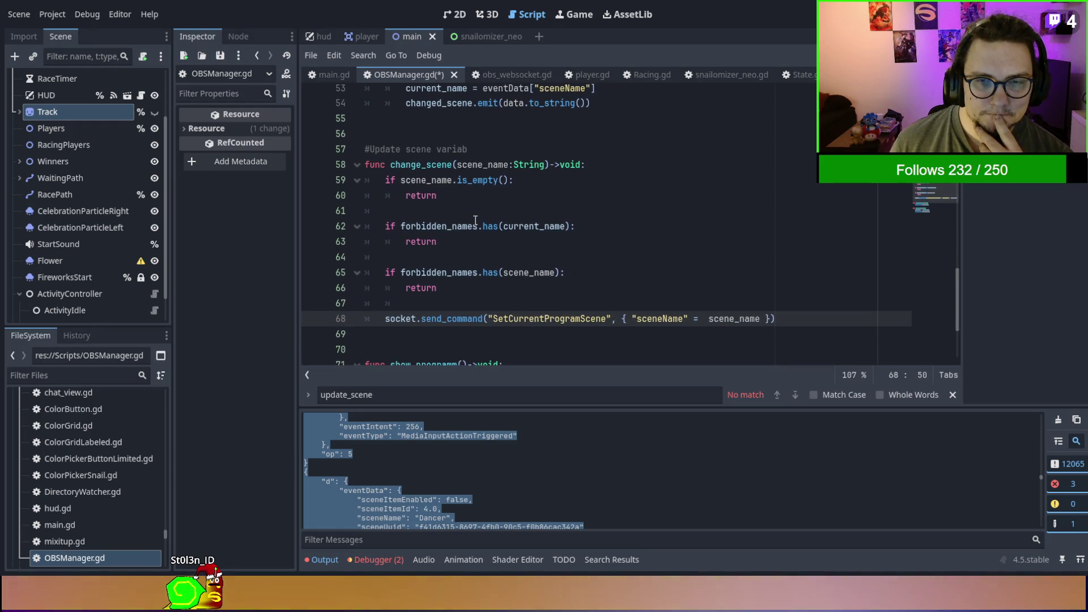
scroll(475, 220, "up", 1)
Complete the comment so it reads '# Update scene variable main'.
left_click(477, 201)
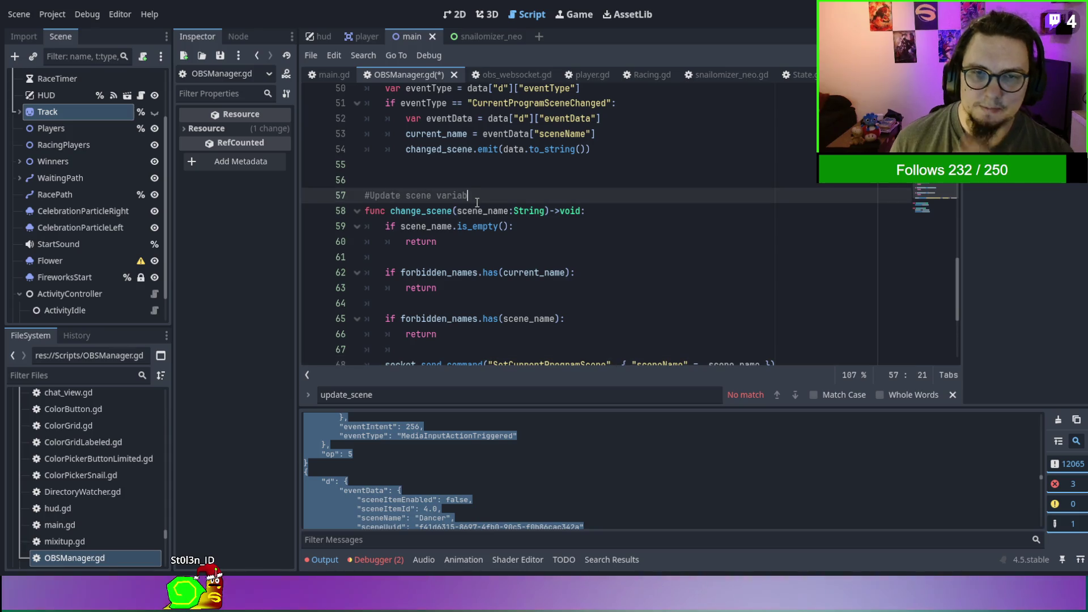
type("le main")
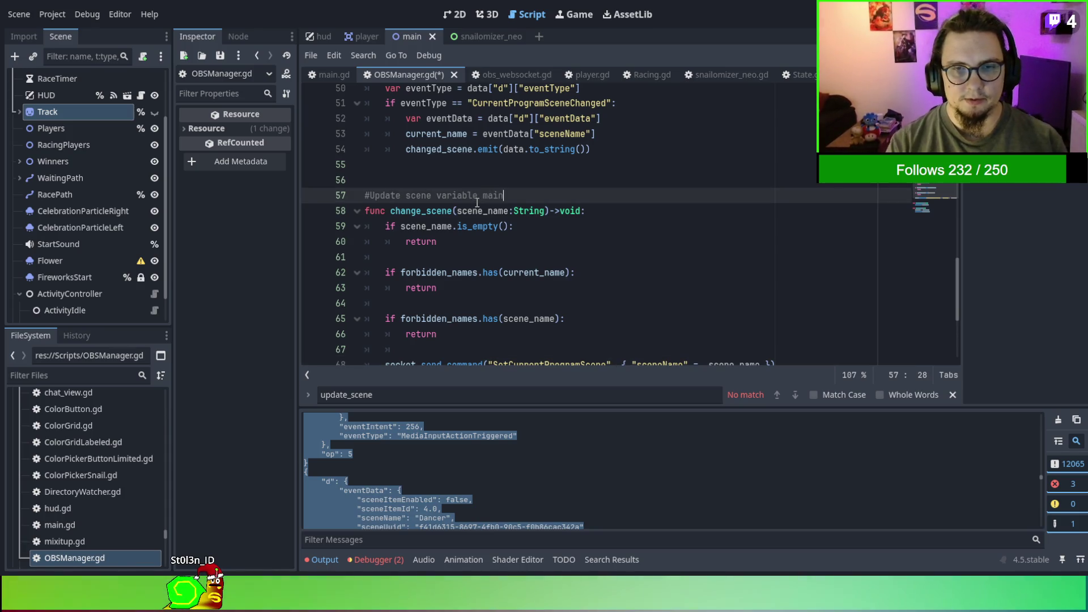
left_click(371, 195)
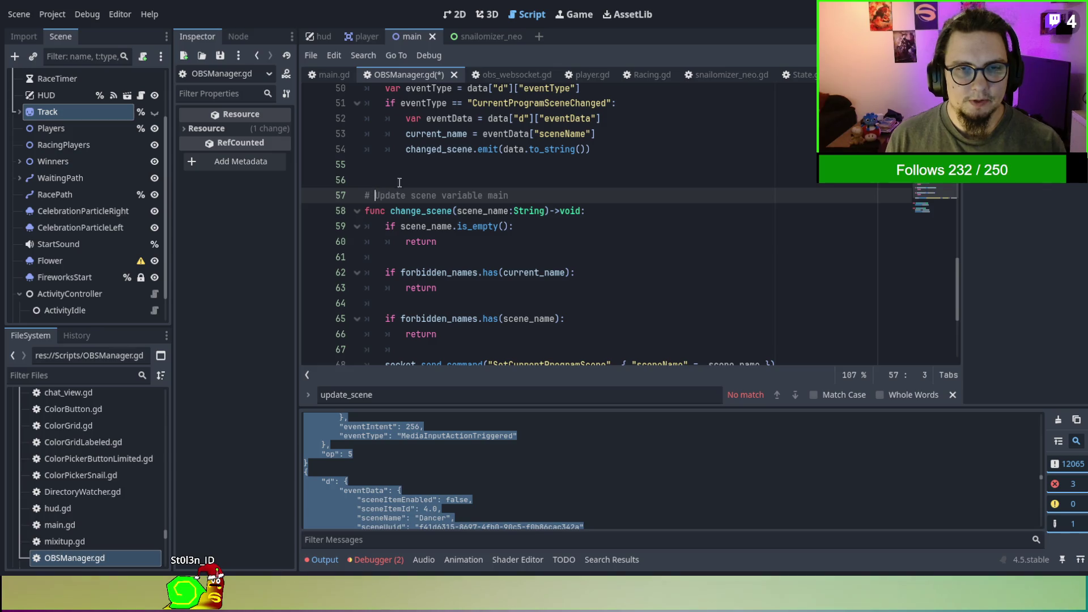
scroll(439, 182, "up", 5)
scroll(419, 243, "down", 5)
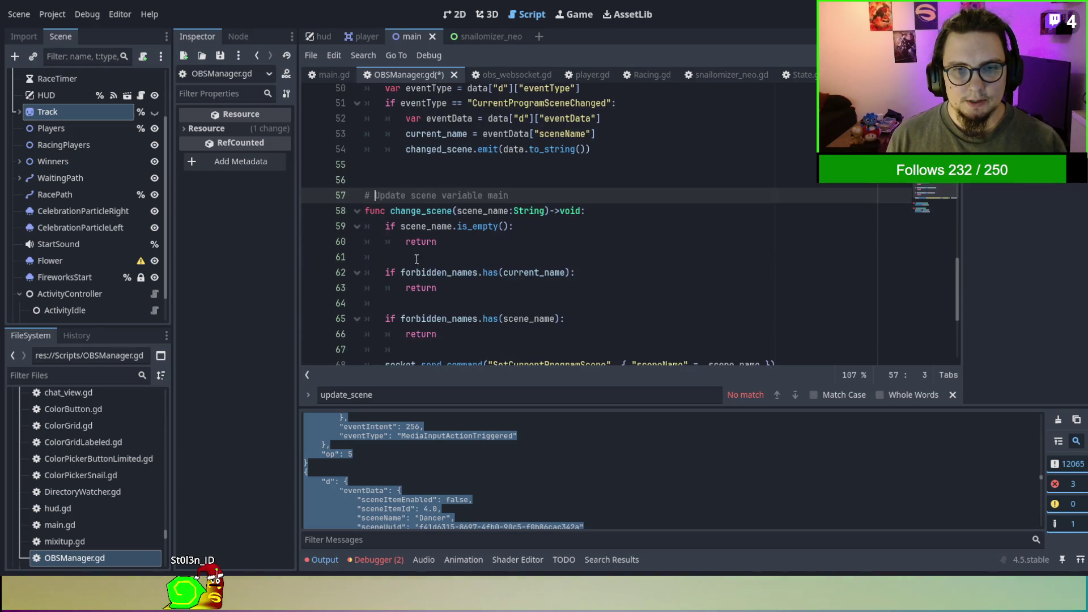
left_click_drag(403, 226, 516, 357)
left_click(555, 267)
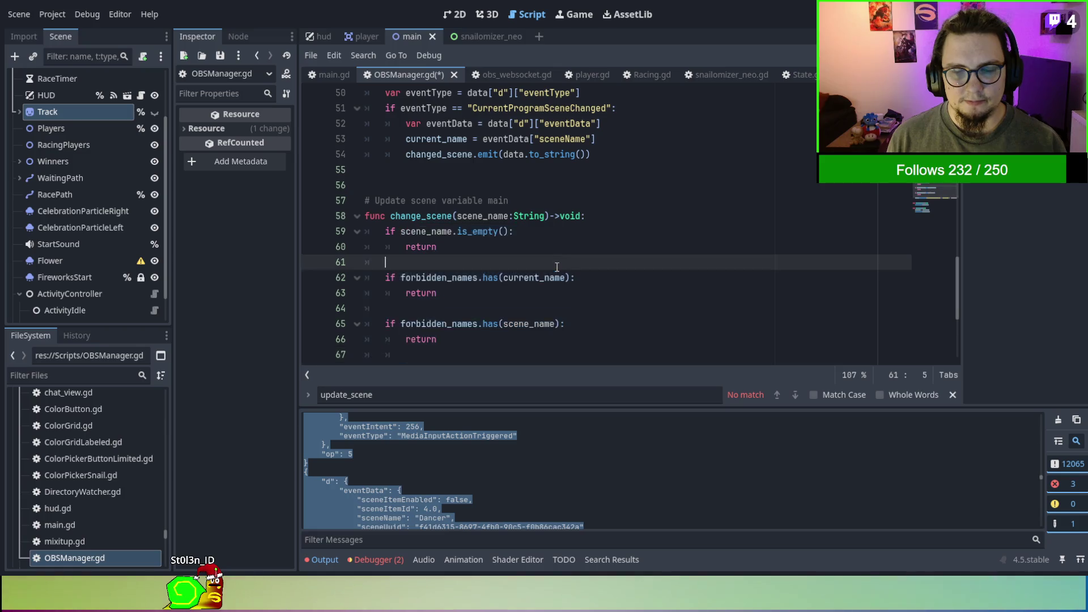
scroll(557, 267, "up", 2)
scroll(556, 267, "up", 1)
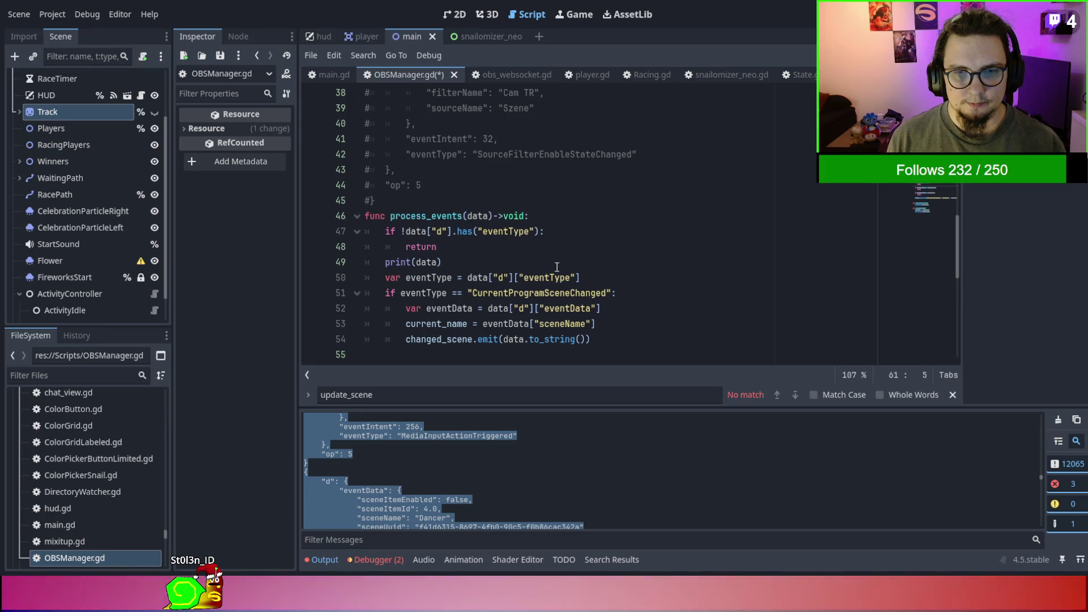
scroll(556, 267, "down", 1)
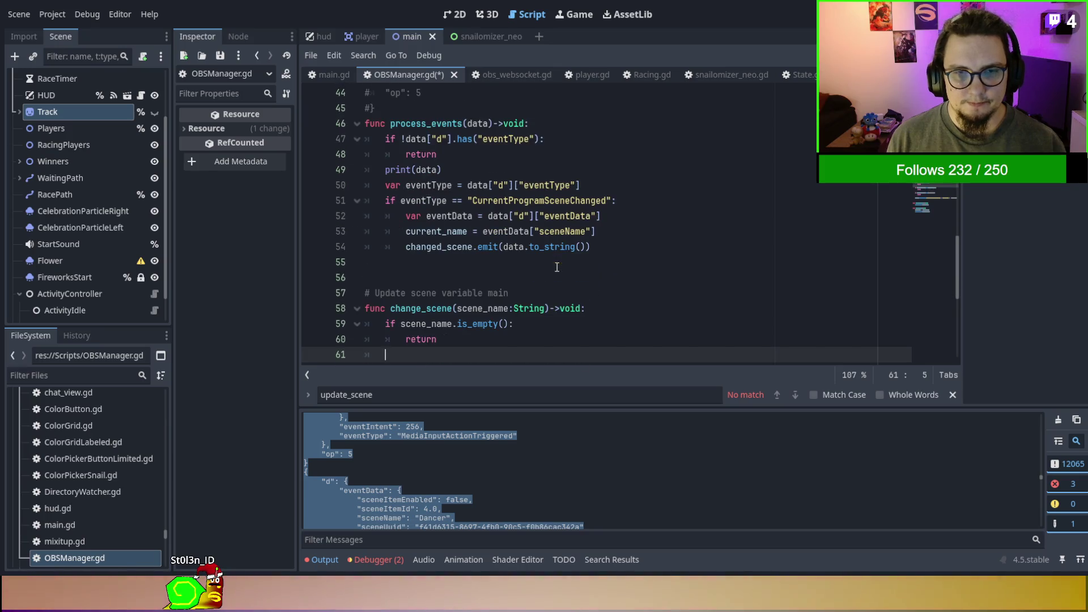
Convert the if eventType check into match eventType with an indented CurrentProgramSceneChanged branch.
left_click(384, 202)
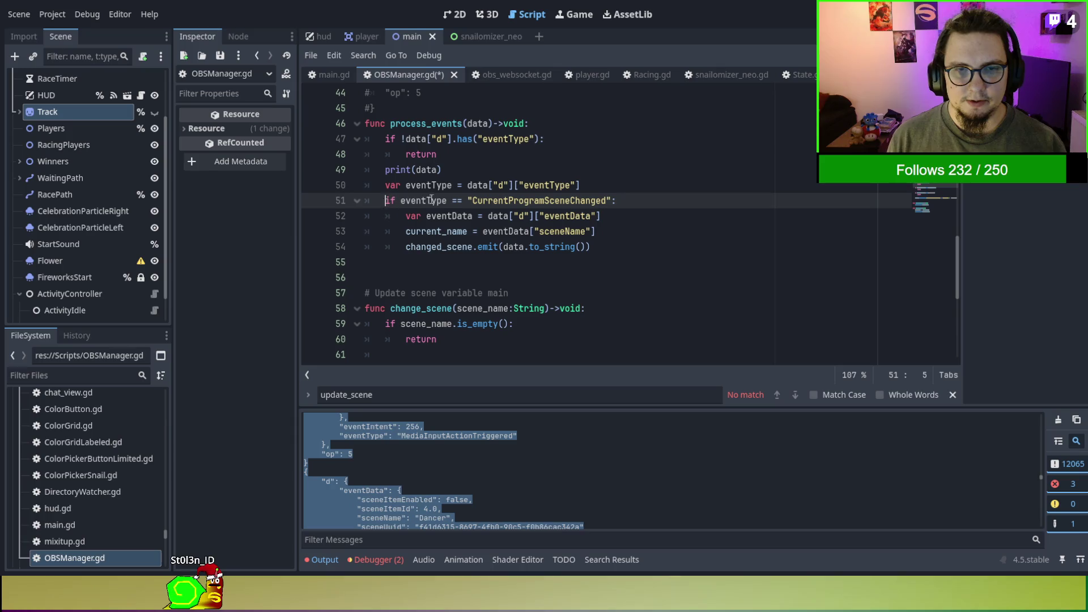
left_click_drag(431, 200, 397, 203)
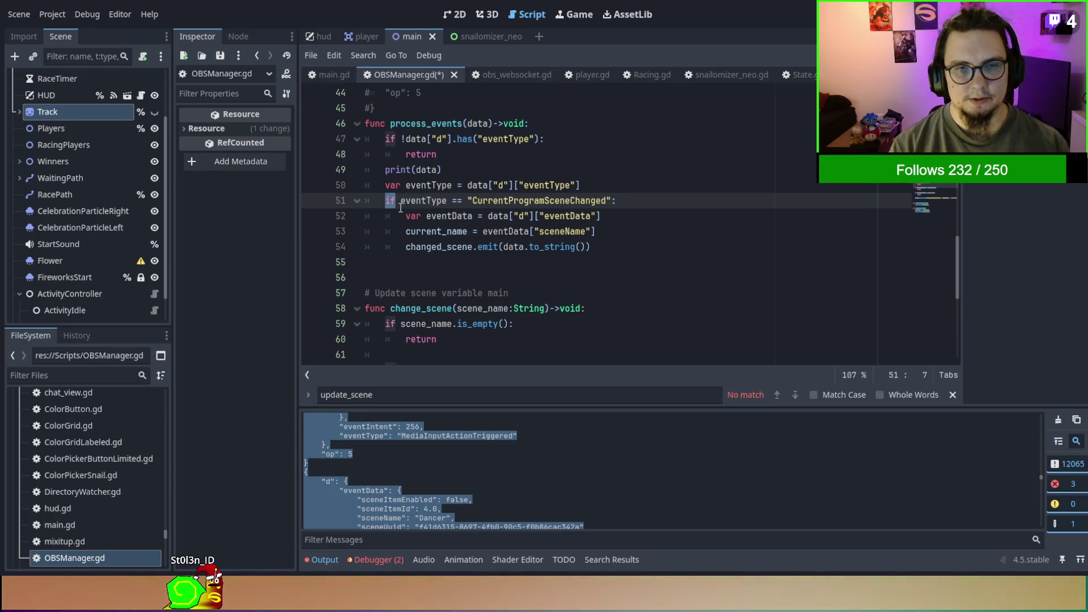
type("match")
key("Right")
key("Right")
key("Right")
key("Right")
key("Right")
key("Right")
type(":")
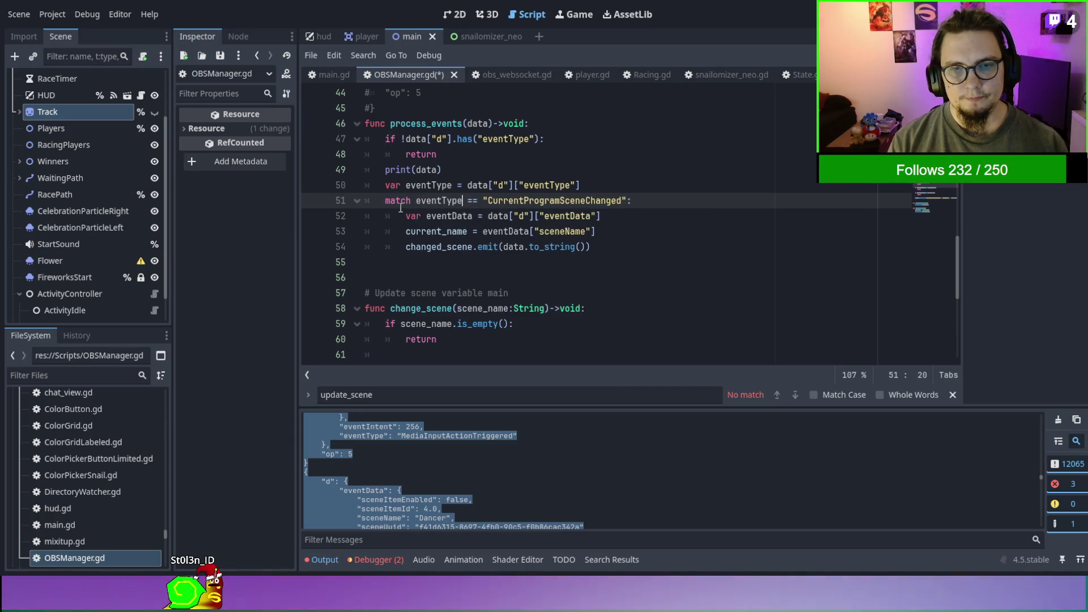
key("Return")
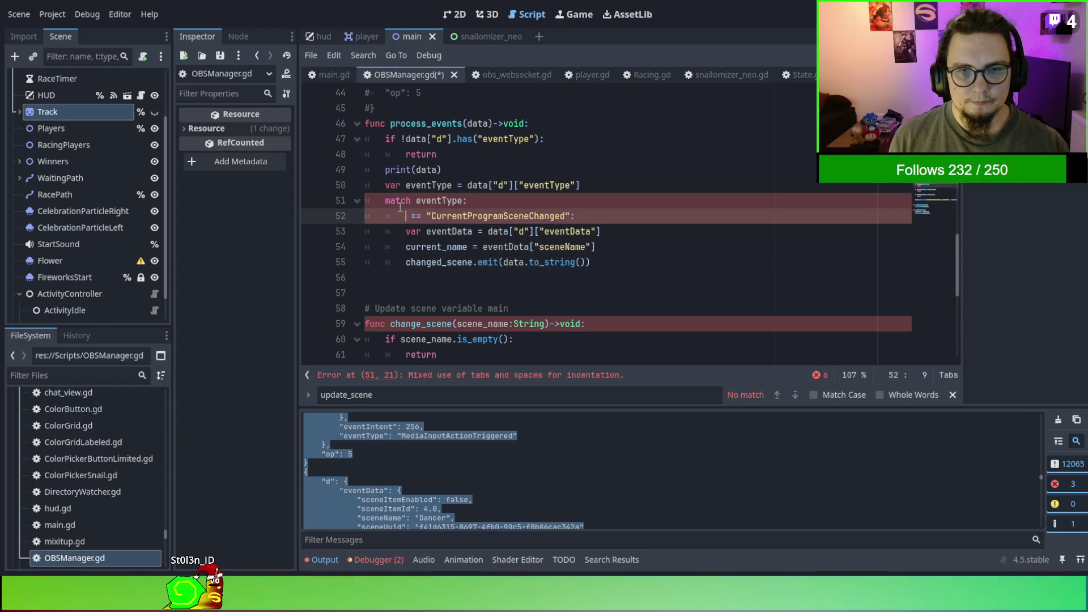
key("Delete")
key("Delete")
key("Delete")
left_click(607, 216)
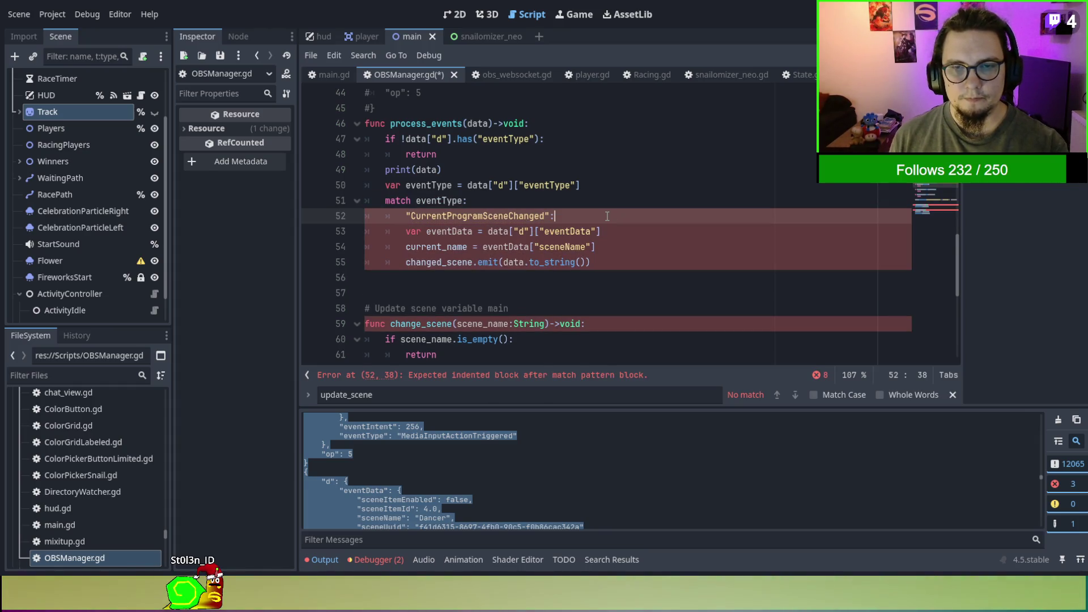
key("Down")
key("shift+Down")
key("shift+Down")
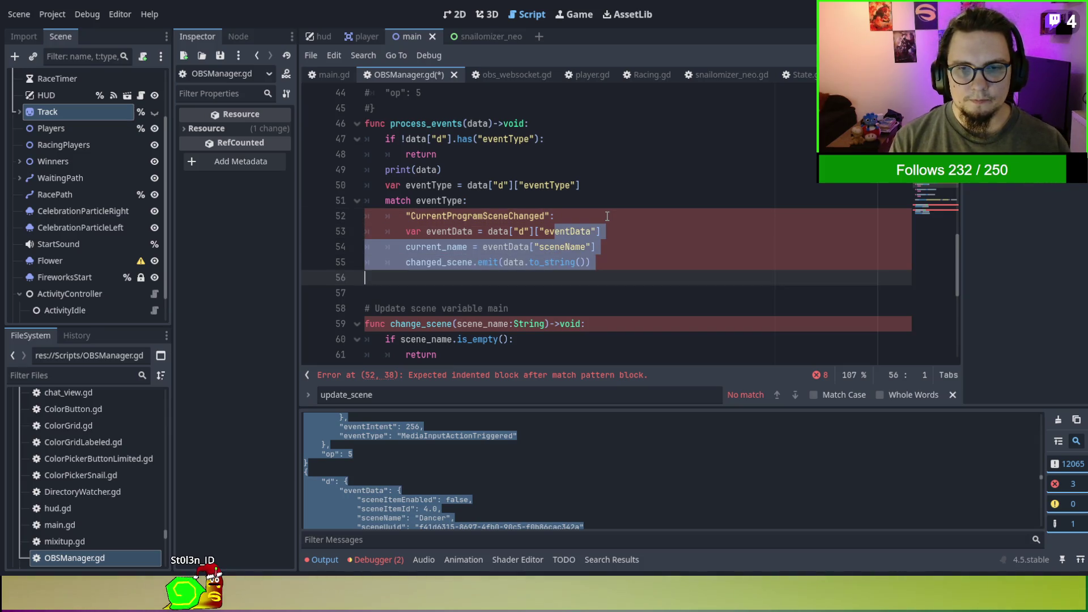
key("Tab")
key("Escape")
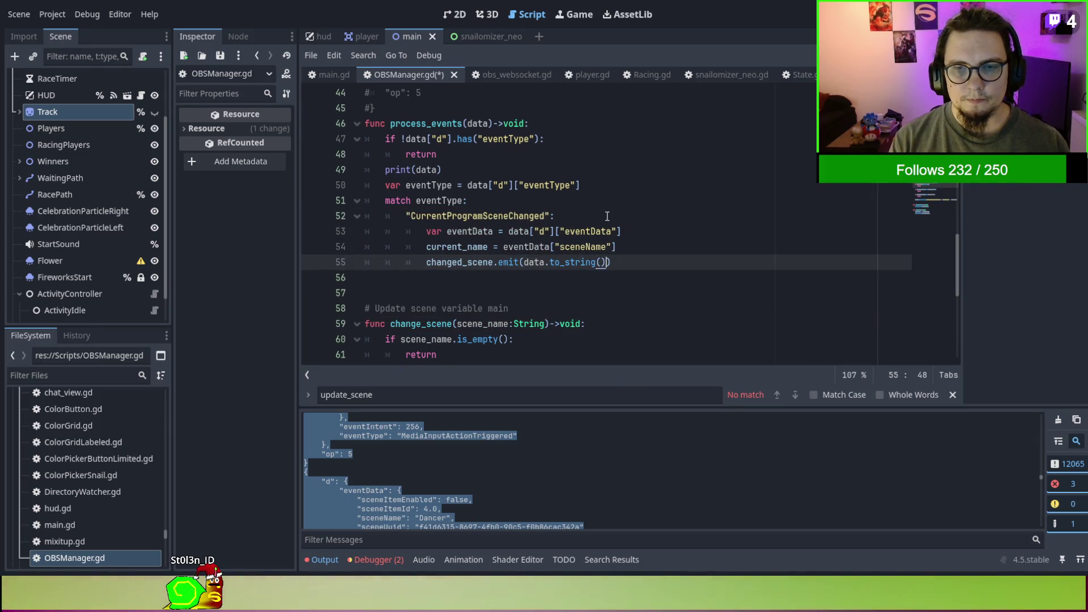
Start a new "SourceFilterEnableStateChanged" case after the emit line, copying the name from the comment.
key("End")
key("Return")
key("BackSpace")
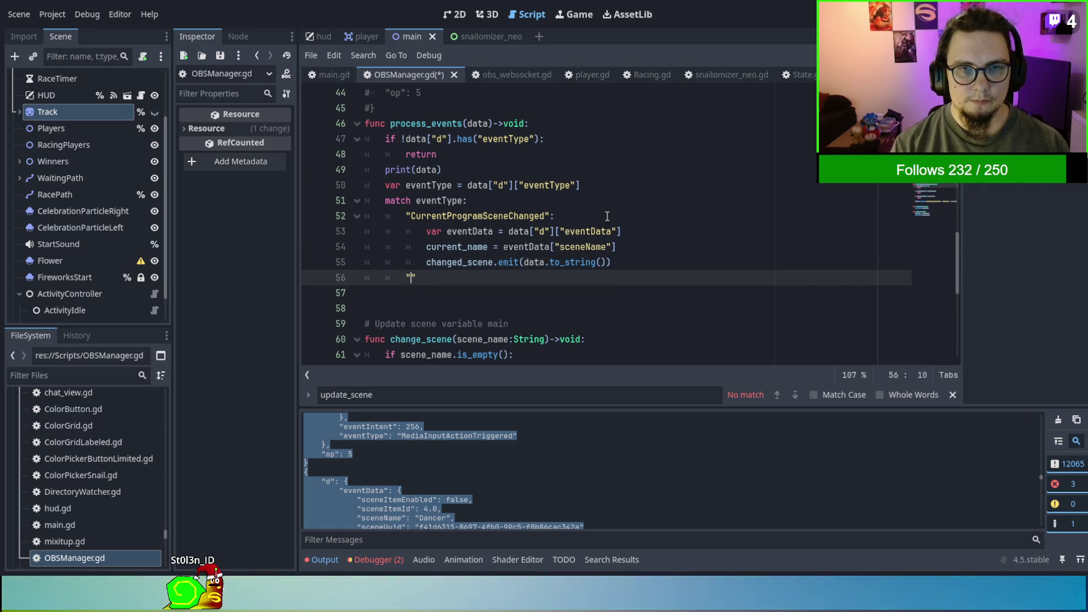
scroll(607, 216, "up", 3)
double_click(570, 203)
key("ctrl+c")
scroll(569, 209, "down", 3)
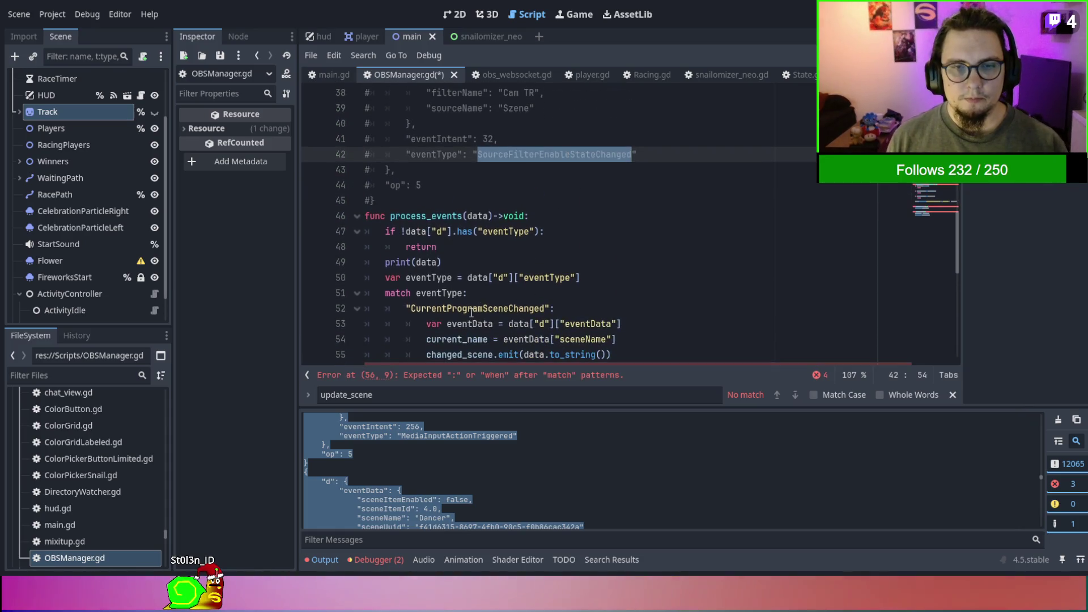
left_click(411, 277)
key("ctrl+v")
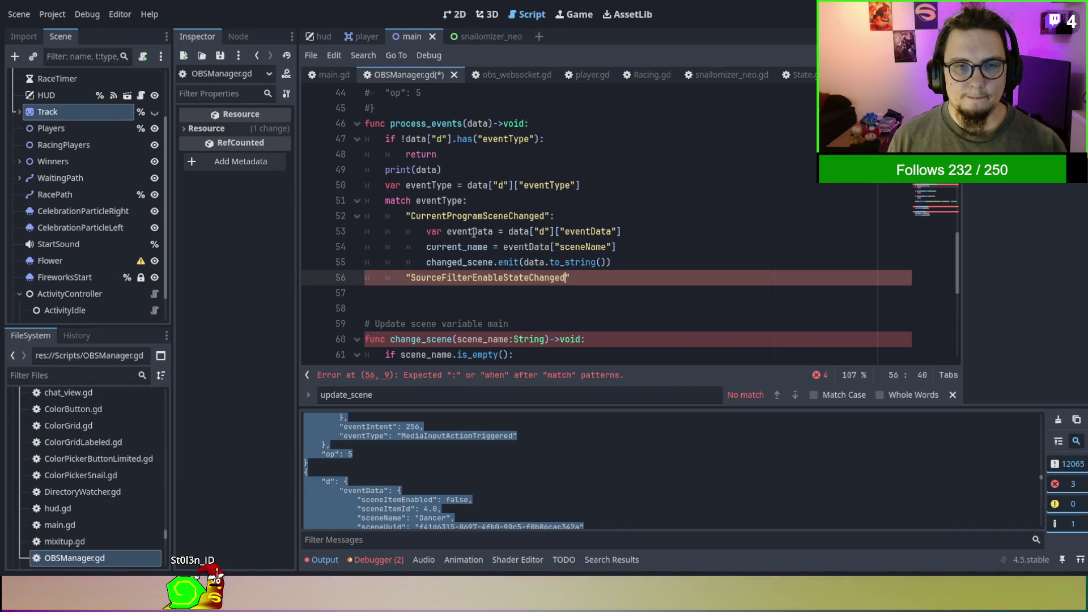
scroll(582, 273, "up", 4)
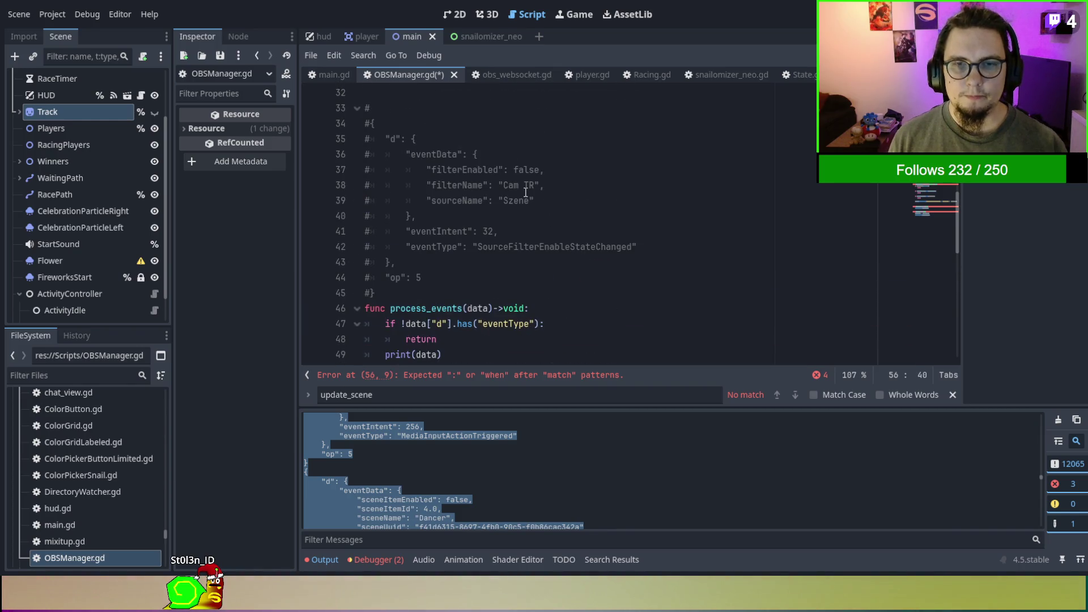
Finish the SourceFilterEnableStateChanged case with a colon and a placeholder pass body.
double_click(453, 170)
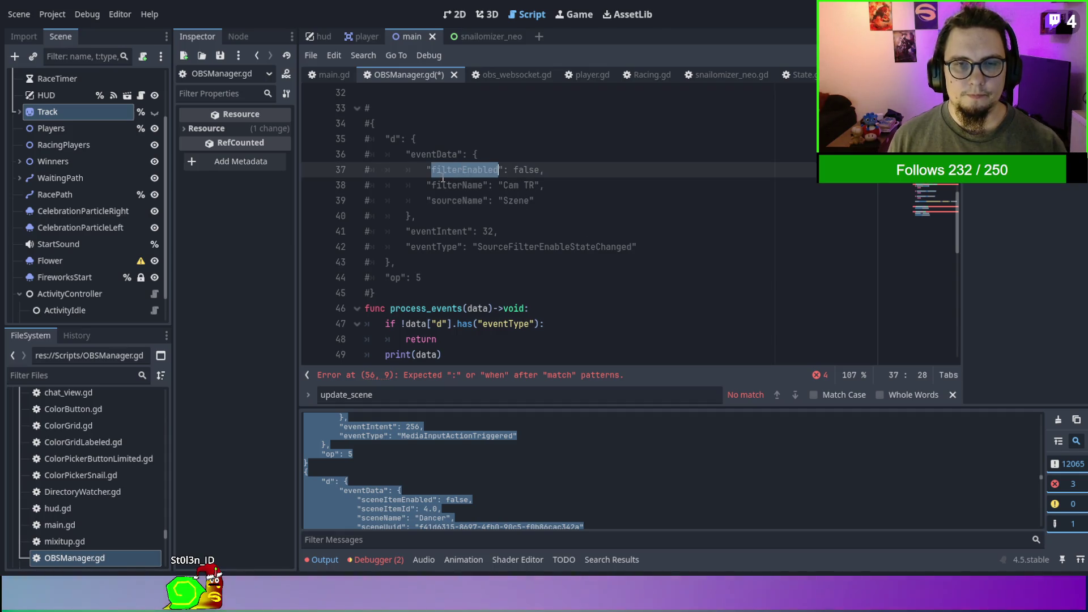
scroll(618, 201, "down", 5)
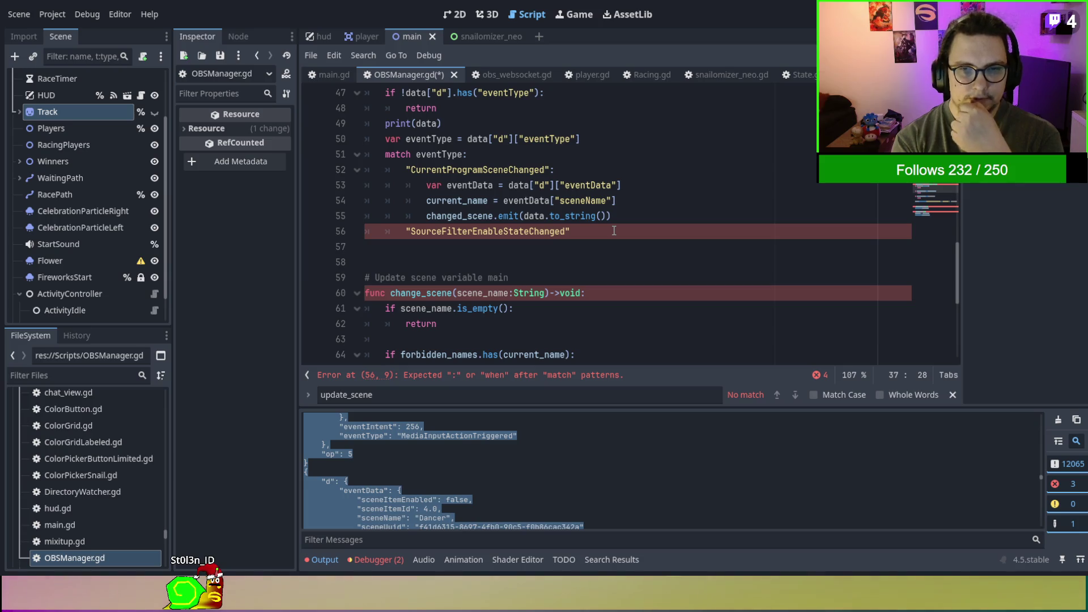
left_click(613, 230)
type(":")
key("Return")
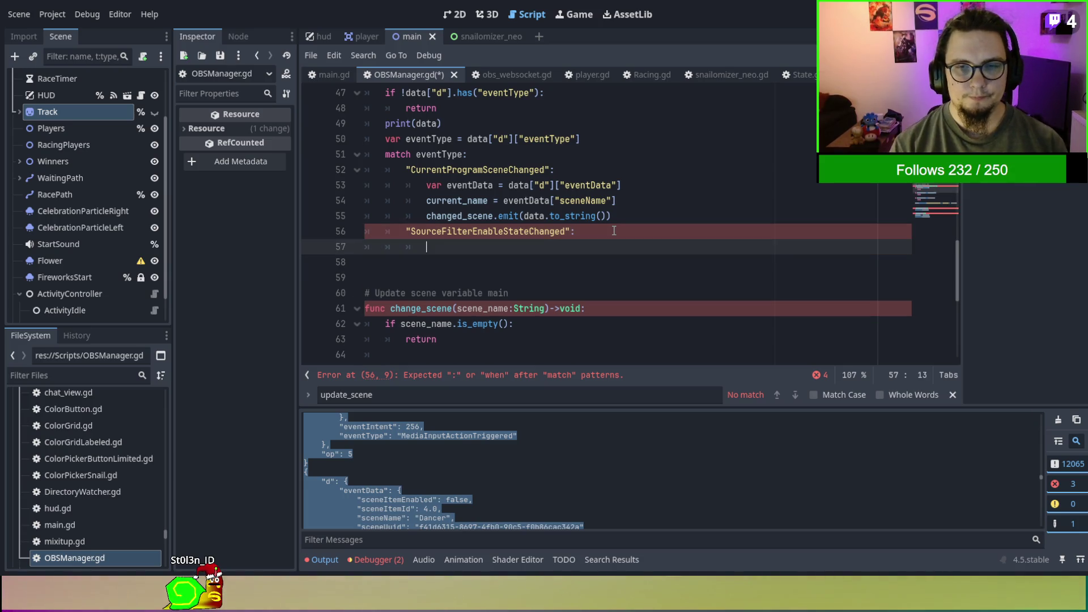
type("pass")
Review the sample eventData values: filter Cam TR, source Szene, filterEnabled false.
scroll(616, 232, "up", 2)
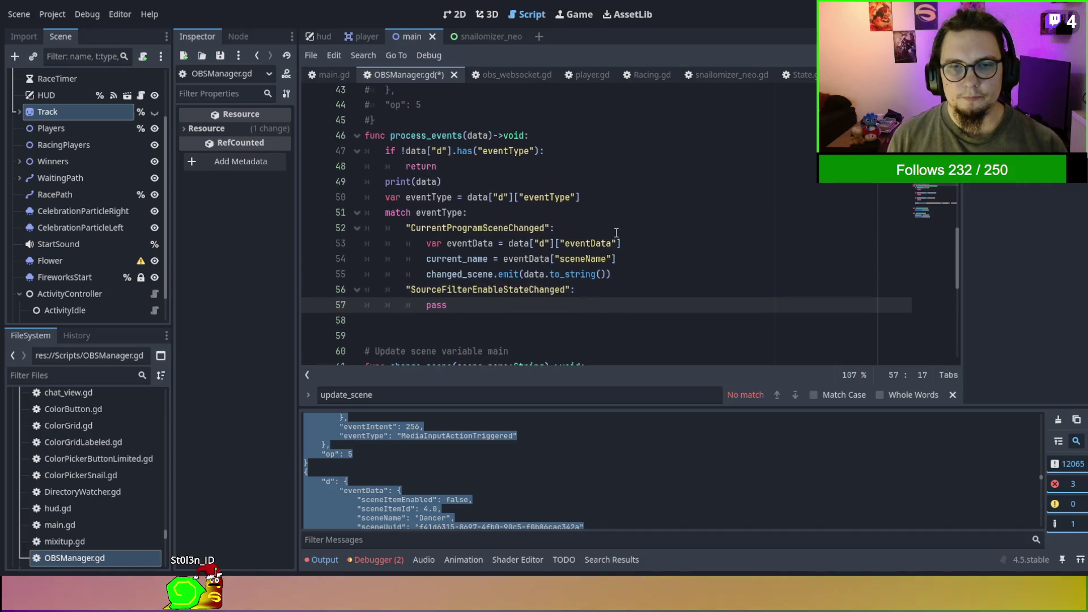
scroll(616, 233, "up", 4)
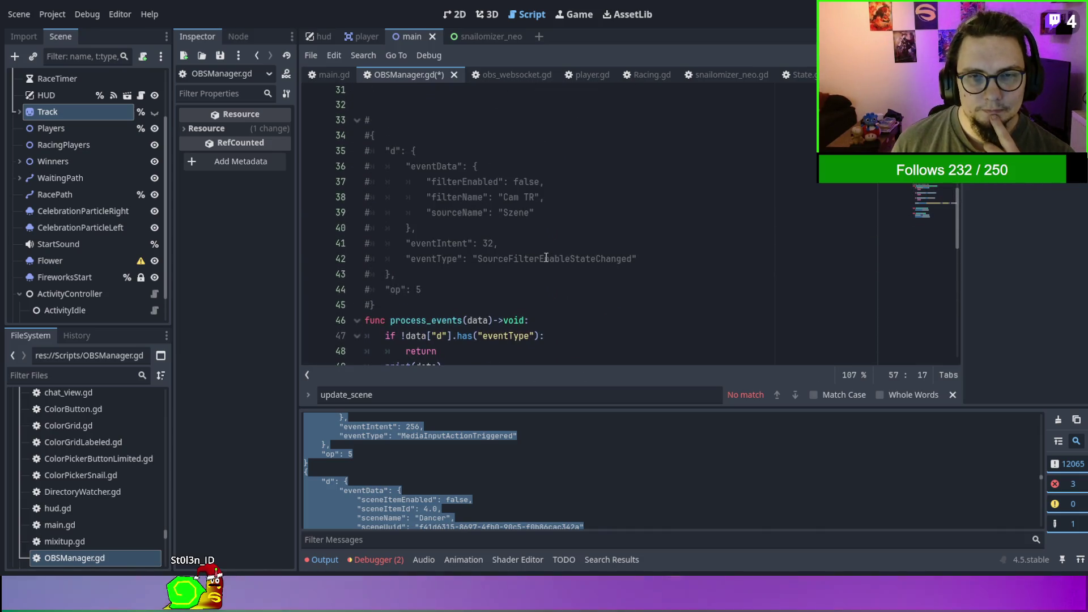
left_click_drag(503, 196, 535, 196)
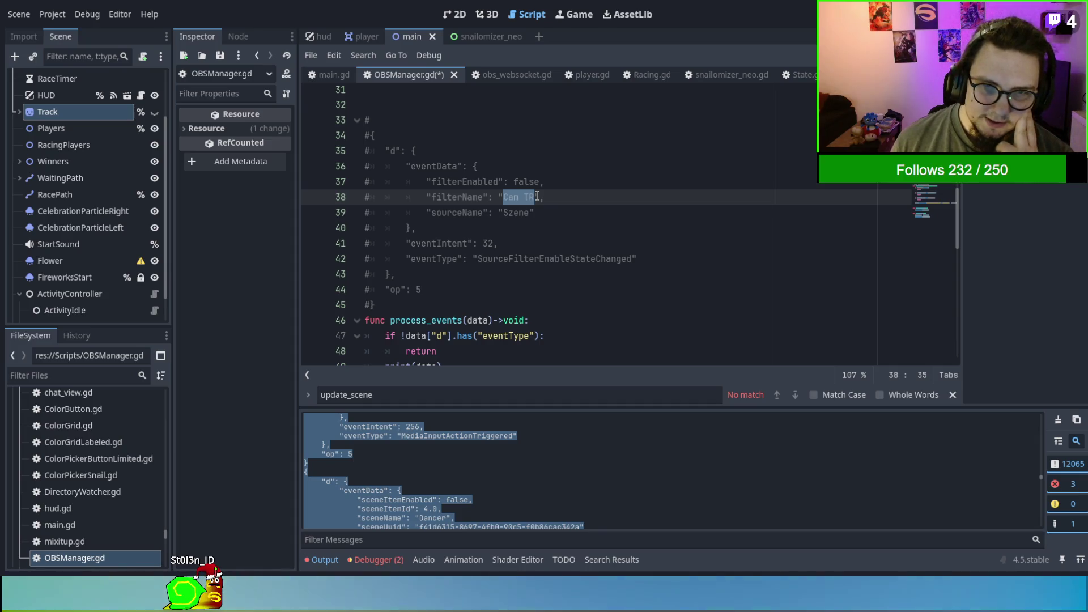
left_click_drag(503, 212, 529, 213)
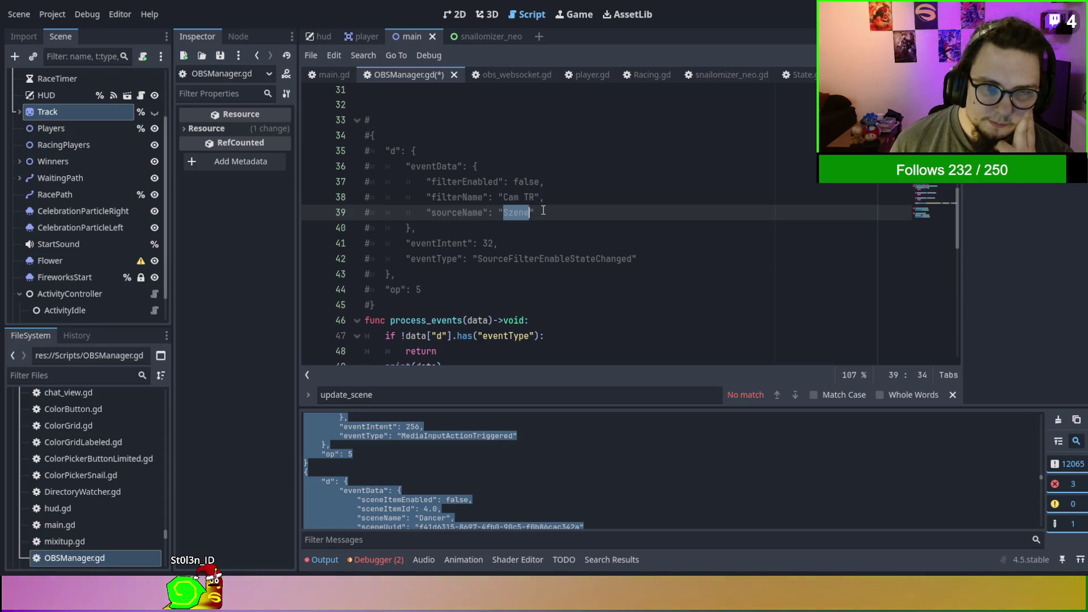
double_click(526, 181)
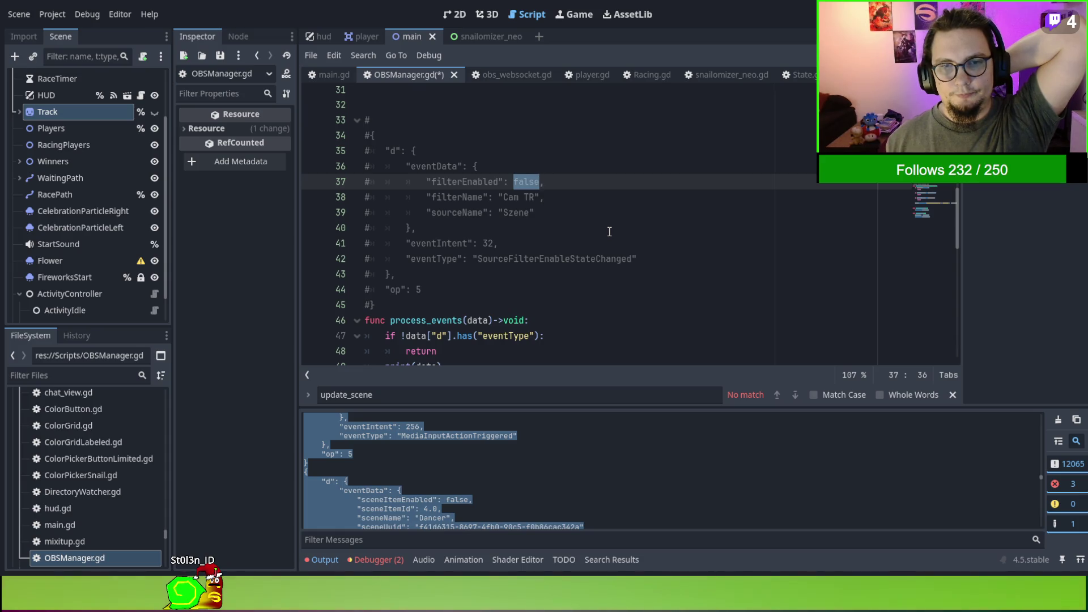
left_click(534, 212)
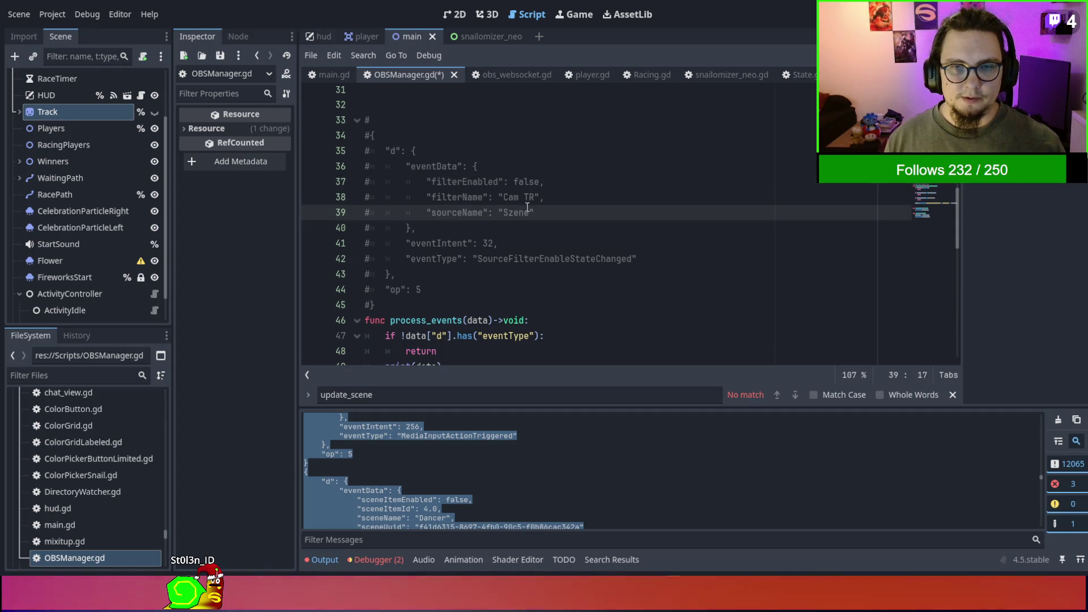
mouse_move(534, 212)
left_mouse_down()
mouse_move(557, 176)
mouse_move(575, 218)
left_mouse_up()
left_click(557, 177)
scroll(573, 213, "down", 5)
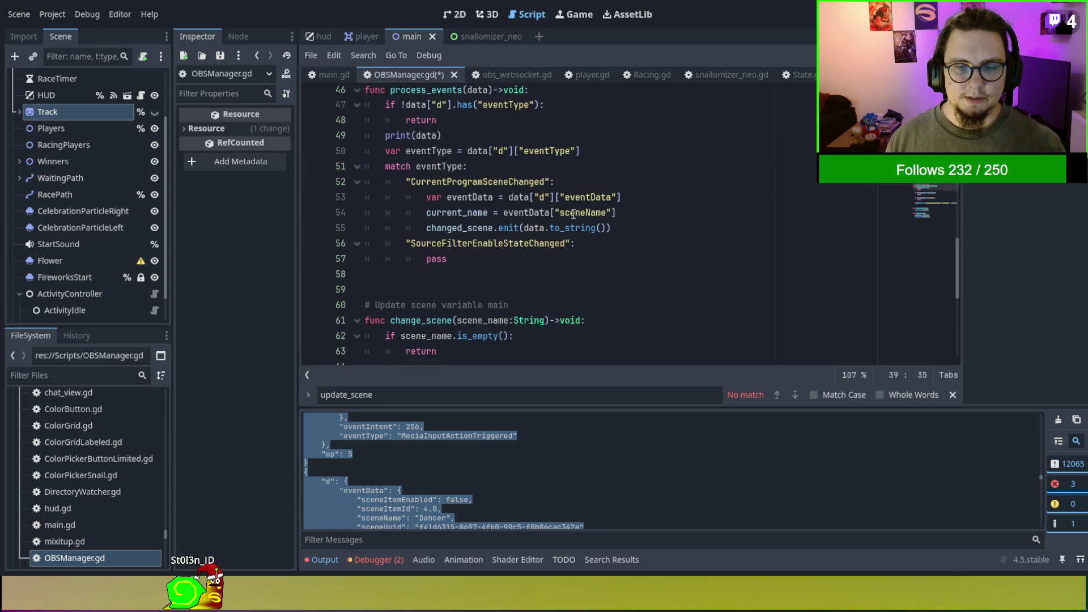
Replace the pass placeholder in the SourceFilterEnableStateChanged case with the eventData lookup line.
scroll(558, 211, "up", 1)
left_click(639, 202)
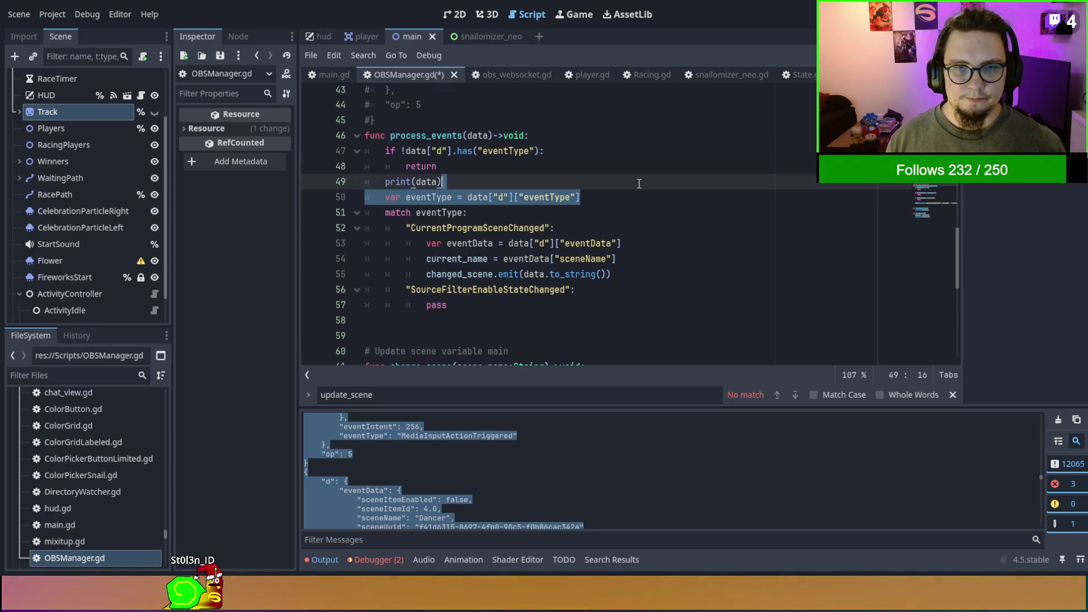
left_click(592, 213)
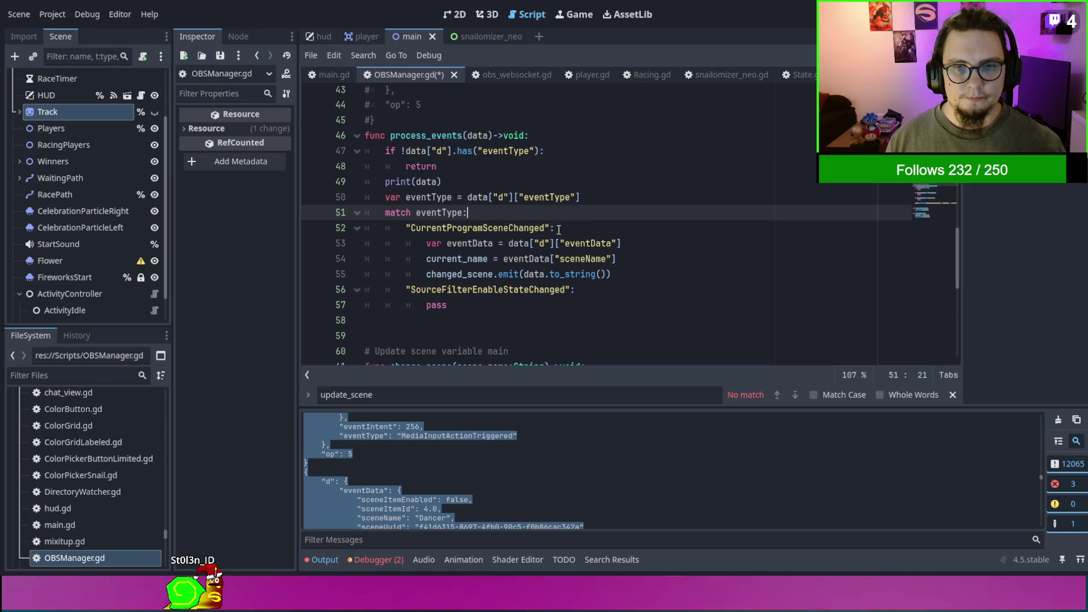
double_click(481, 243)
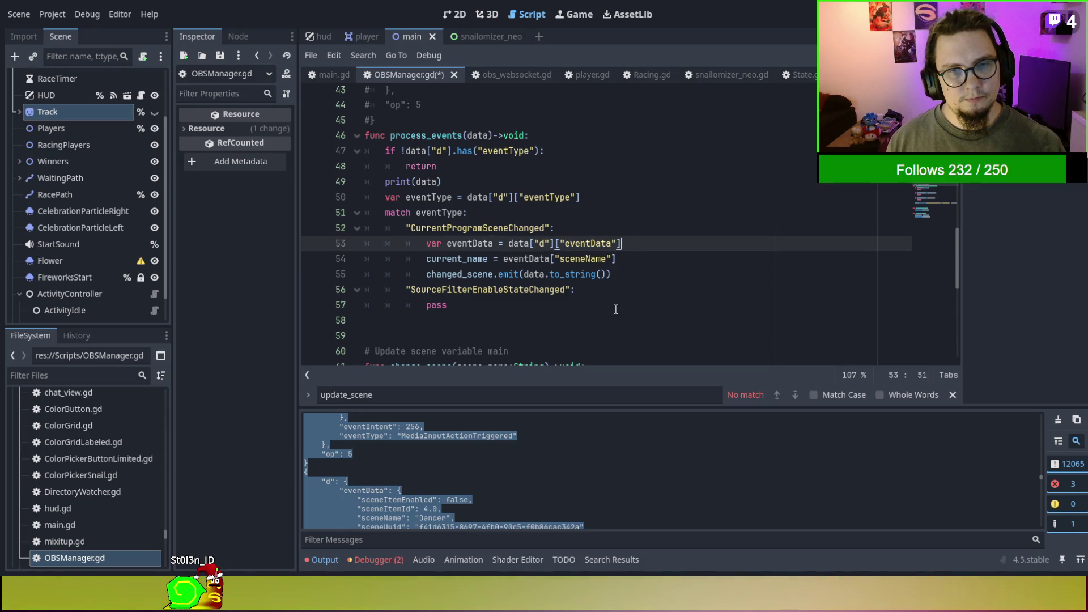
left_click(615, 292)
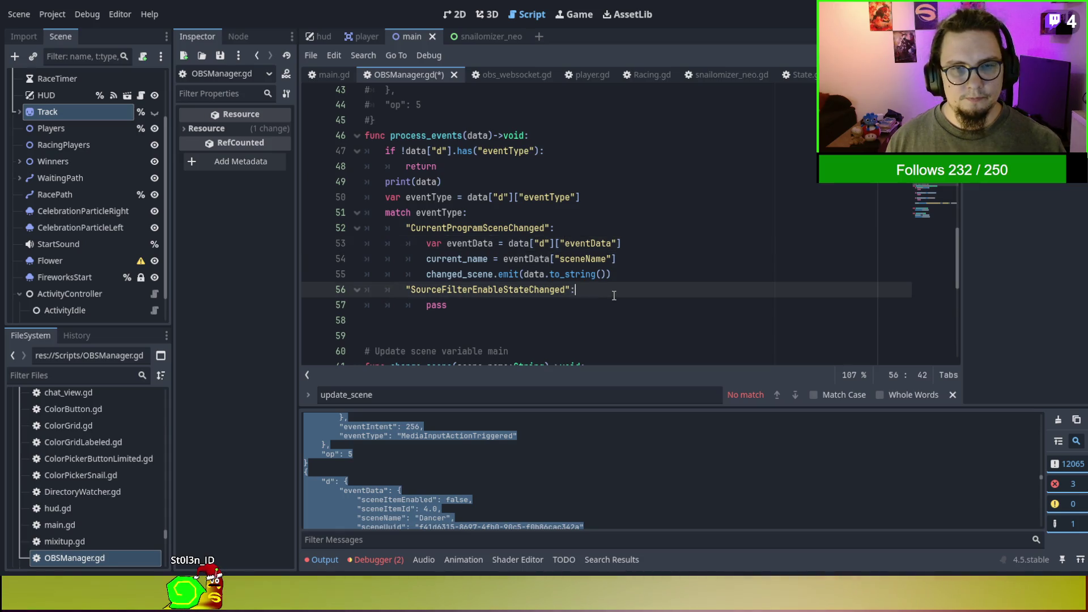
left_click(637, 241)
left_click_drag(622, 289, 642, 304)
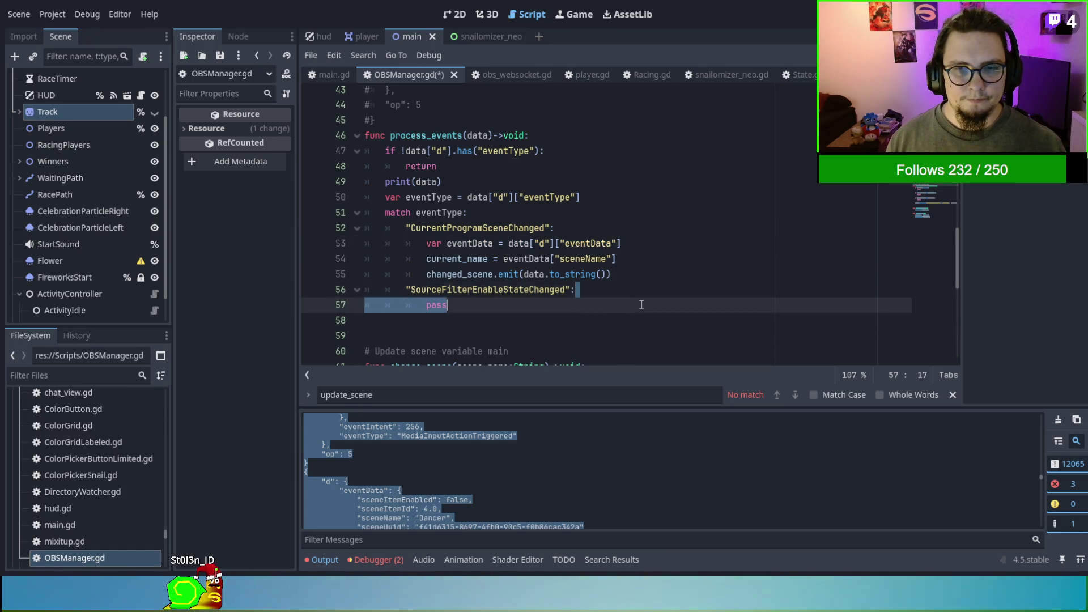
type("var eventData = data[\"d\"][\"eventData\"]")
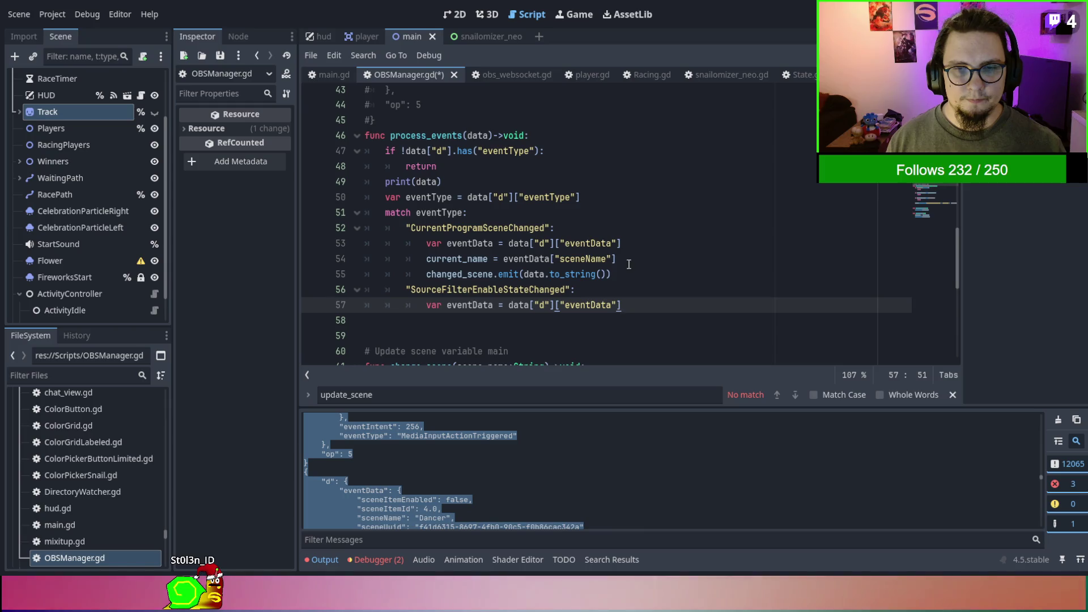
Copy the sceneName line into the case body and rewrite it as an if comparing to "Szene".
left_click(628, 261)
key("shift+Up")
key("ctrl+c")
left_click(644, 310)
key("ctrl+v")
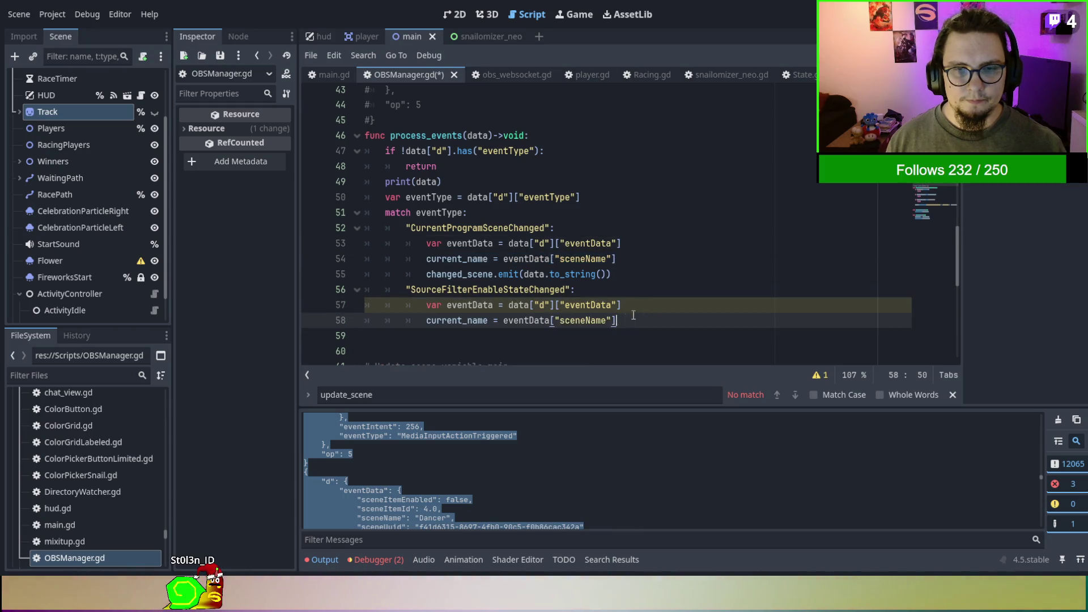
mouse_move(430, 320)
left_mouse_down()
mouse_move(490, 319)
mouse_move(486, 306)
mouse_move(492, 318)
left_mouse_up()
type("if")
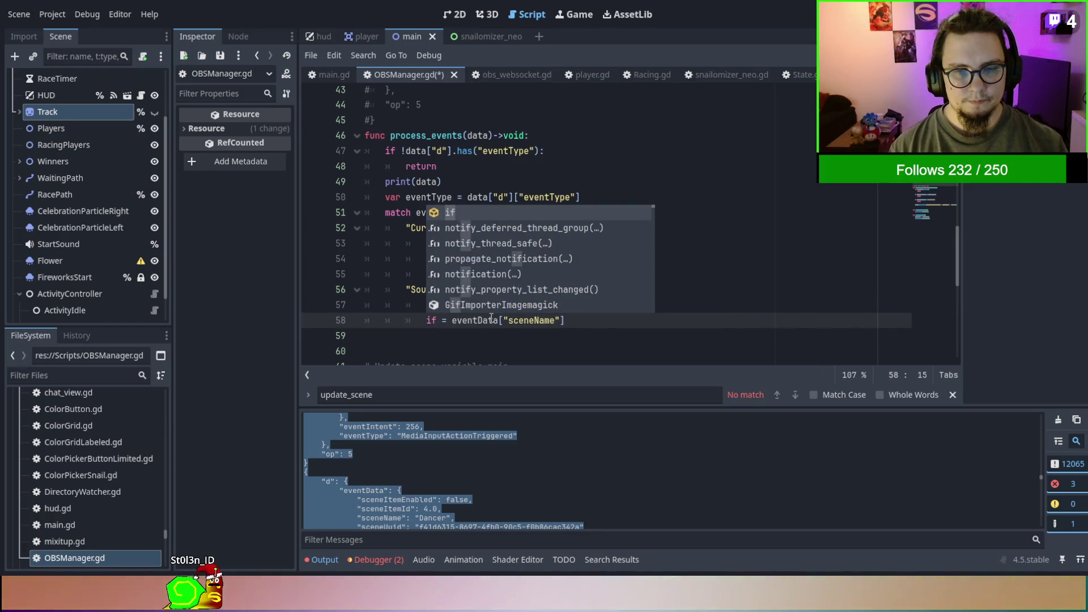
key("Delete")
key("Delete")
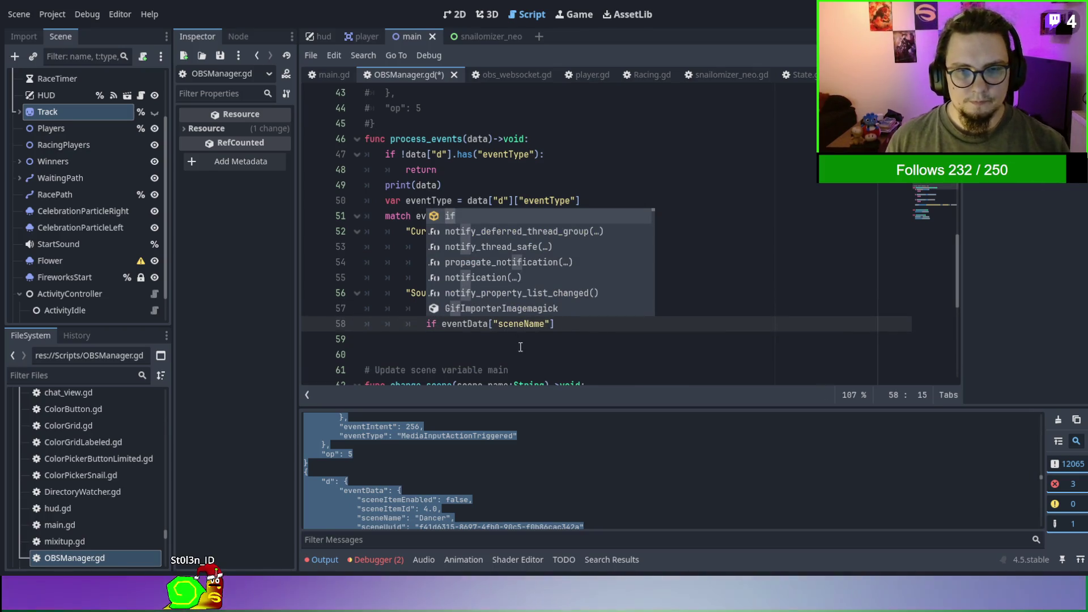
left_click(579, 321)
type("==")
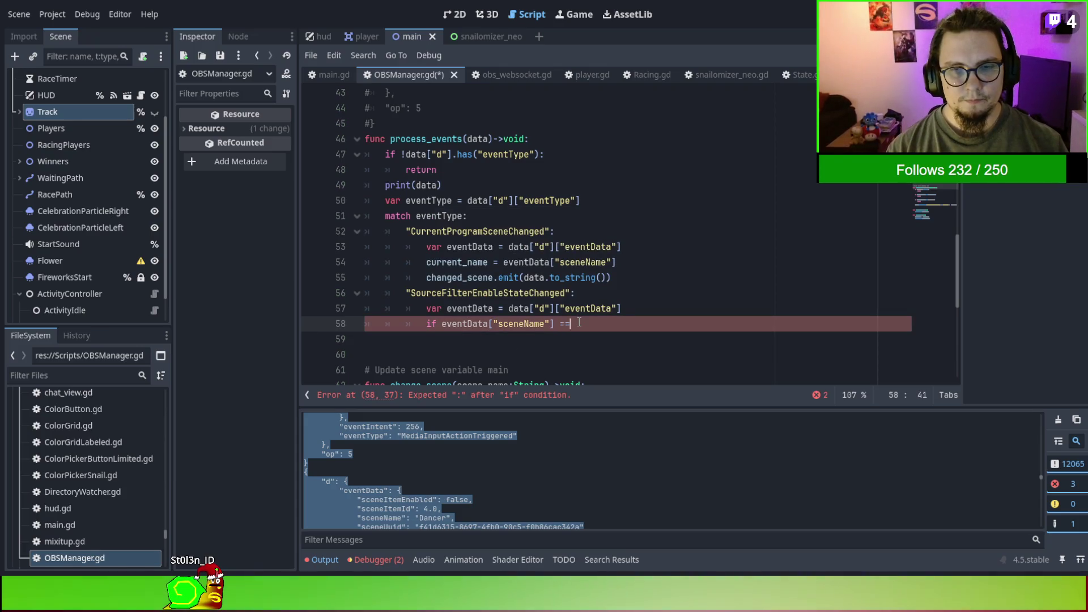
type(" \"Szene")
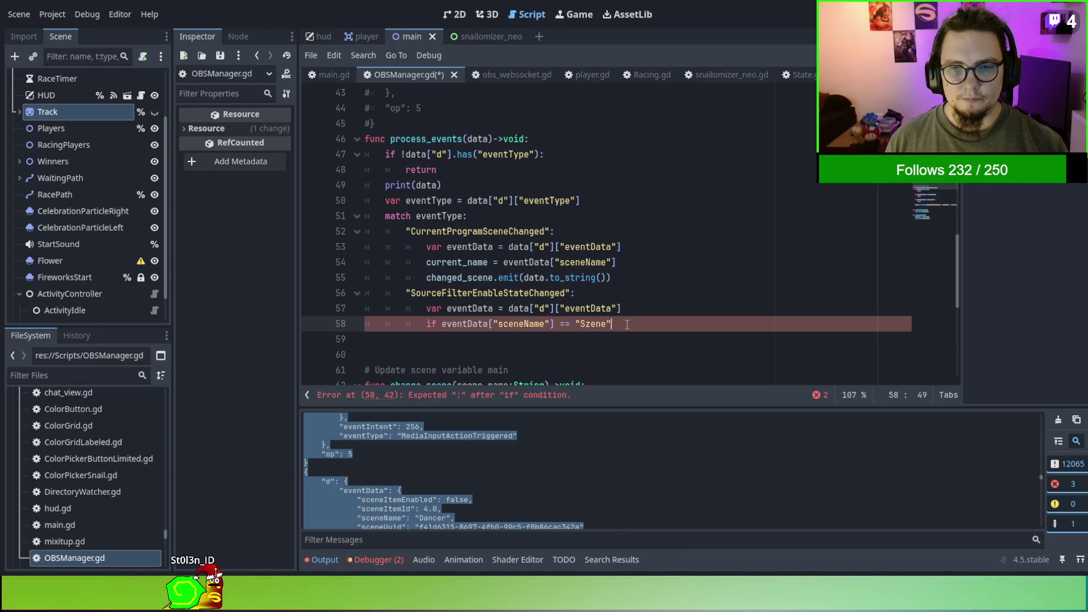
type("%")
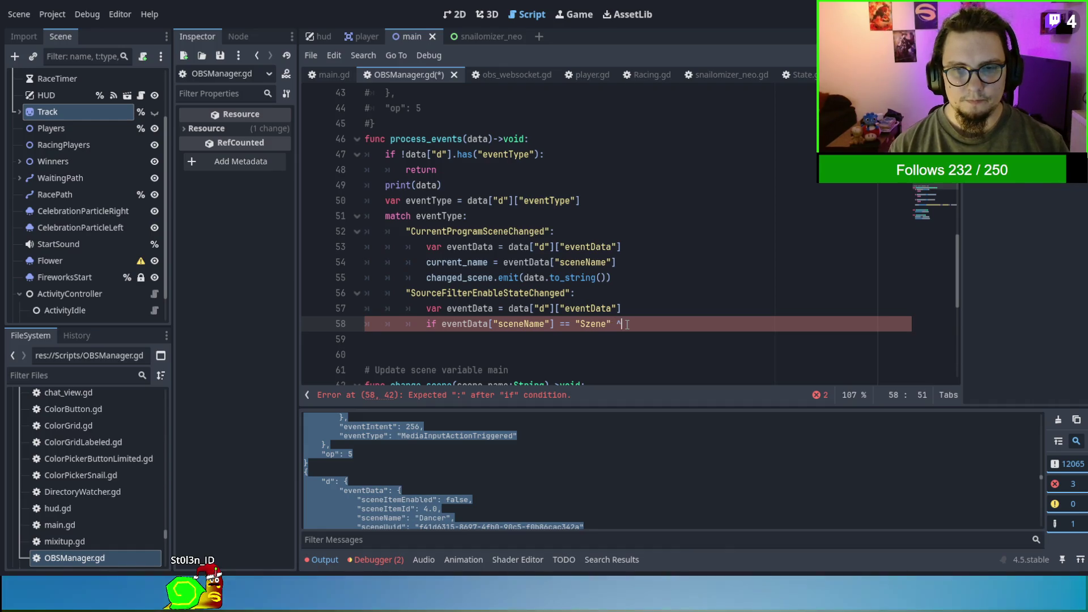
key("BackSpace")
type("&")
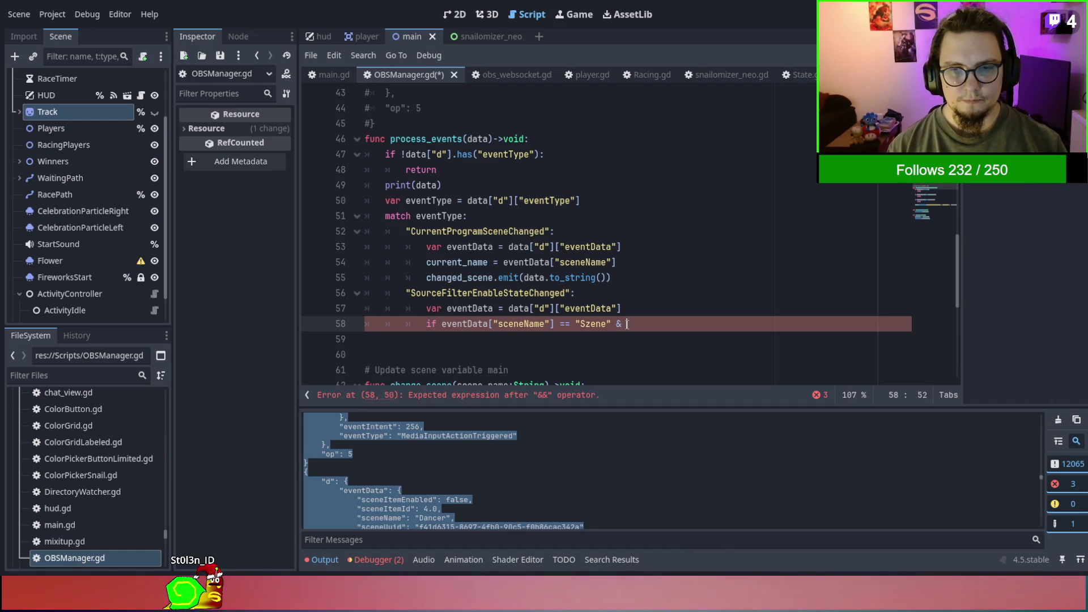
Append ["filterEnabled"]: to the if condition and start its body on a new line.
scroll(630, 327, "up", 3)
scroll(626, 317, "up", 3)
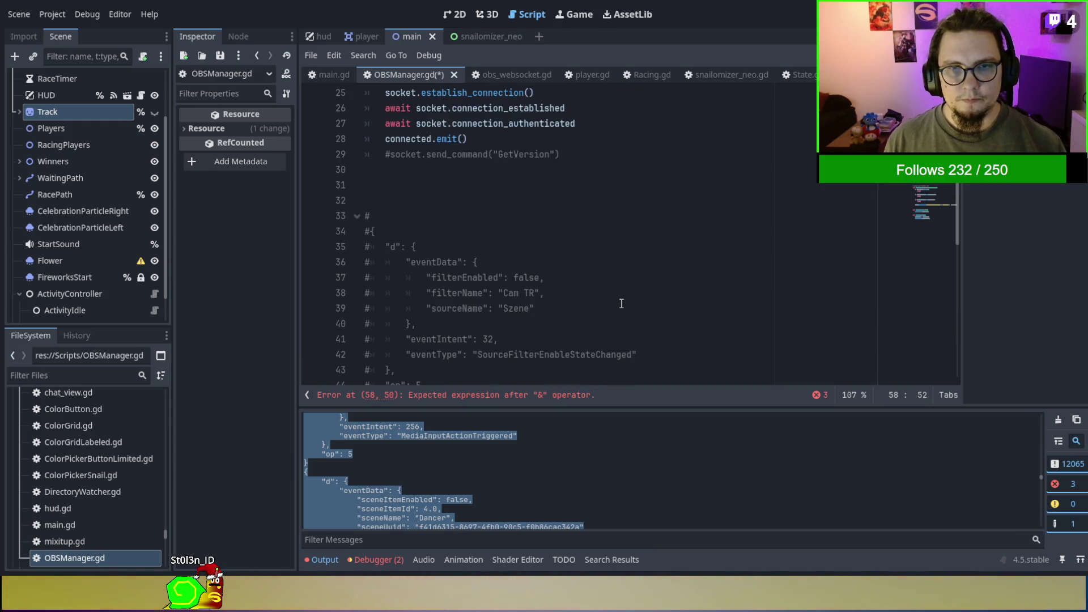
double_click(442, 293)
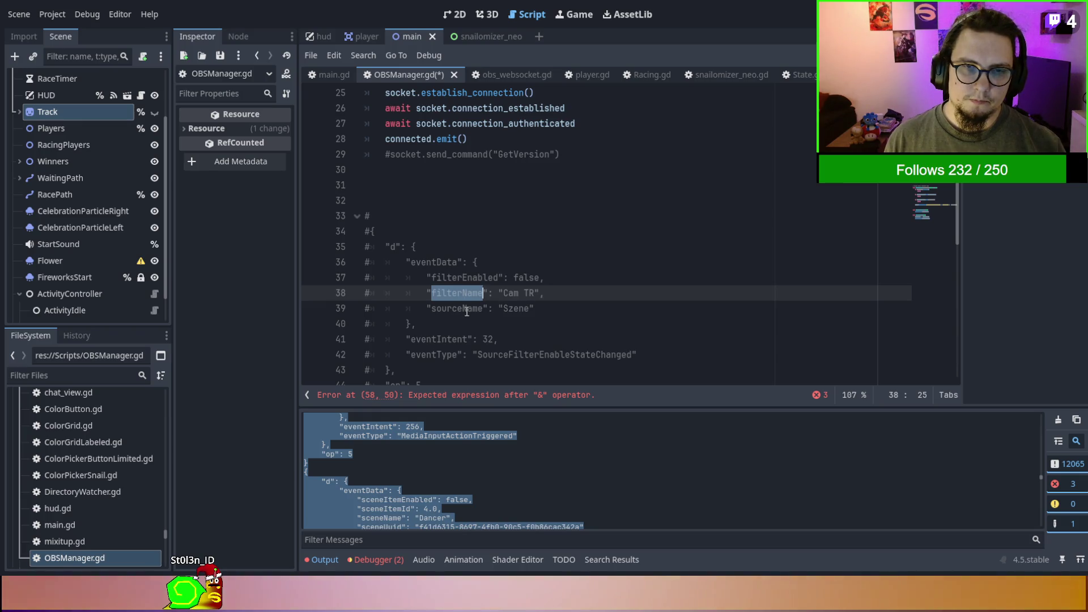
double_click(465, 277)
scroll(528, 286, "up", 1)
scroll(566, 286, "down", 7)
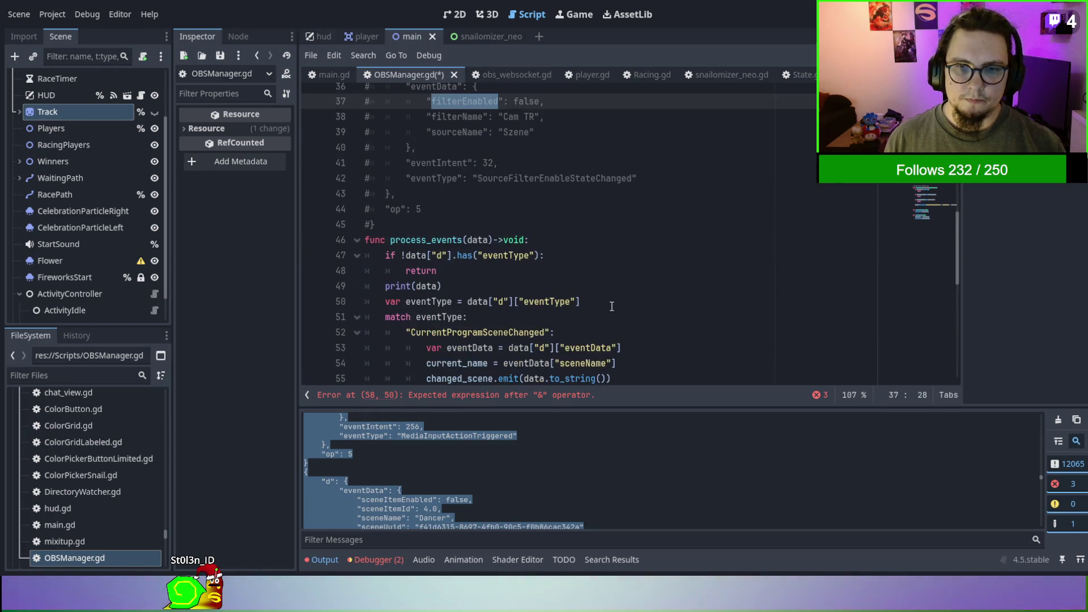
left_click(649, 293)
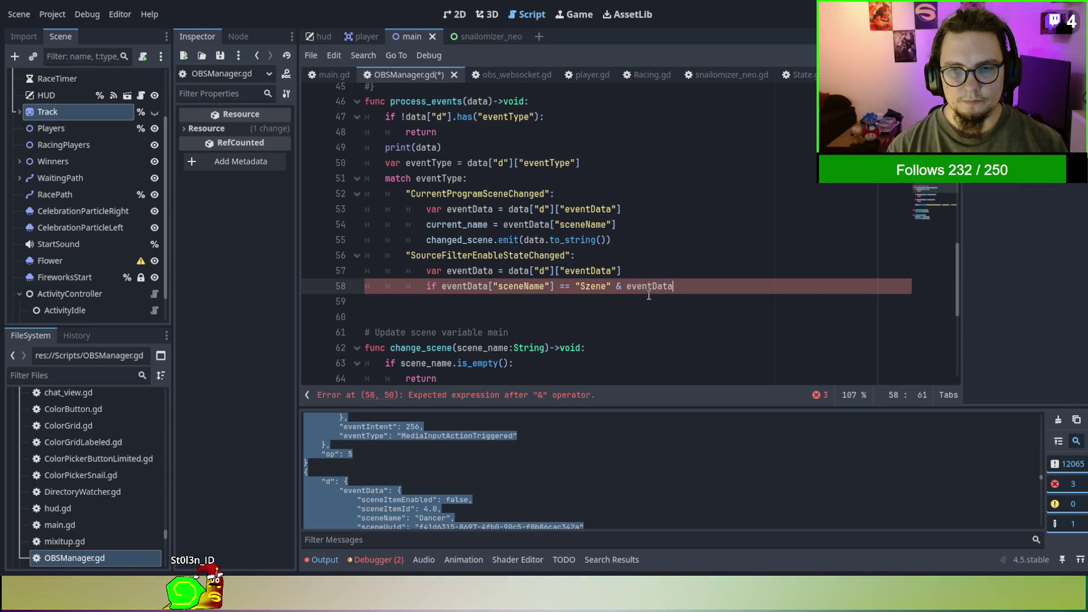
type("[\"filterEnabled\"]")
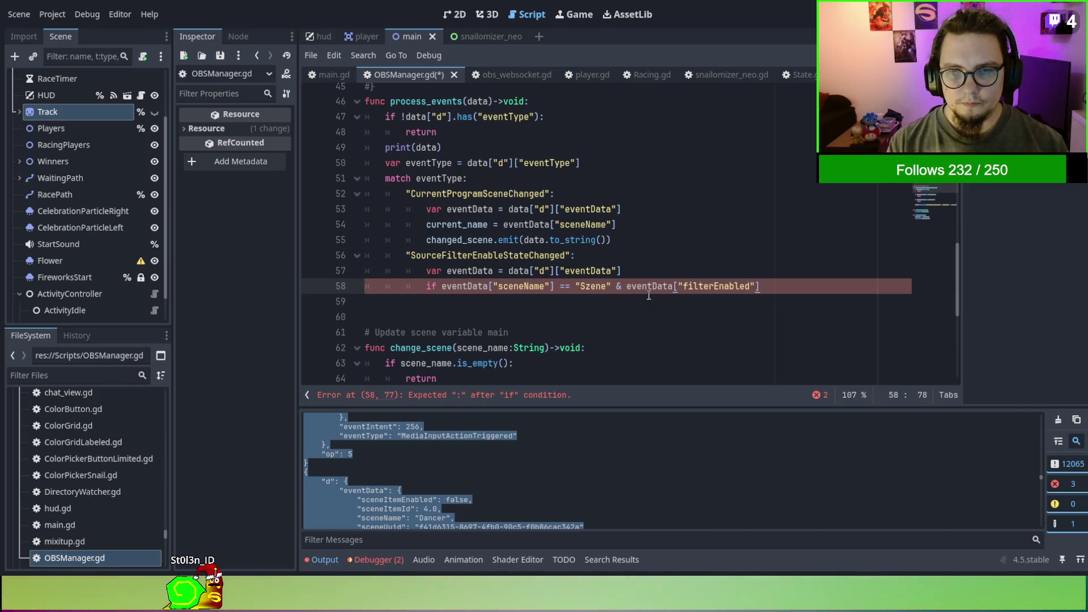
type(":")
key("Return")
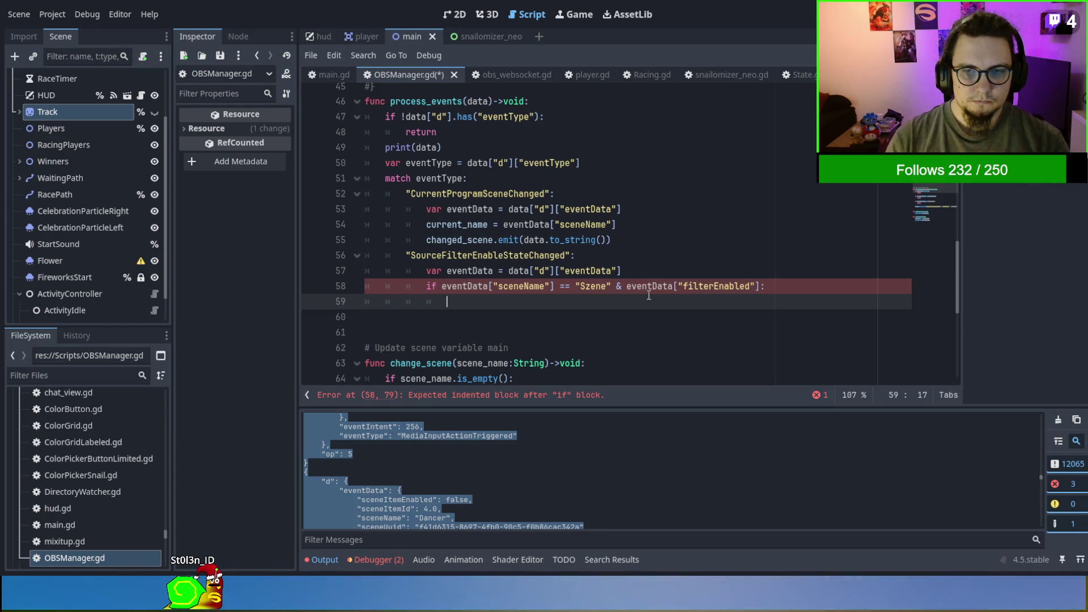
Paste the socket.send_command("SetCurrentProgramScene", ...) line under the if and indent it one level.
scroll(645, 292, "down", 2)
scroll(645, 291, "down", 2)
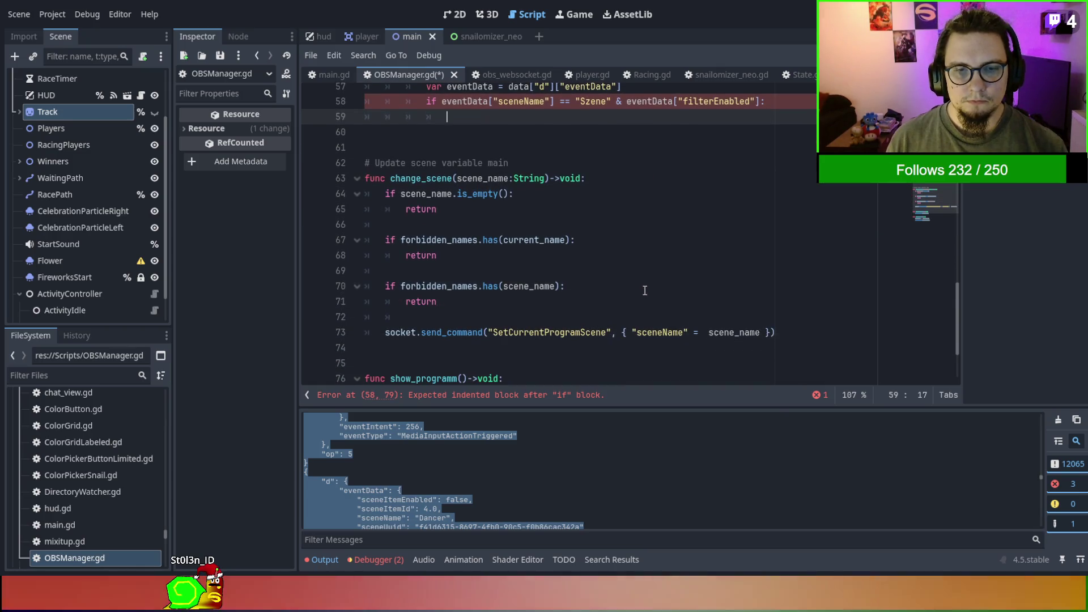
left_click_drag(387, 339, 813, 332)
scroll(567, 295, "up", 4)
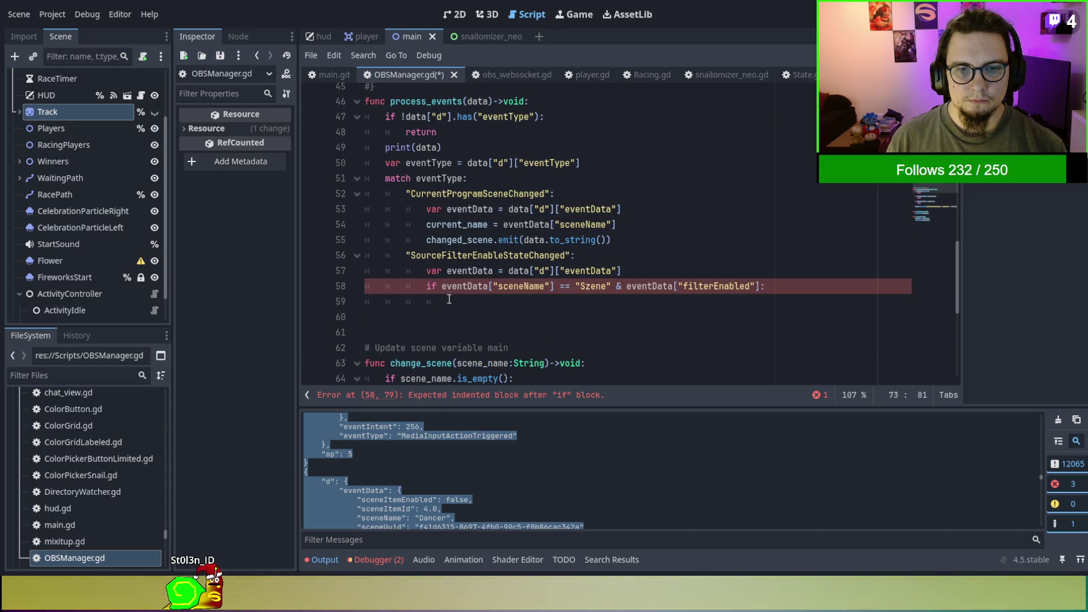
left_click(448, 299)
key("ctrl+v")
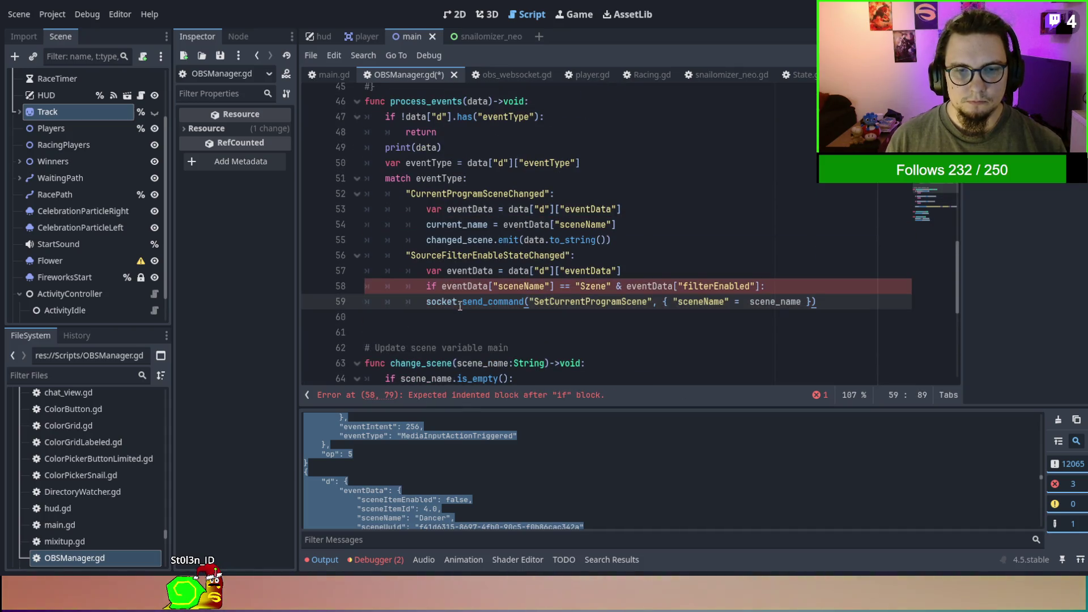
key("Home")
key("Tab")
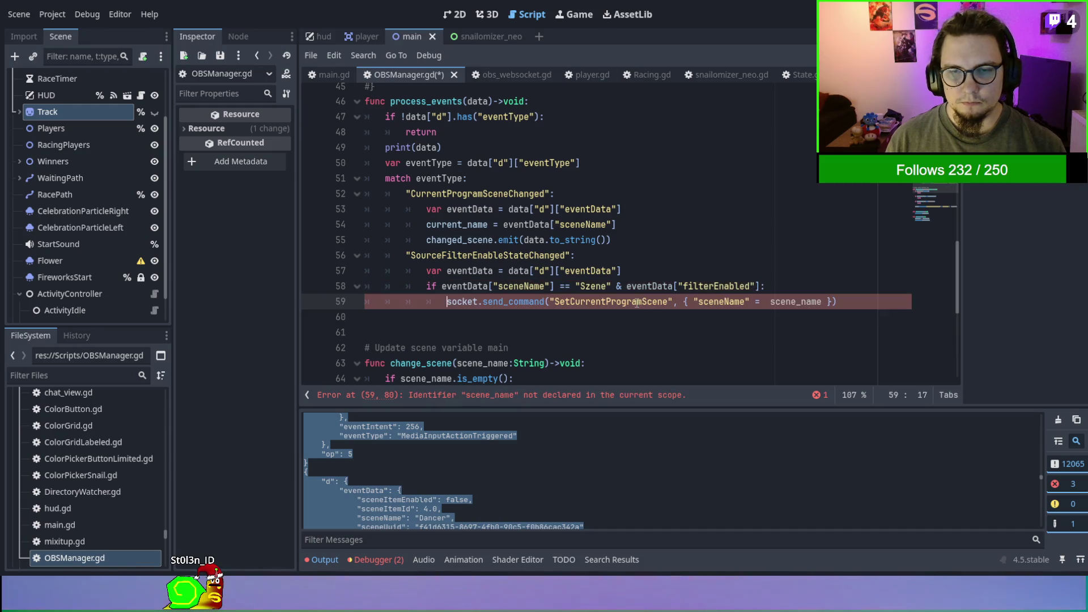
double_click(636, 302)
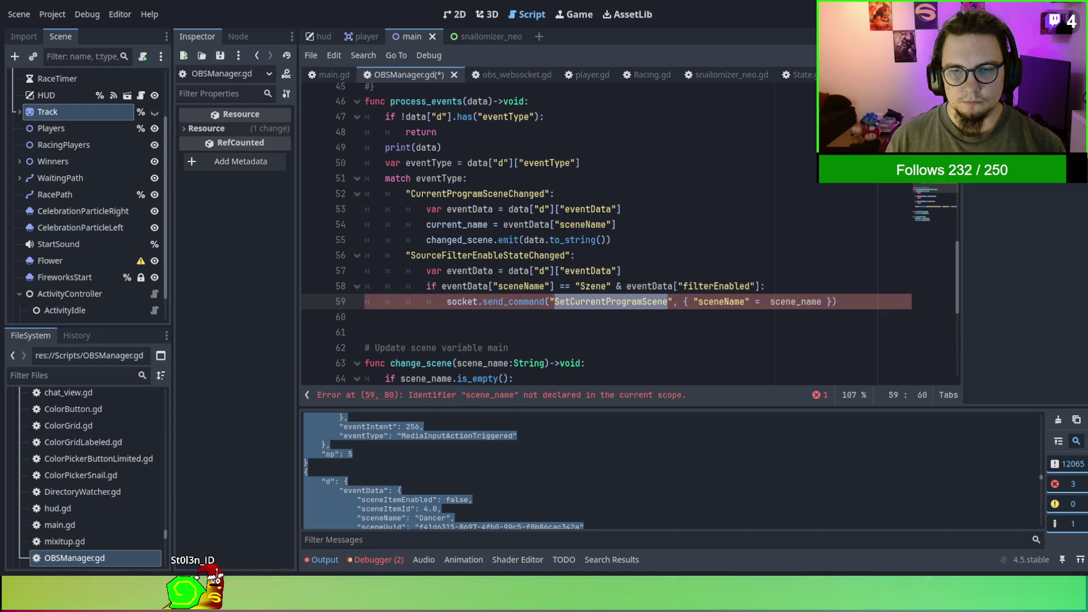
scroll(544, 175, "up", 2)
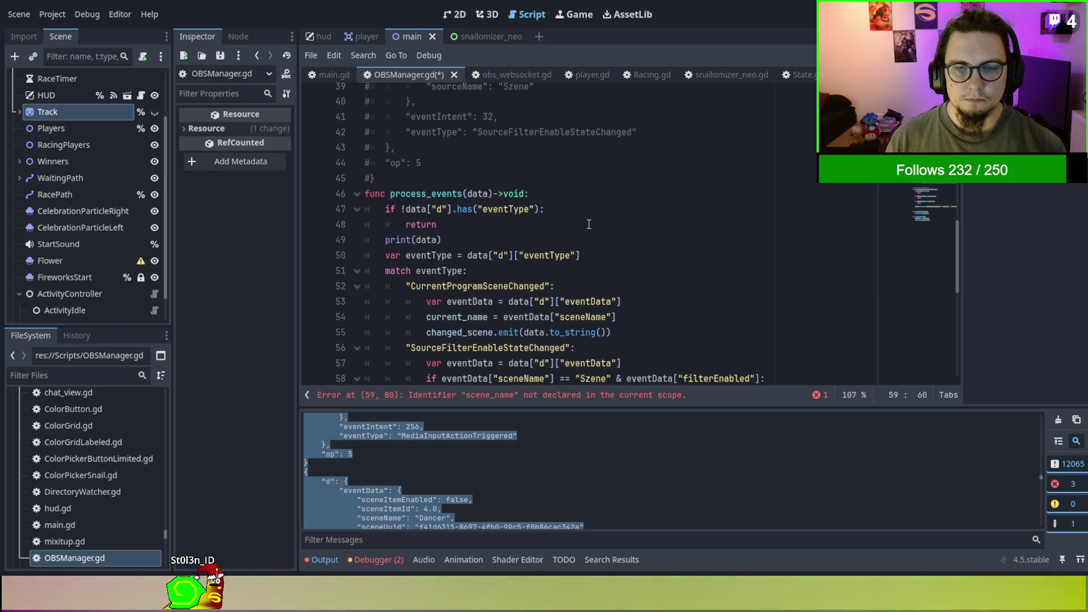
scroll(567, 215, "down", 6)
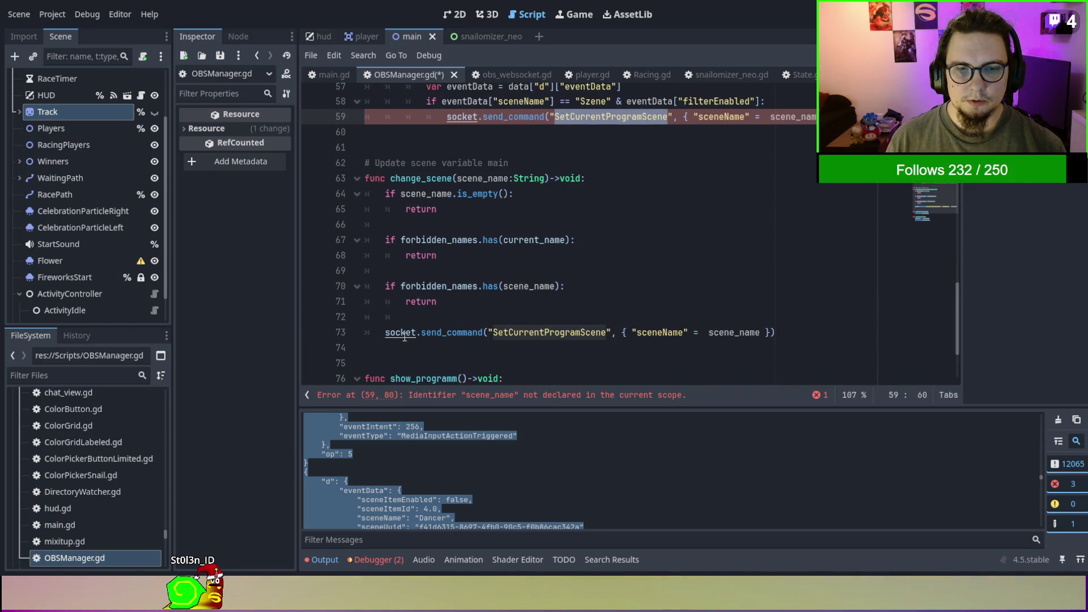
left_click(404, 337, "ctrl")
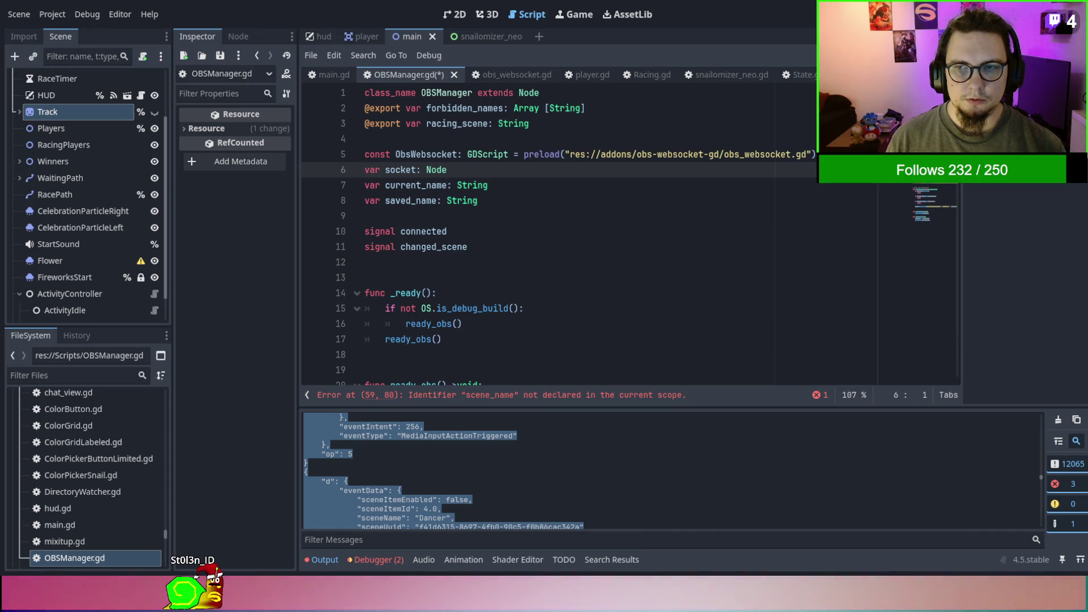
left_click_drag(956, 124, 963, 409)
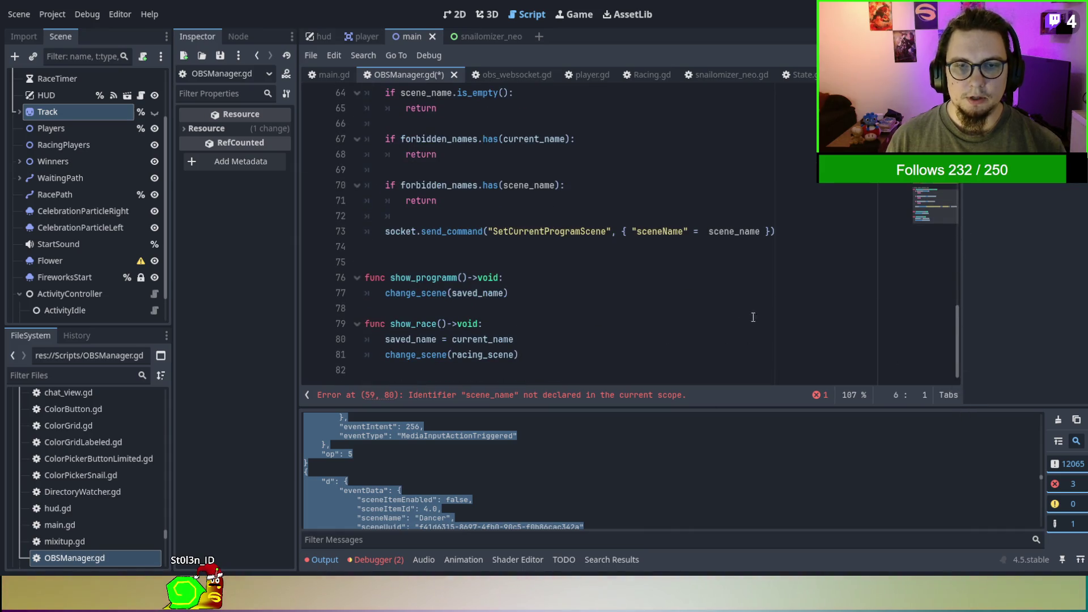
scroll(734, 308, "up", 2)
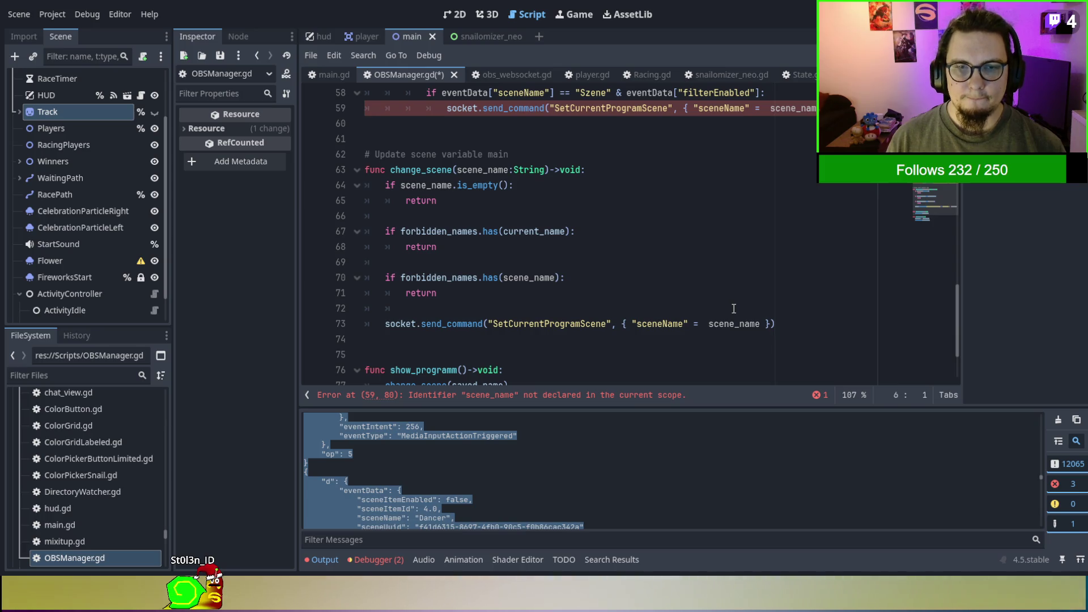
scroll(733, 308, "down", 2)
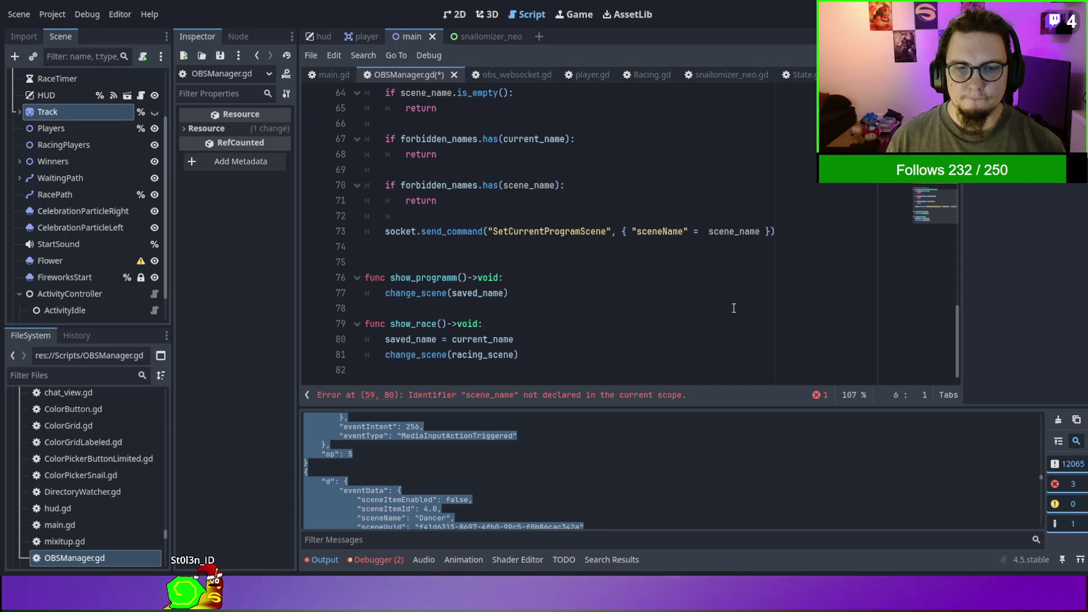
scroll(733, 308, "up", 8)
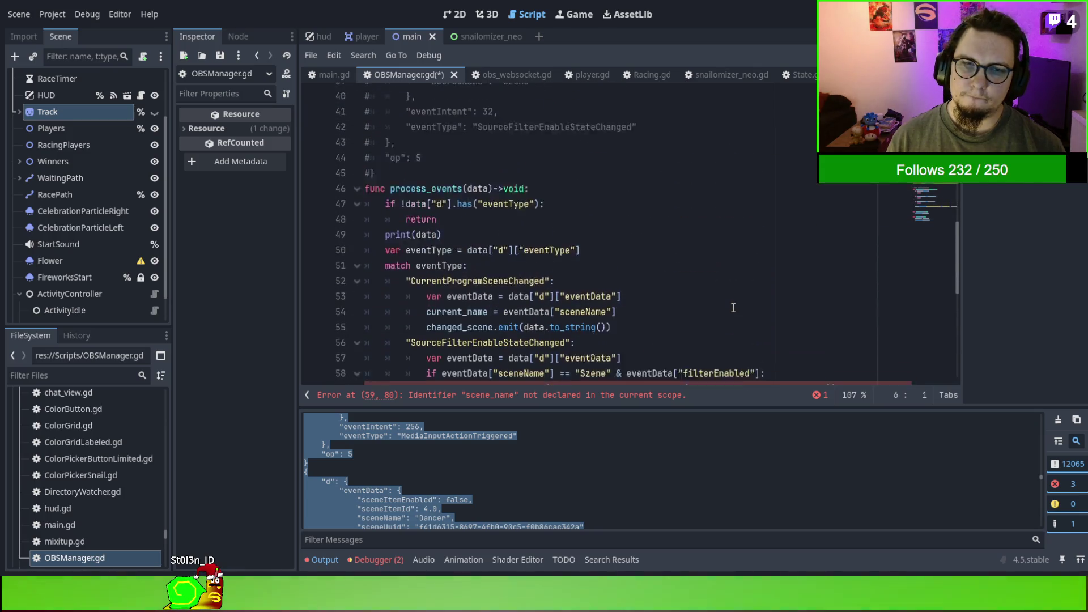
scroll(734, 307, "up", 2)
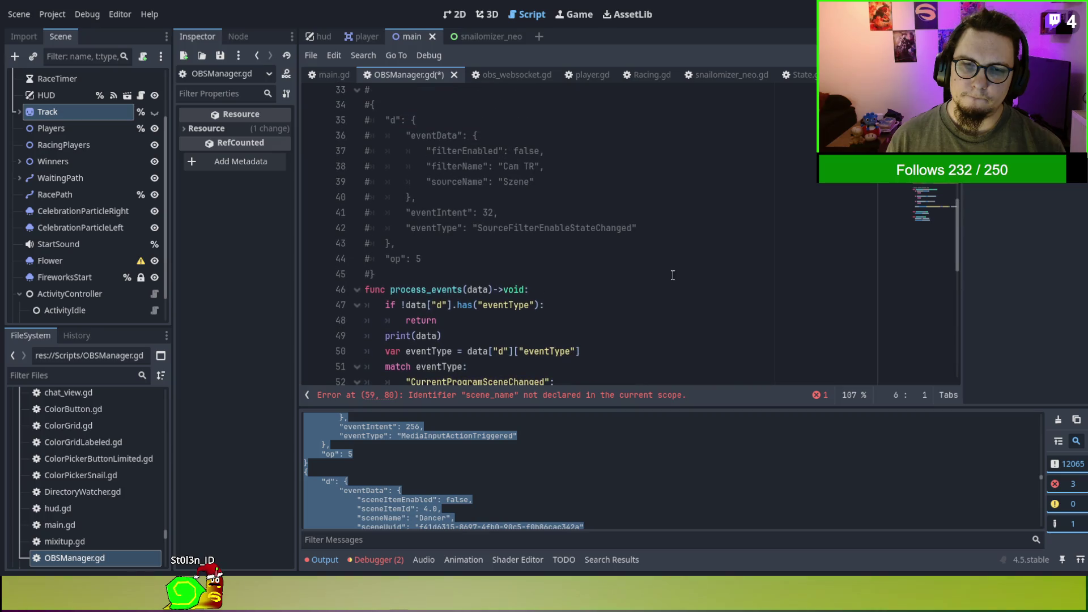
scroll(545, 228, "up", 6)
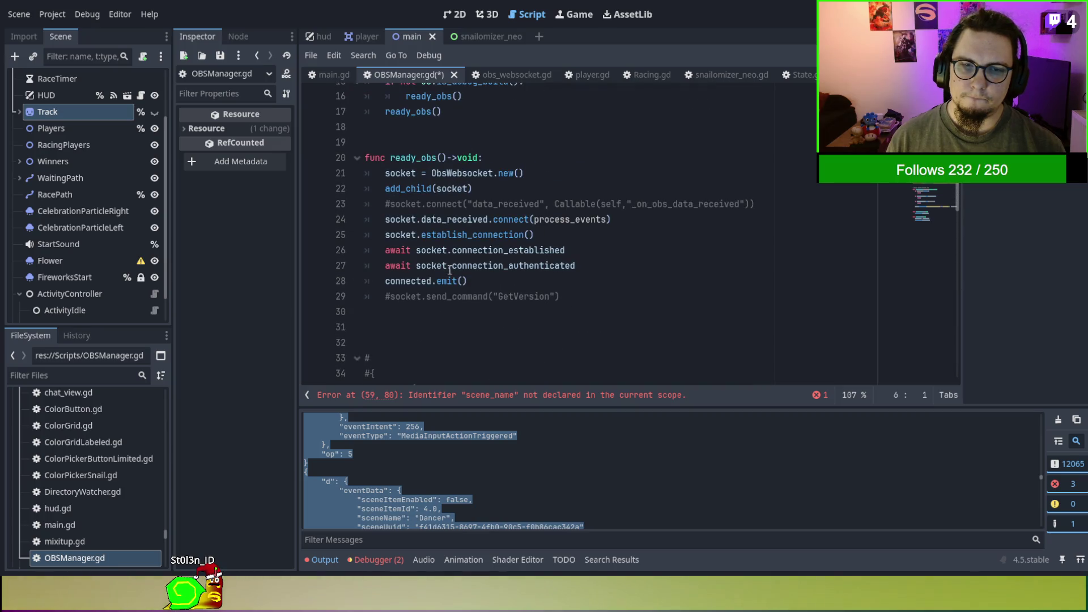
double_click(423, 278)
scroll(430, 274, "up", 5)
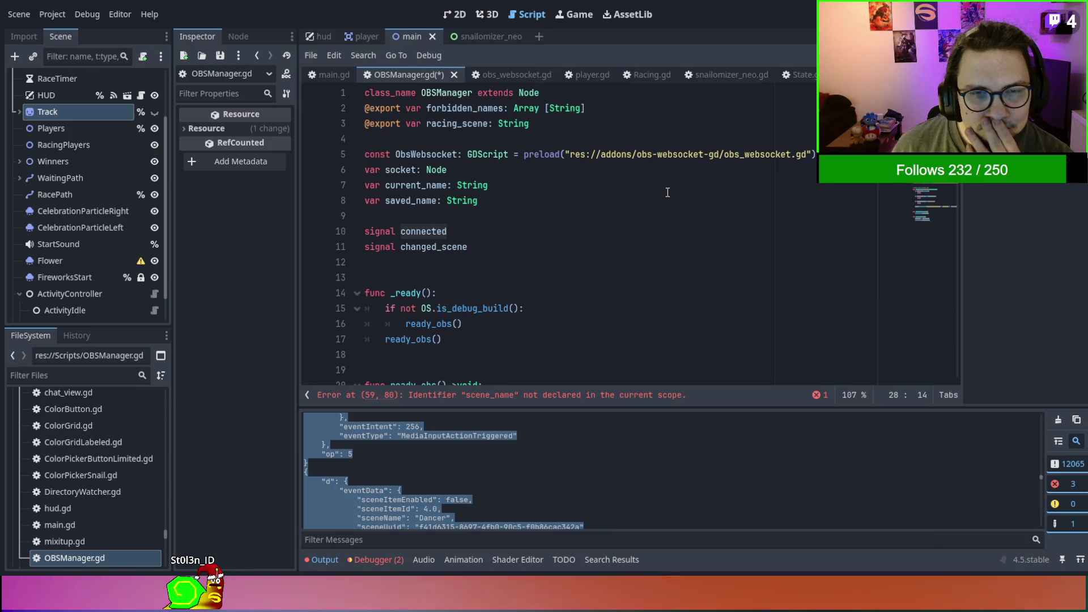
Add a 'signal filter_triggered' declaration on a new line below the changed_scene signal.
scroll(667, 192, "down", 4)
scroll(668, 192, "up", 3)
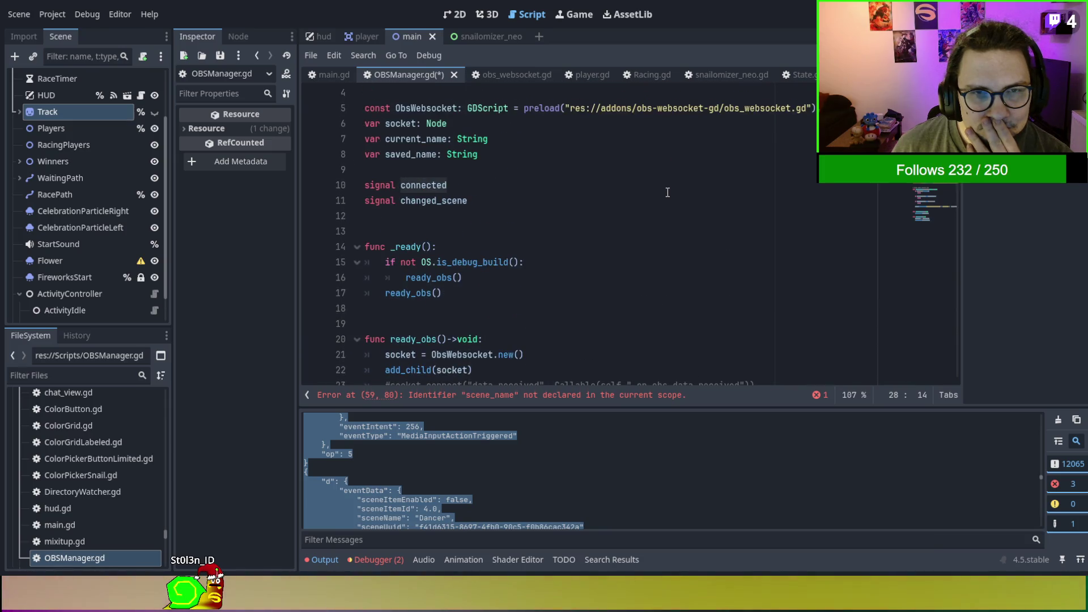
double_click(453, 201)
key("End")
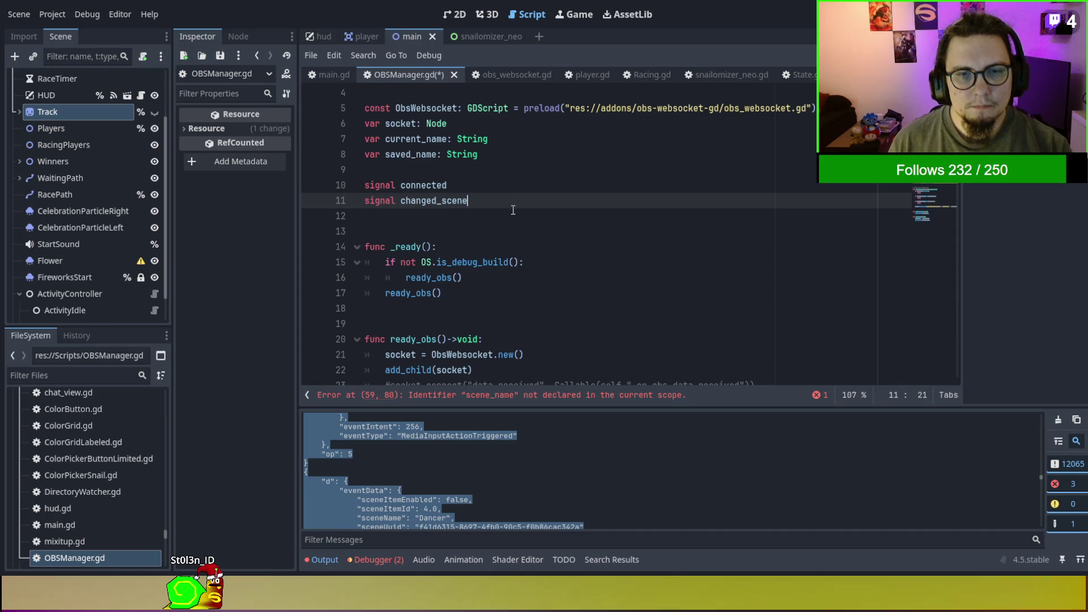
key("Return")
type("signal ")
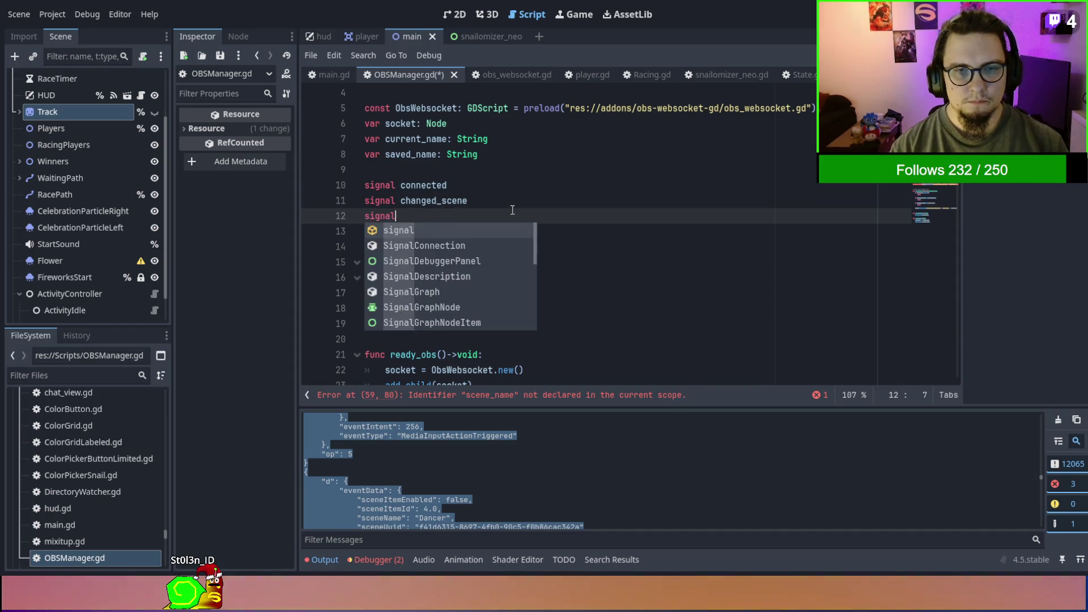
type("filter")
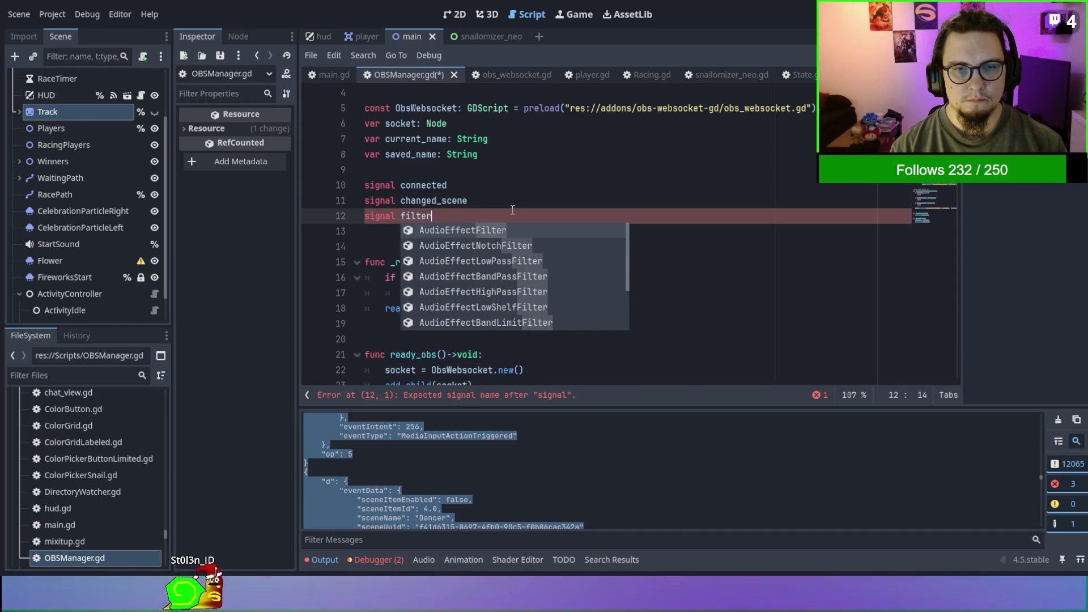
type("_triggeredd")
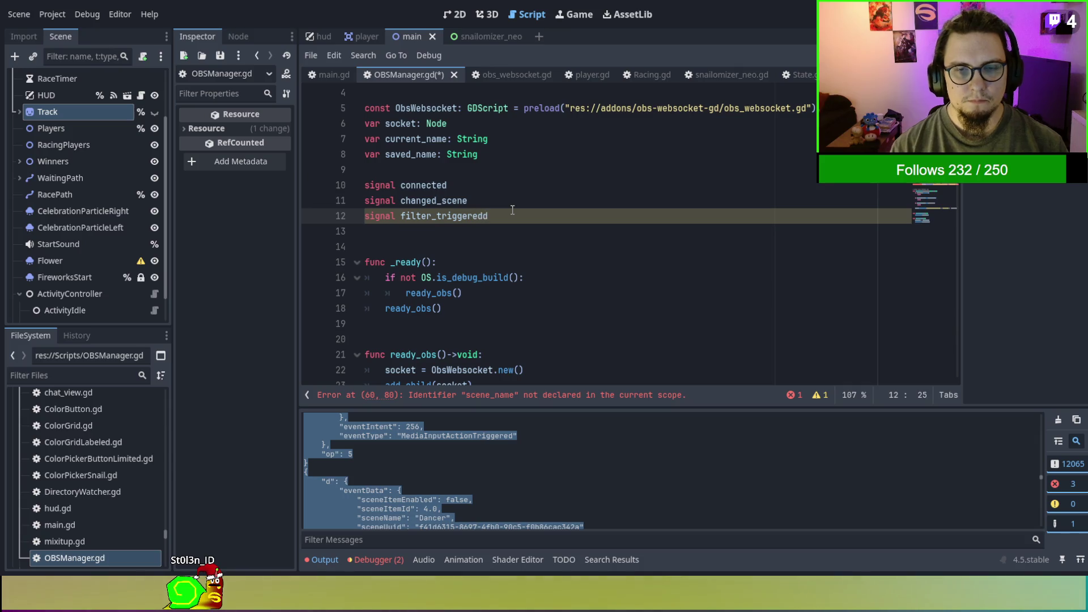
key("BackSpace")
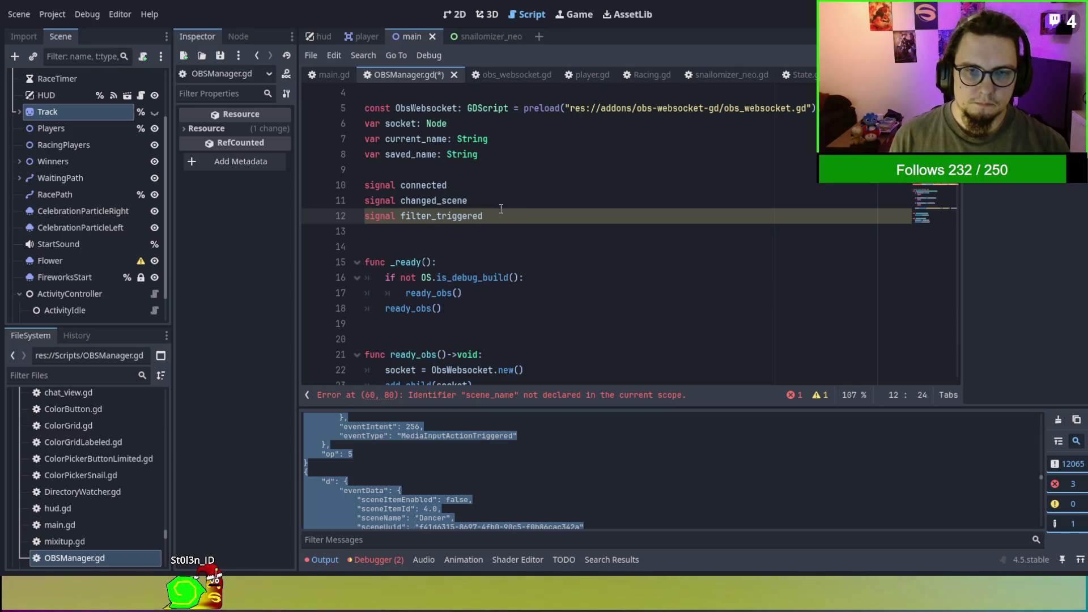
key("ctrl+d")
scroll(495, 236, "down", 4)
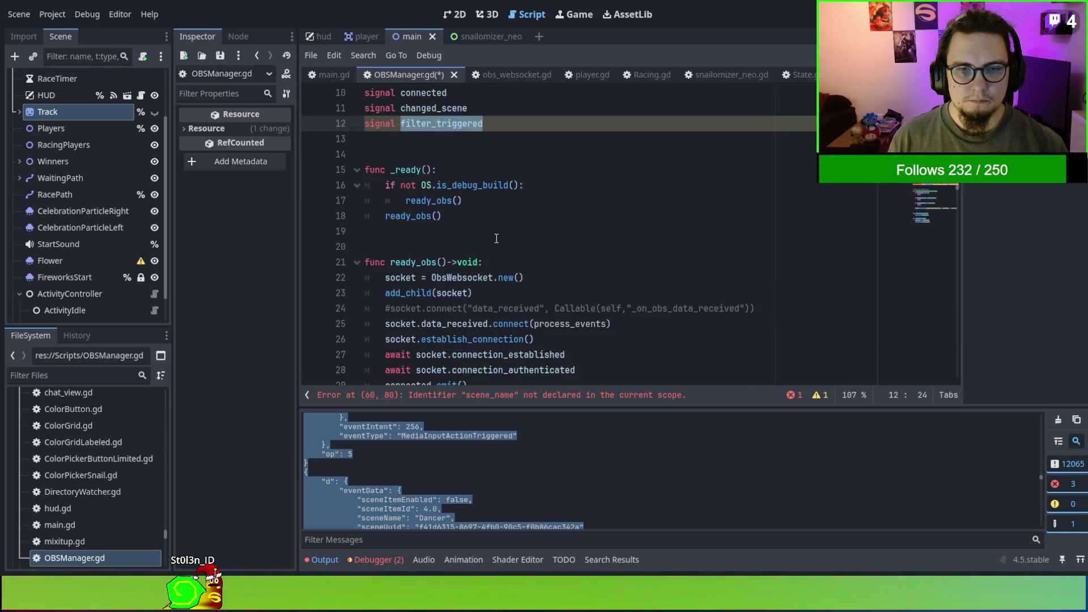
left_click(518, 293)
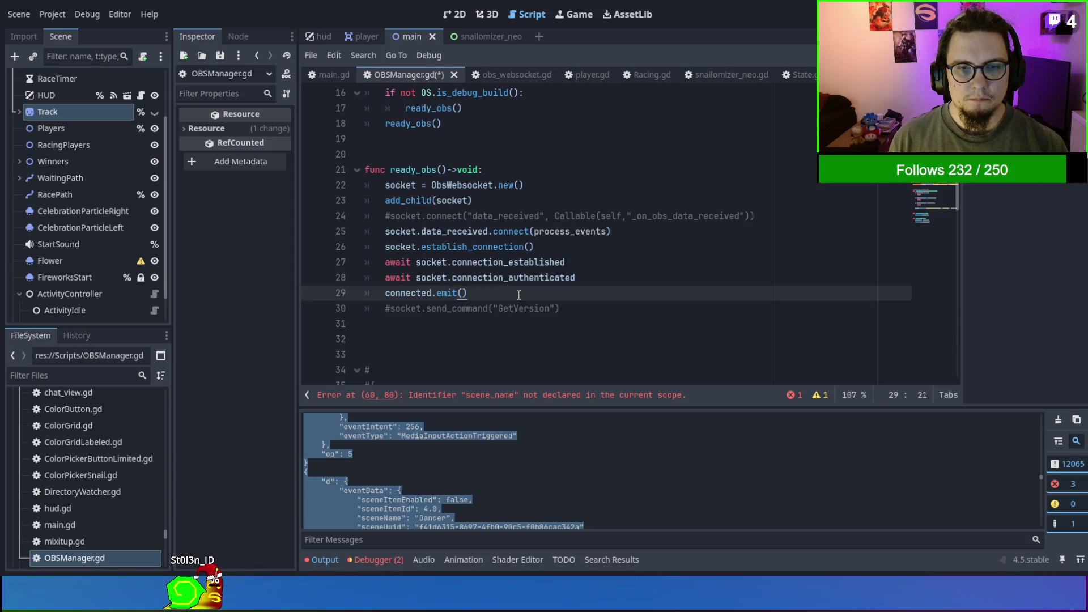
Rewrite the send_command line as filter_triggered.emit(eventData["filterName"]).
scroll(518, 294, "down", 5)
scroll(519, 295, "down", 6)
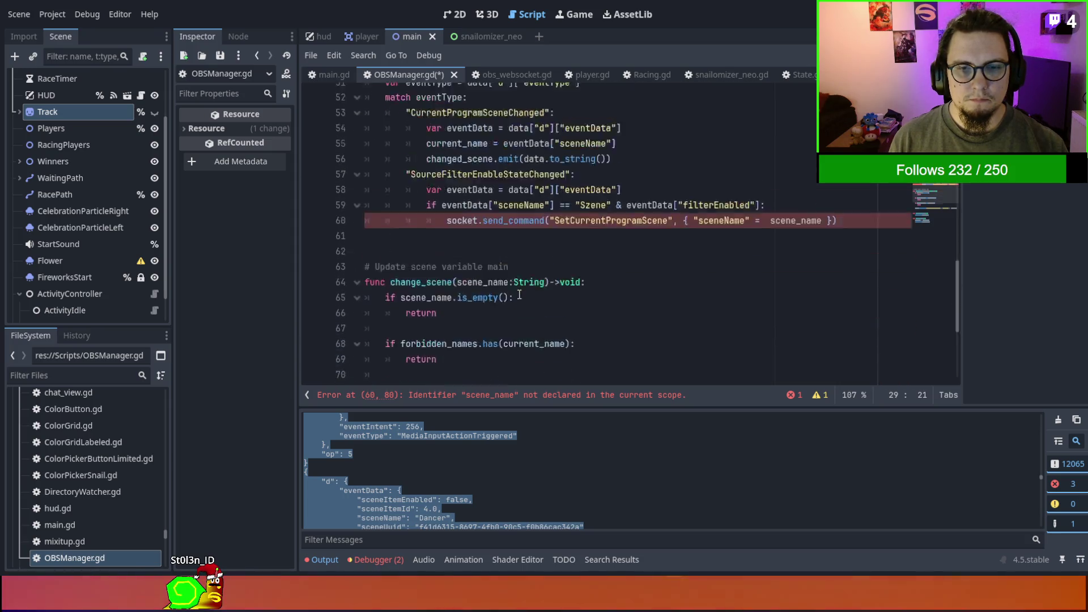
left_click(462, 236)
double_click(465, 236)
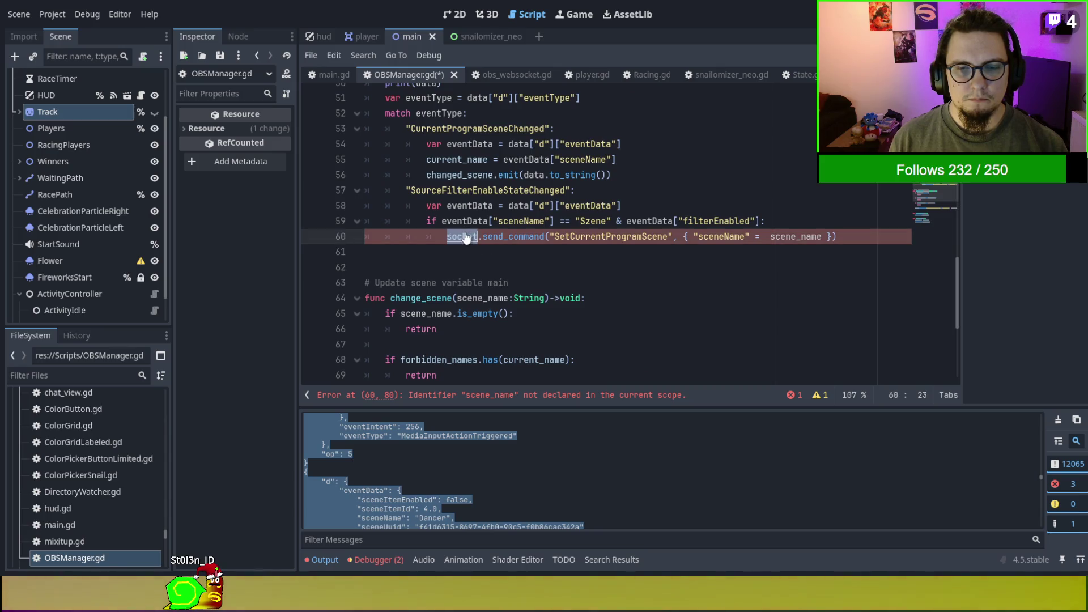
type("filter_triggered")
left_click(615, 265)
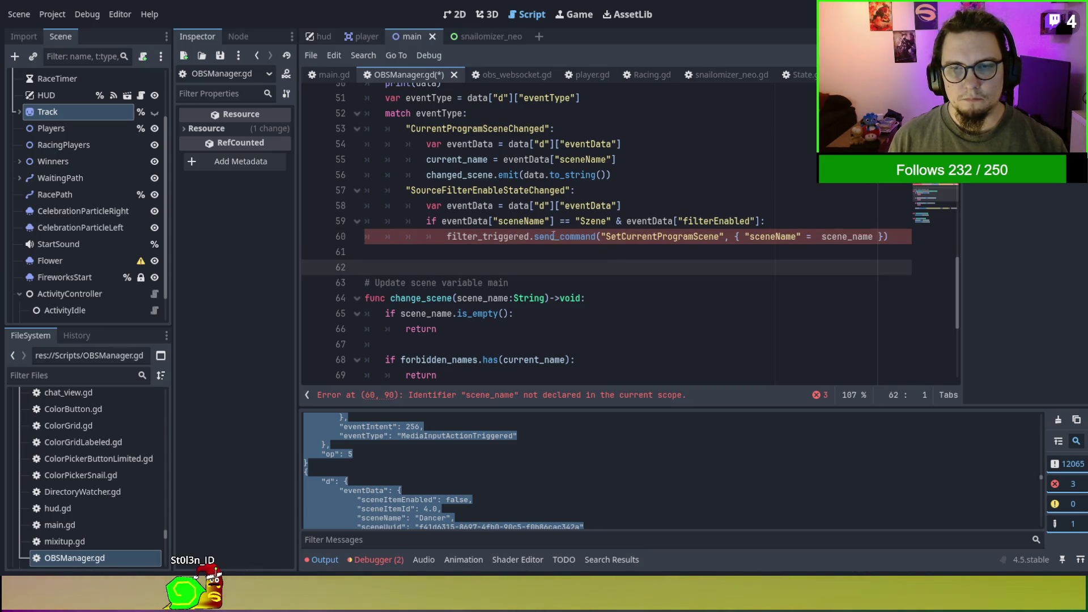
left_click_drag(534, 236, 907, 236)
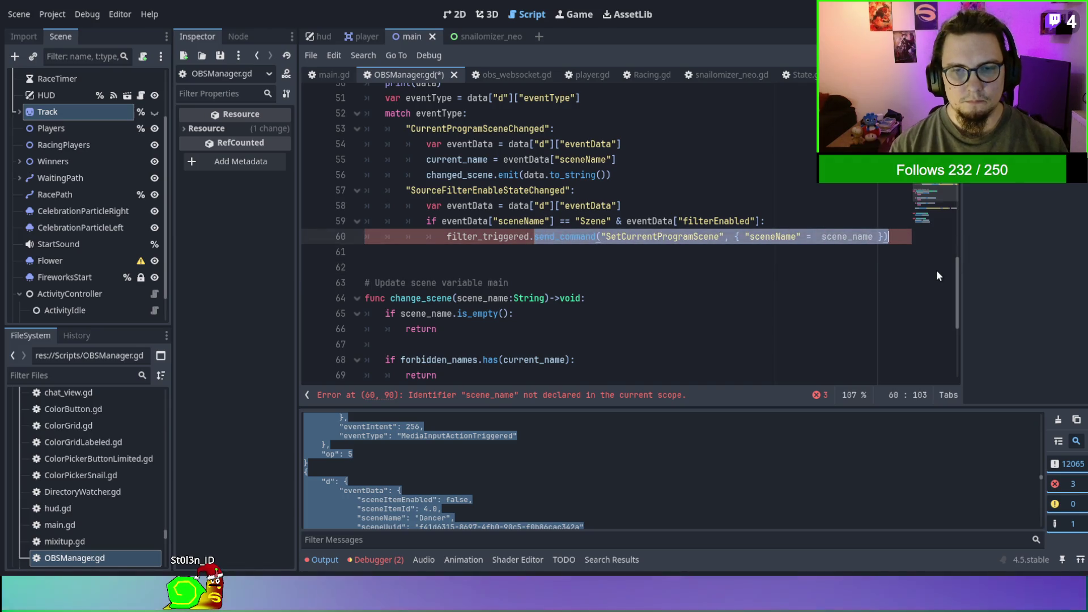
type("emit(eve")
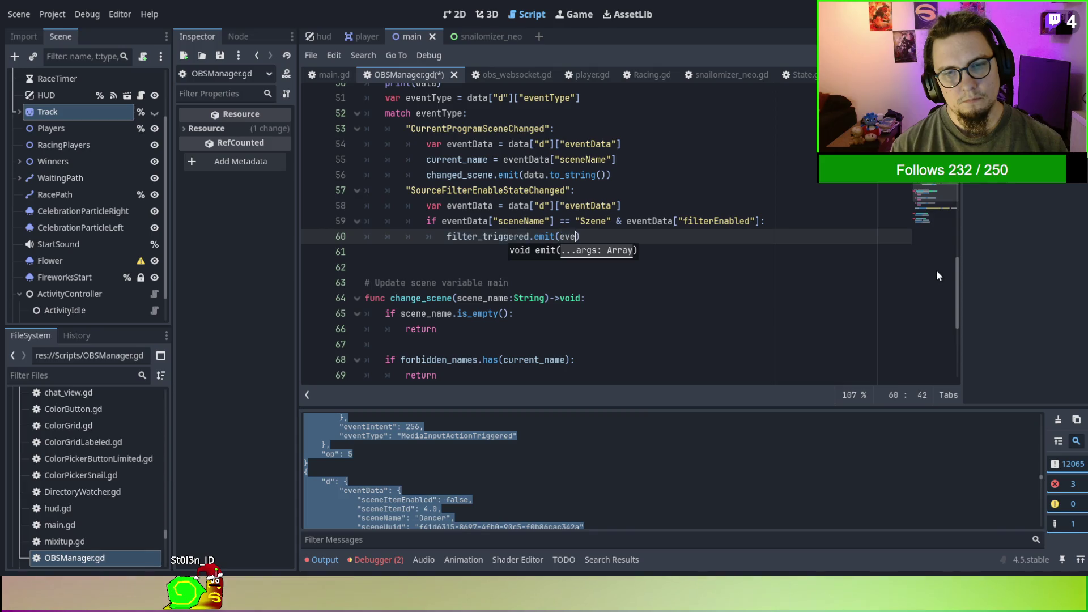
type("Data_")
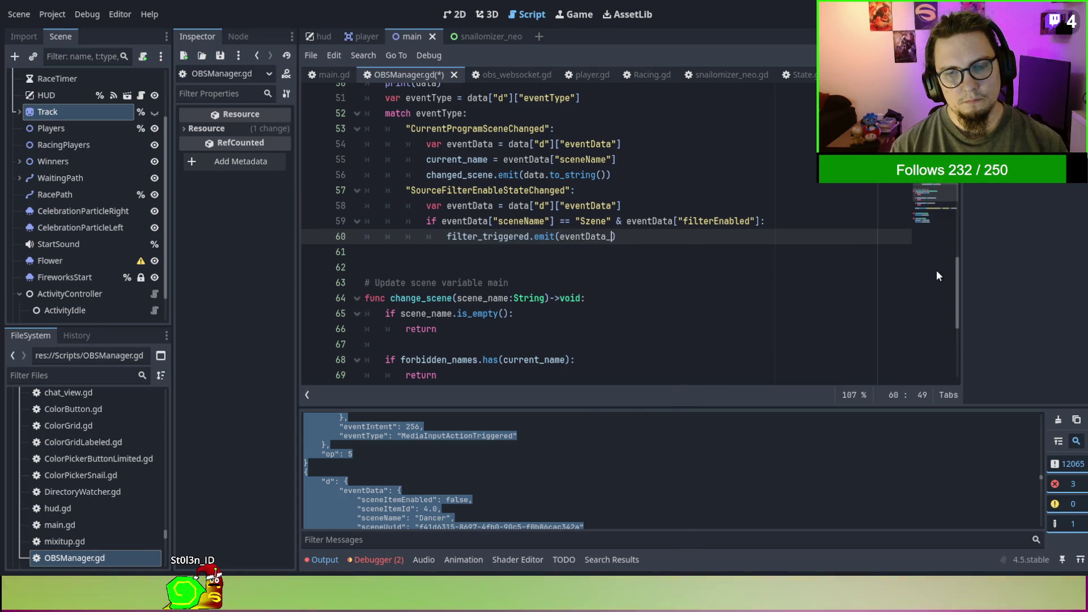
type("[")
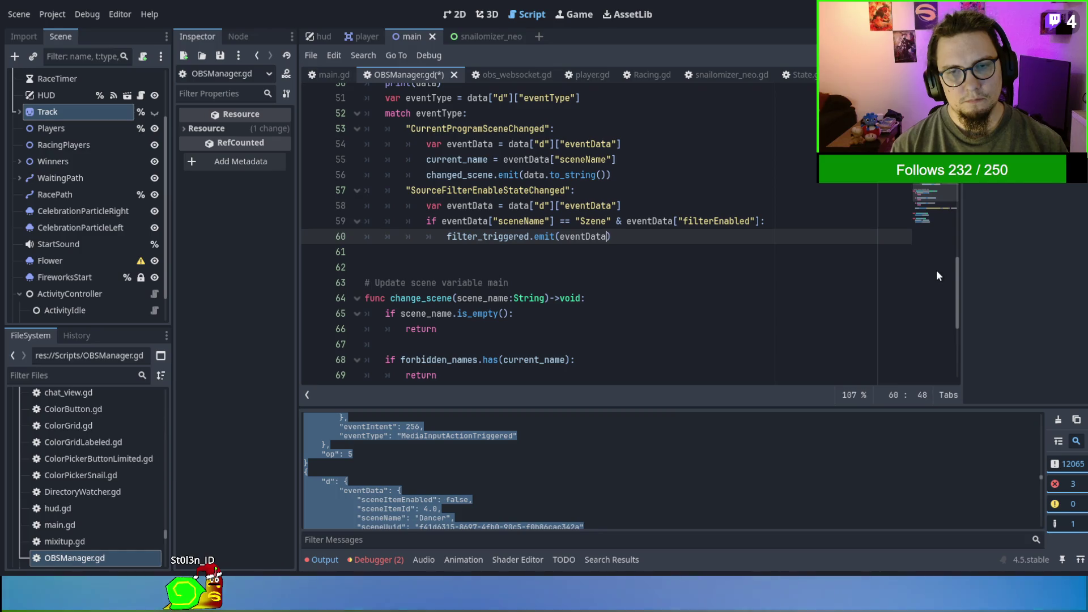
type("\"filte")
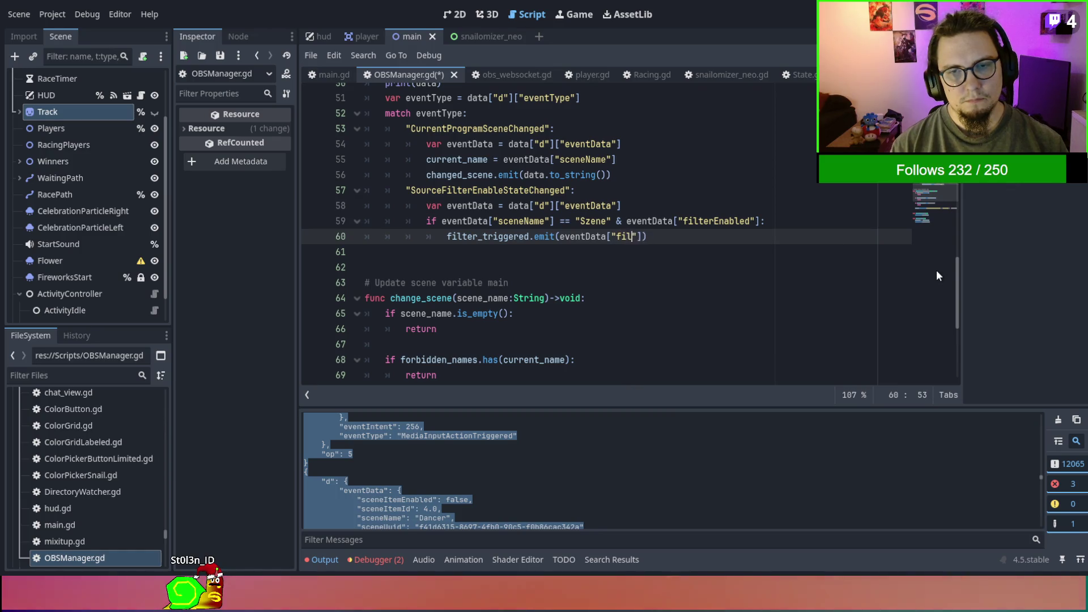
type("r")
scroll(936, 270, "up", 7)
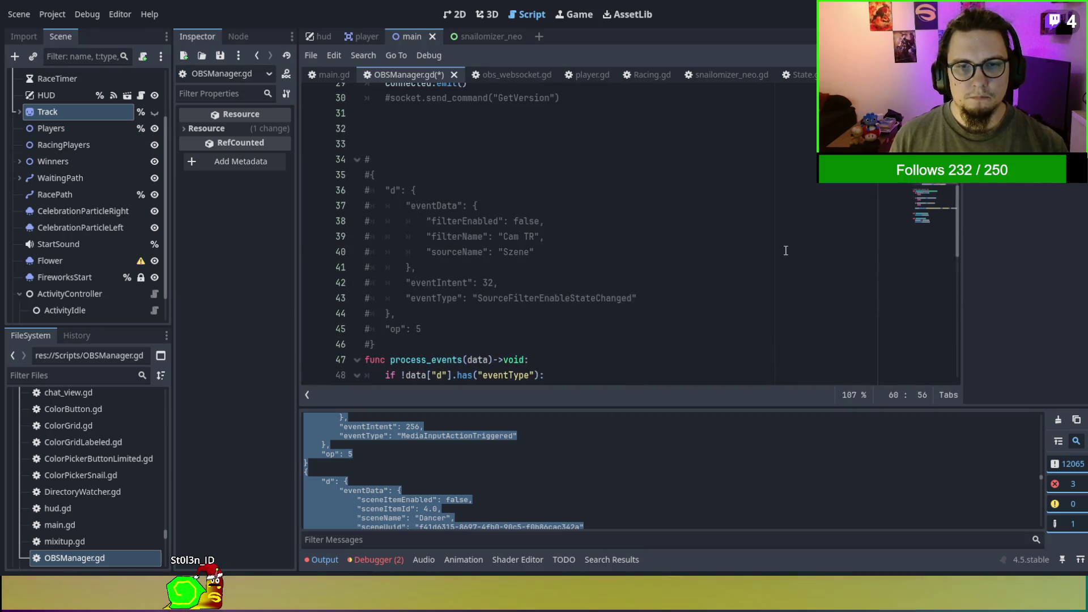
type("Name")
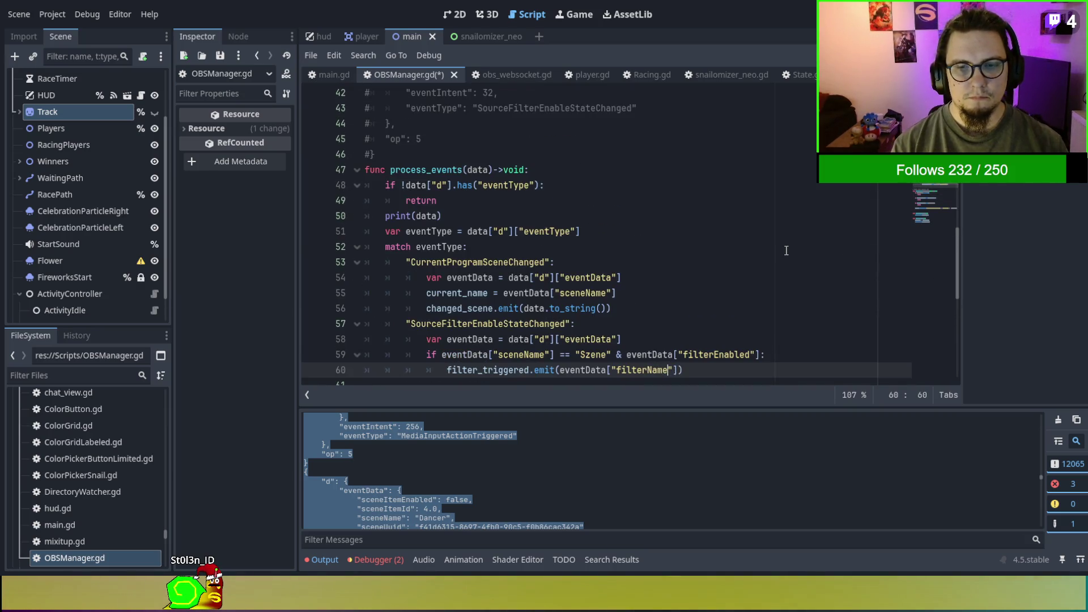
Delete the commented sample event block above process_events.
scroll(786, 250, "up", 3)
left_click_drag(431, 309, 389, 86)
scroll(390, 86, "up", 1)
key("Delete")
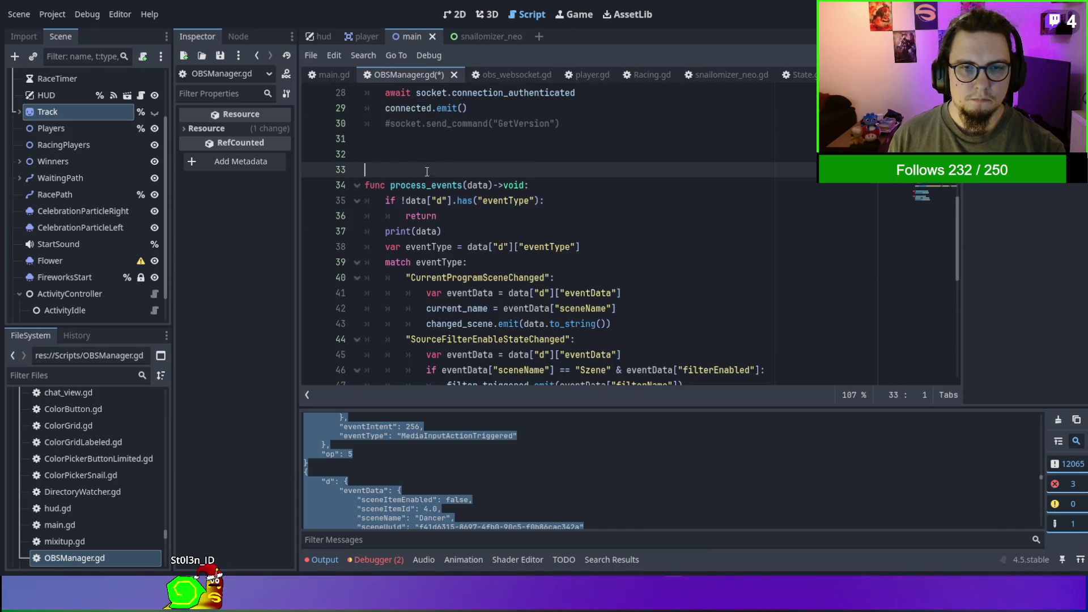
Undo the deletion so the commented SourceFilterEnableStateChanged sample block returns.
scroll(591, 221, "down", 1)
key("ctrl+z")
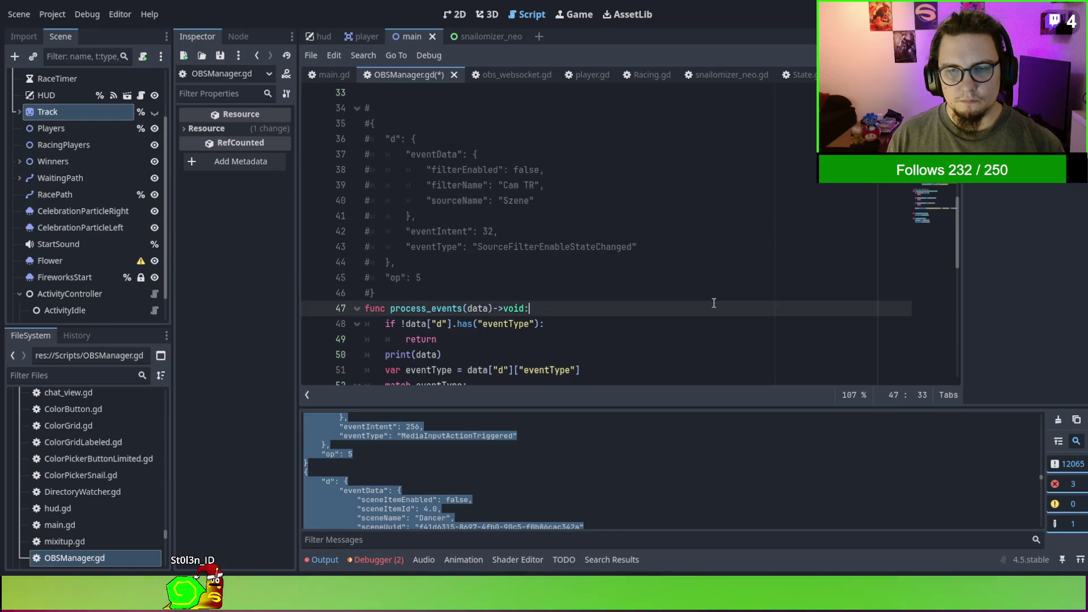
scroll(713, 303, "down", 5)
left_click(713, 280)
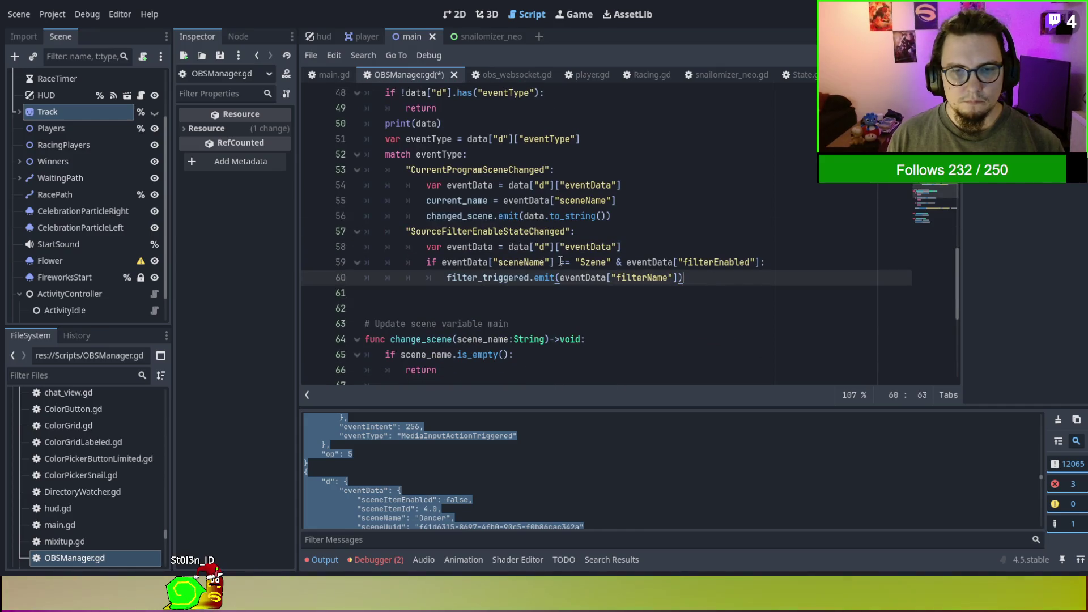
double_click(470, 273)
Review the filter_triggered emit line against the changed_scene.emit call in process_events.
scroll(519, 283, "down", 4)
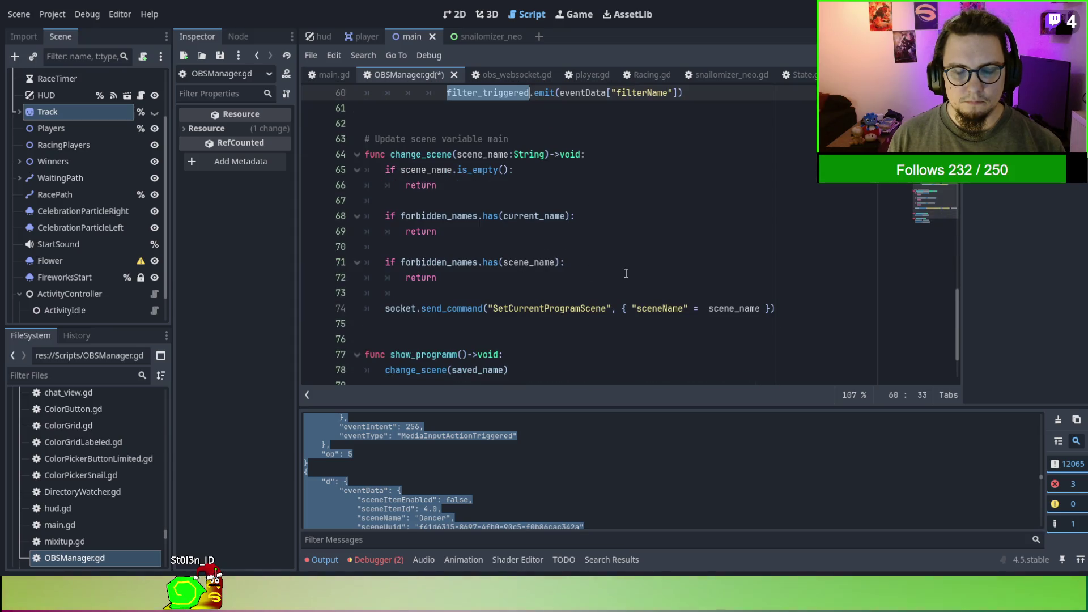
scroll(626, 273, "down", 2)
scroll(626, 274, "up", 2)
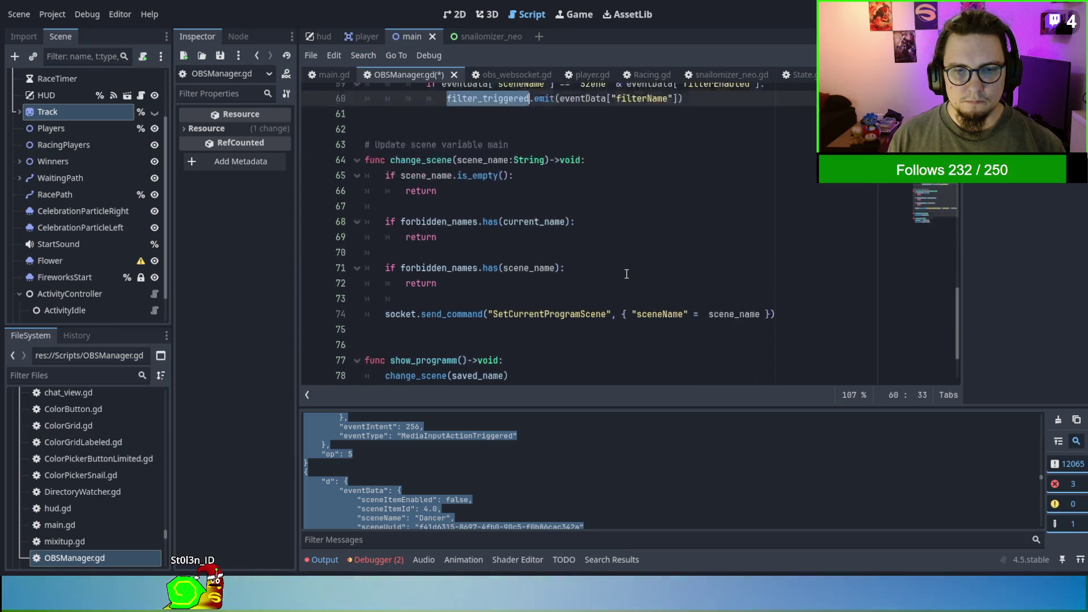
scroll(626, 274, "down", 2)
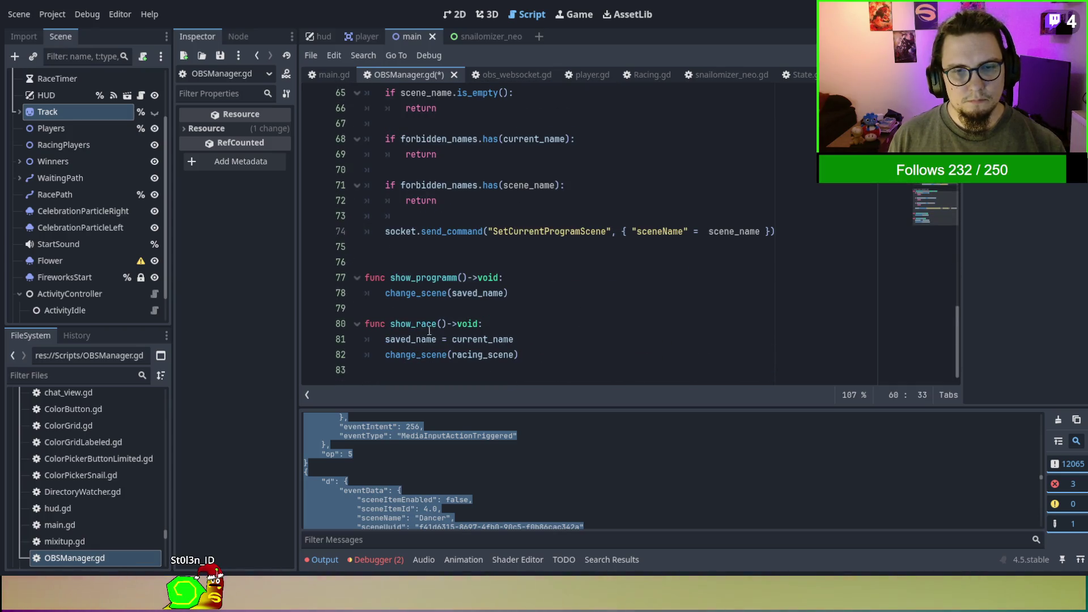
scroll(429, 331, "up", 12)
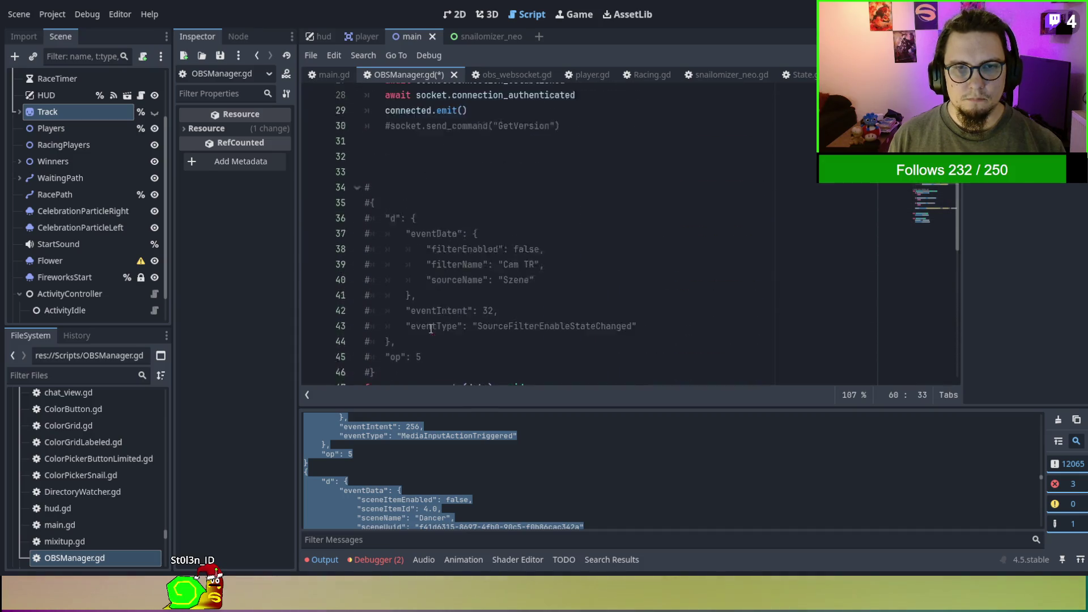
scroll(431, 328, "up", 3)
scroll(431, 329, "down", 5)
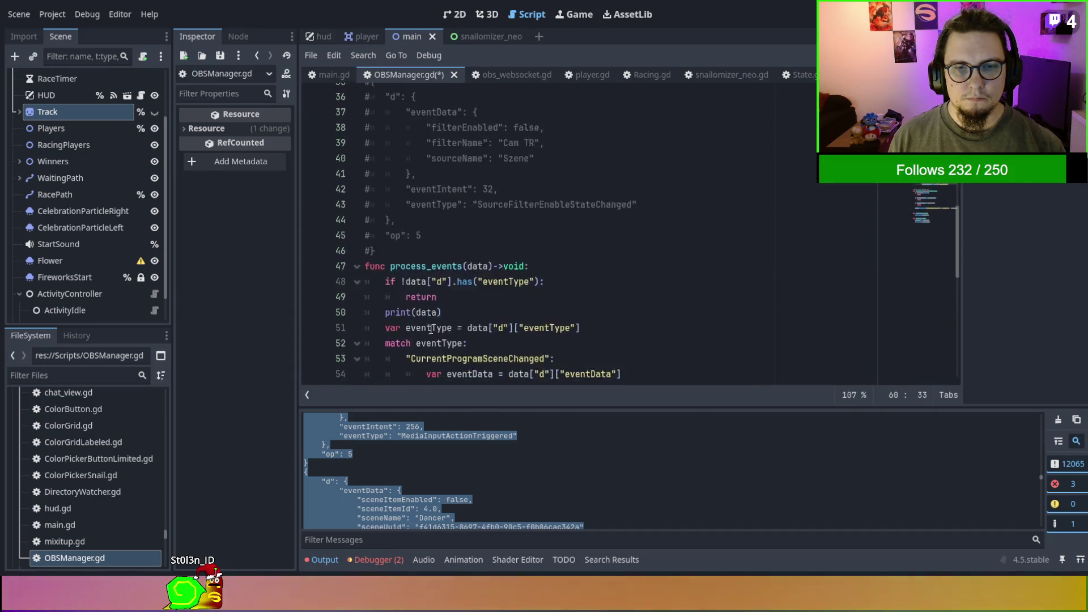
scroll(430, 328, "down", 10)
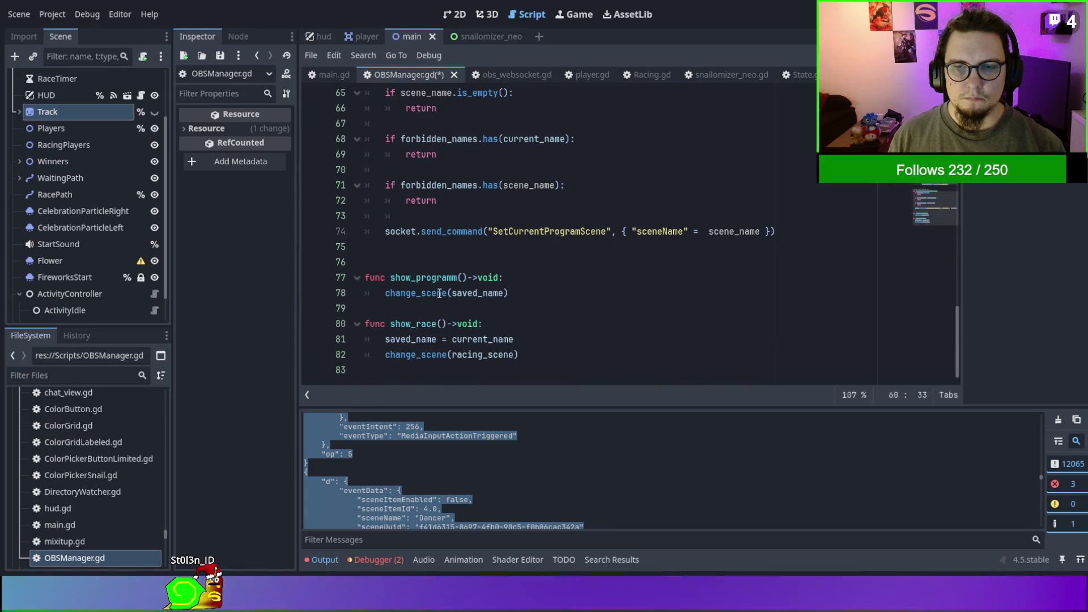
scroll(439, 292, "up", 1)
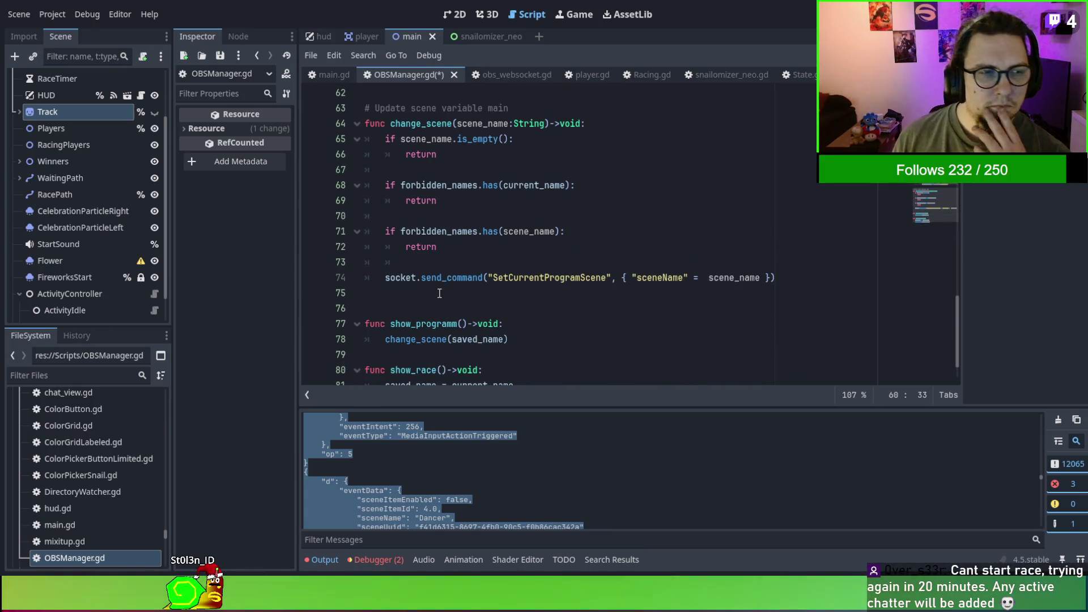
scroll(439, 293, "up", 7)
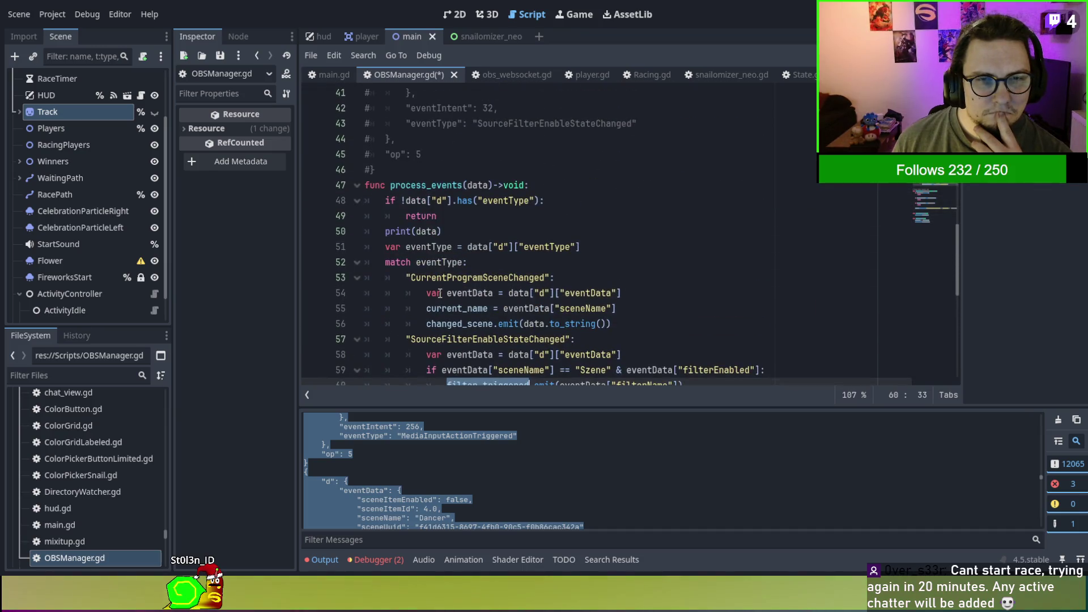
scroll(439, 293, "up", 2)
scroll(439, 293, "down", 2)
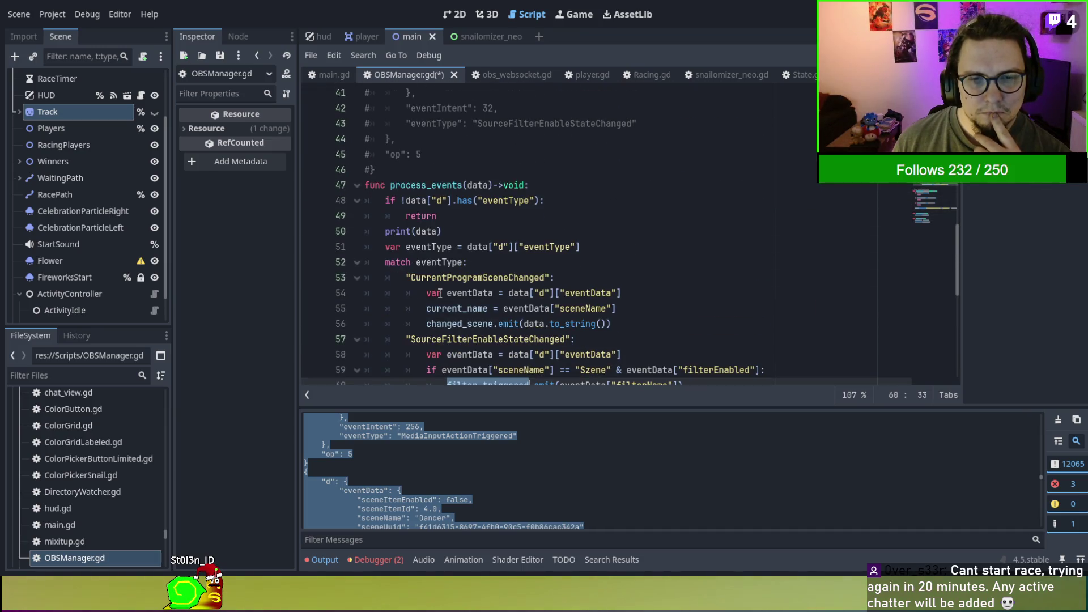
double_click(534, 324)
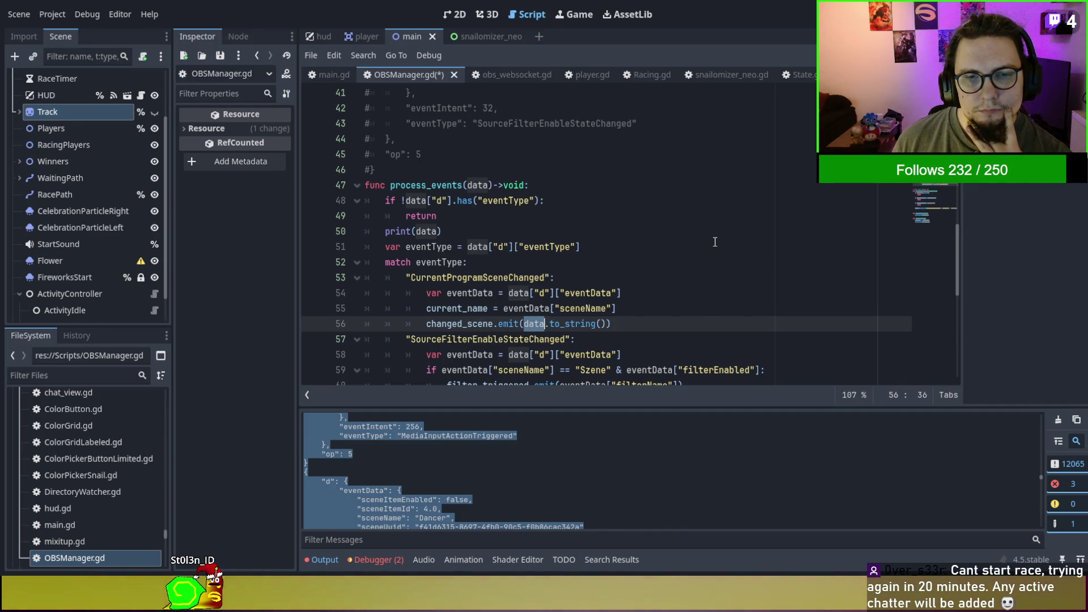
left_click(612, 204)
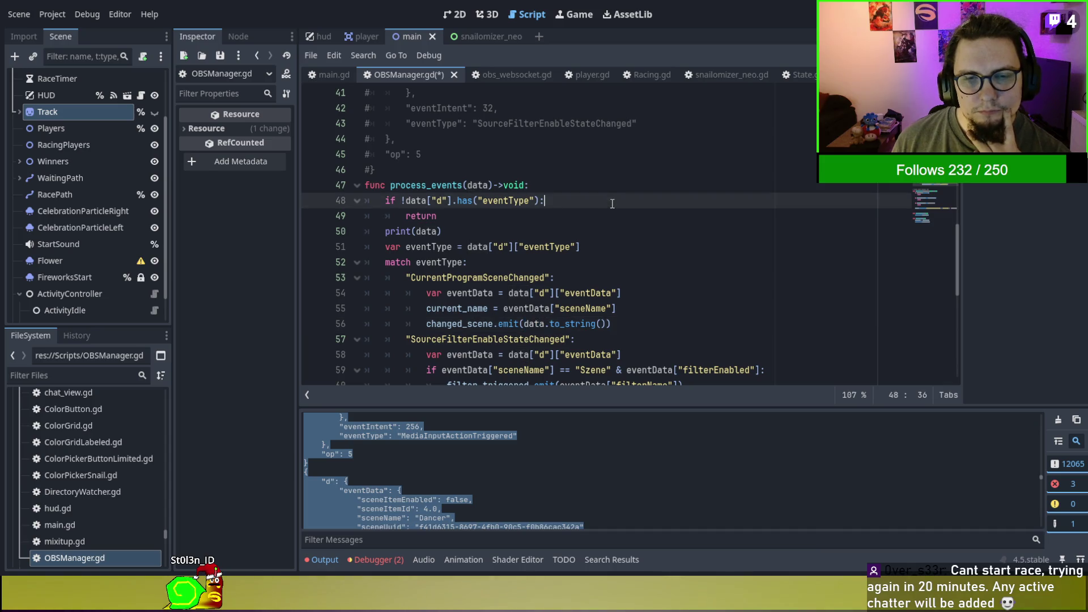
Comment out the print(data) debug line in process_events.
left_click(401, 230)
key("ctrl+k")
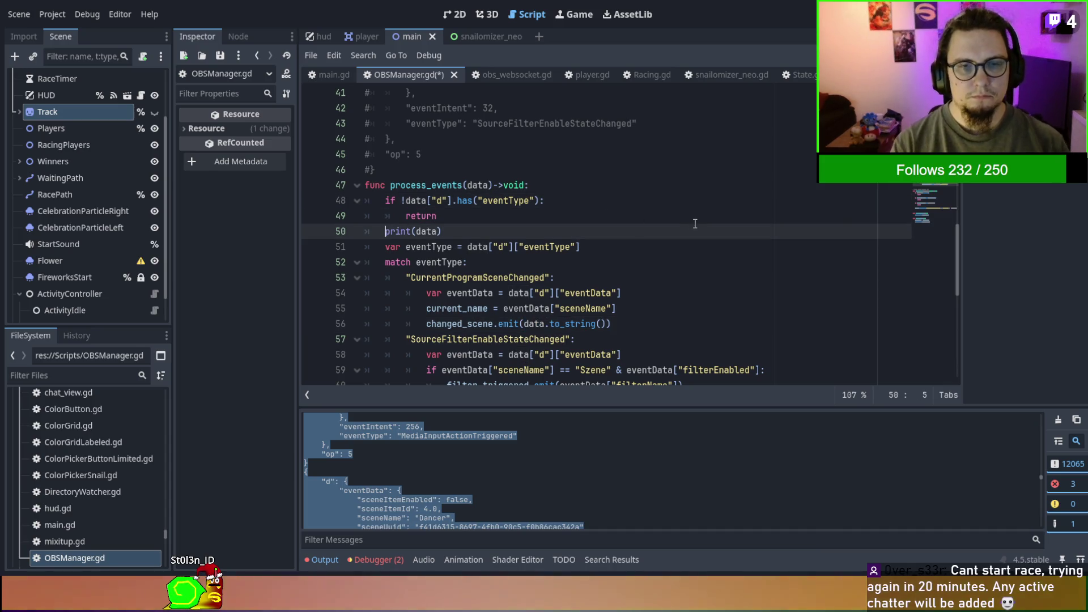
type("#")
scroll(694, 224, "down", 1)
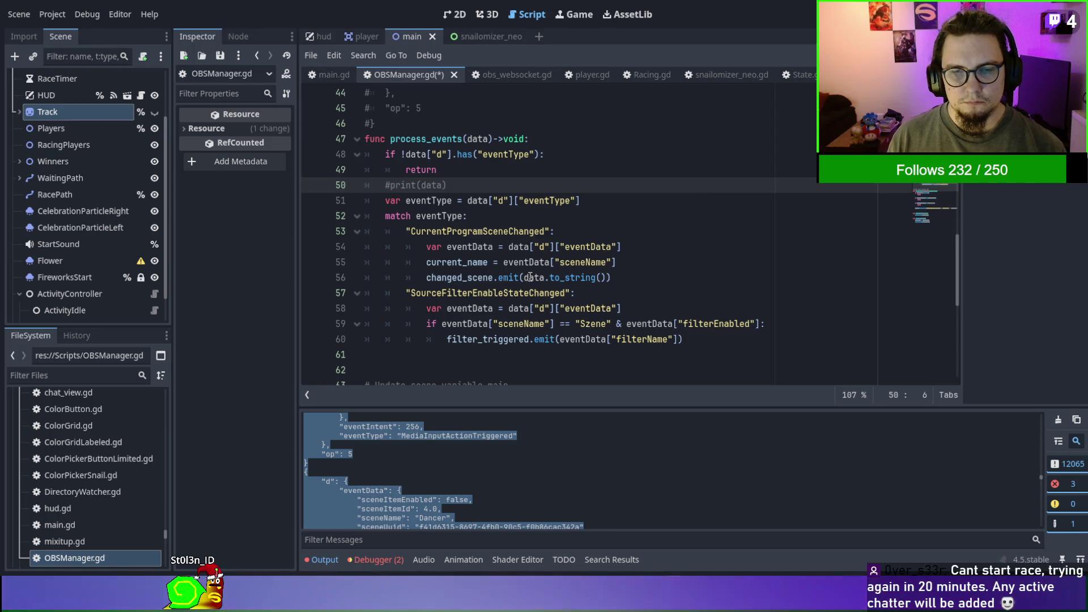
Try adding to_string() after ["filterName"] on the emit line, then undo it.
left_click(529, 277)
left_click_drag(549, 277, 605, 277)
key("ctrl+c")
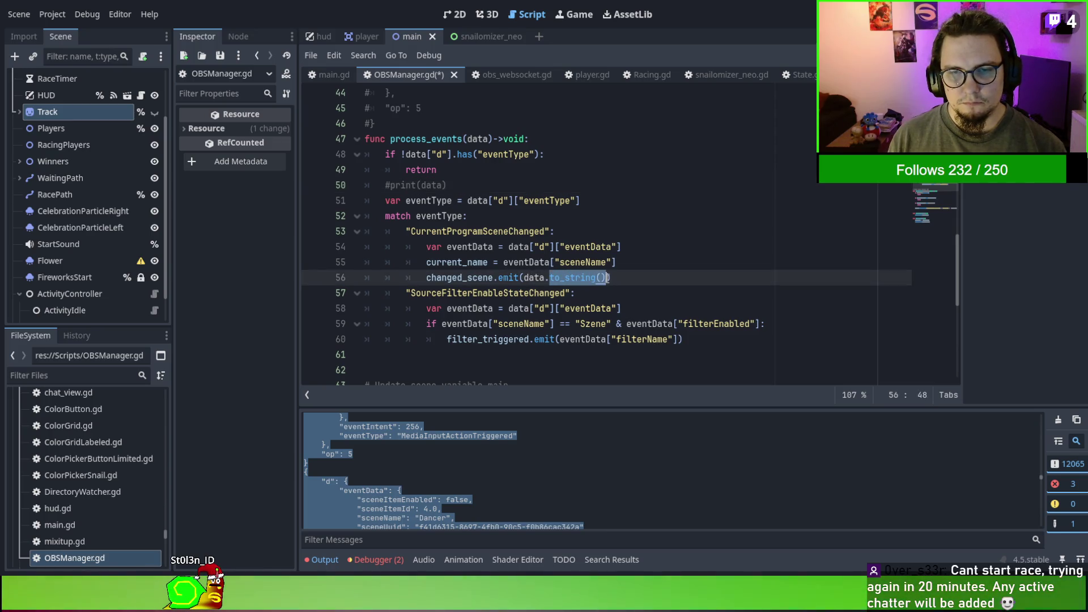
left_click(677, 338)
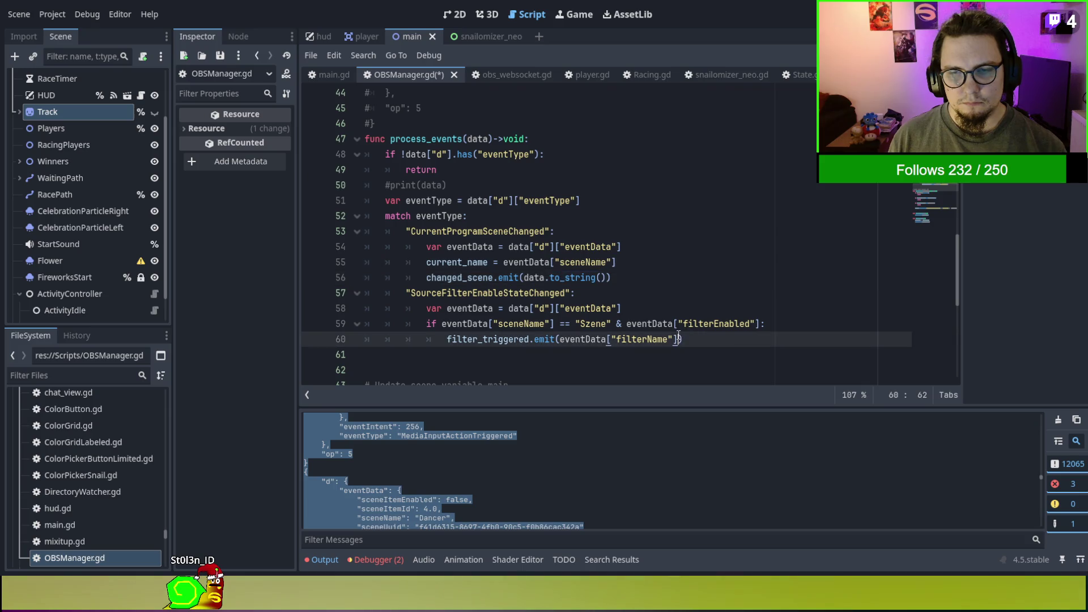
key("ctrl+v")
key("ctrl+z")
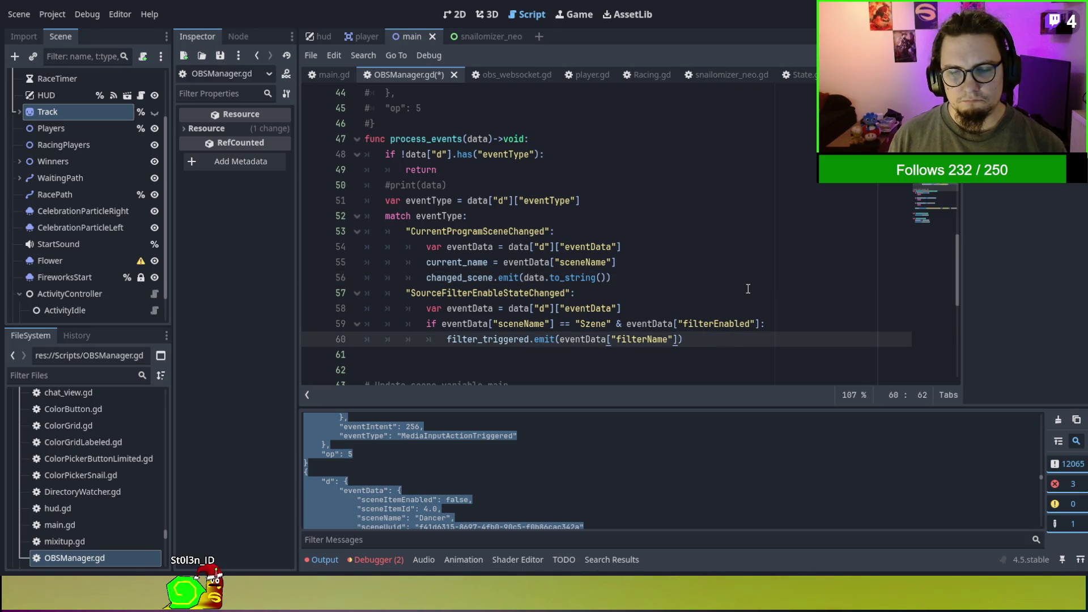
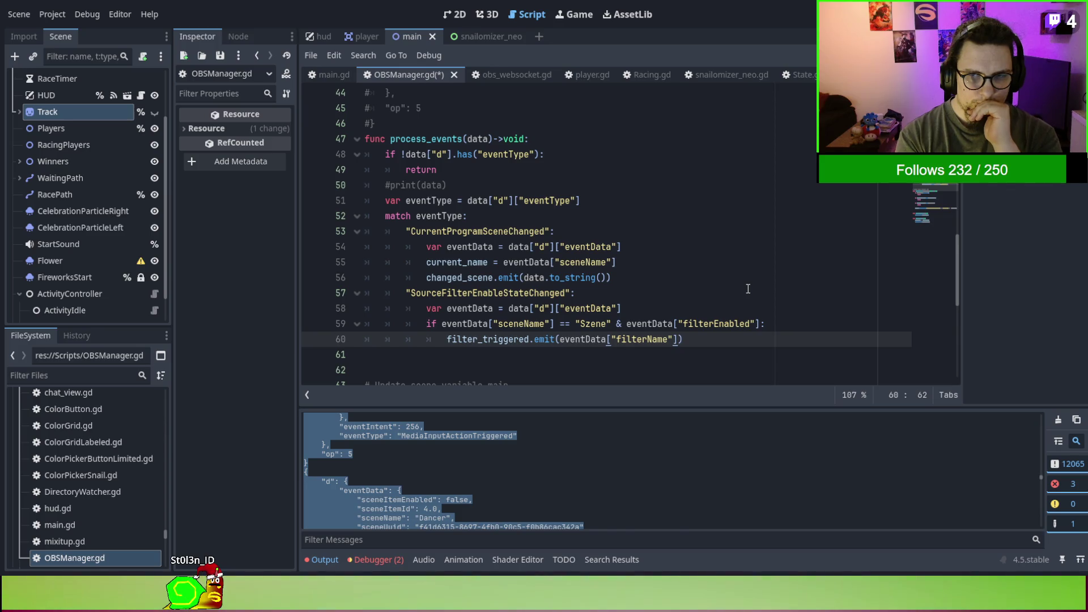
Below the sceneName check, declare var filter_name = eventData["filterName"].
left_click(794, 308)
left_click(805, 323)
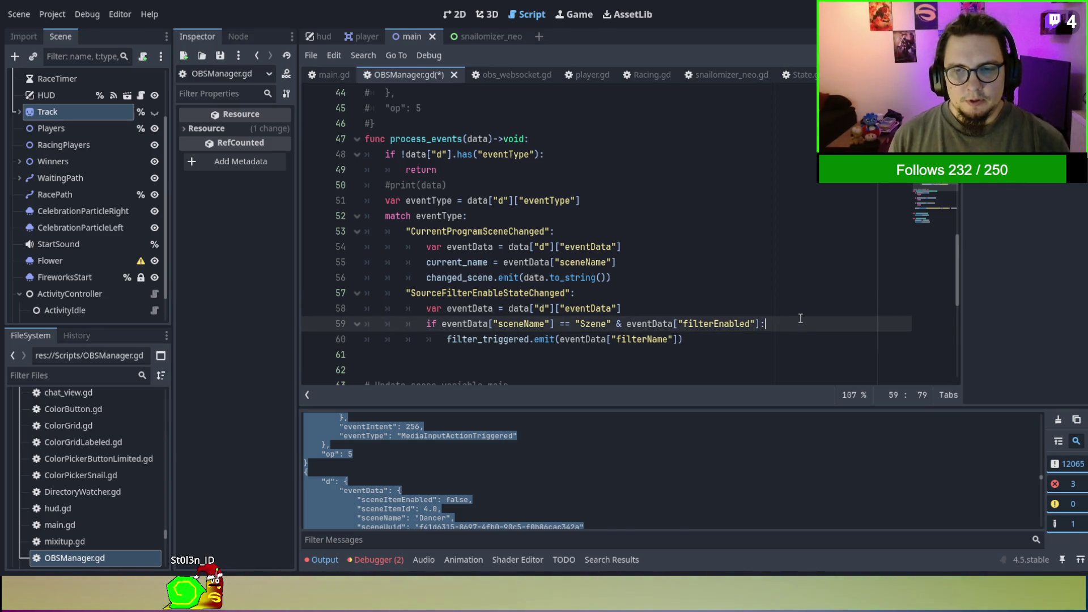
key("Return")
type("if")
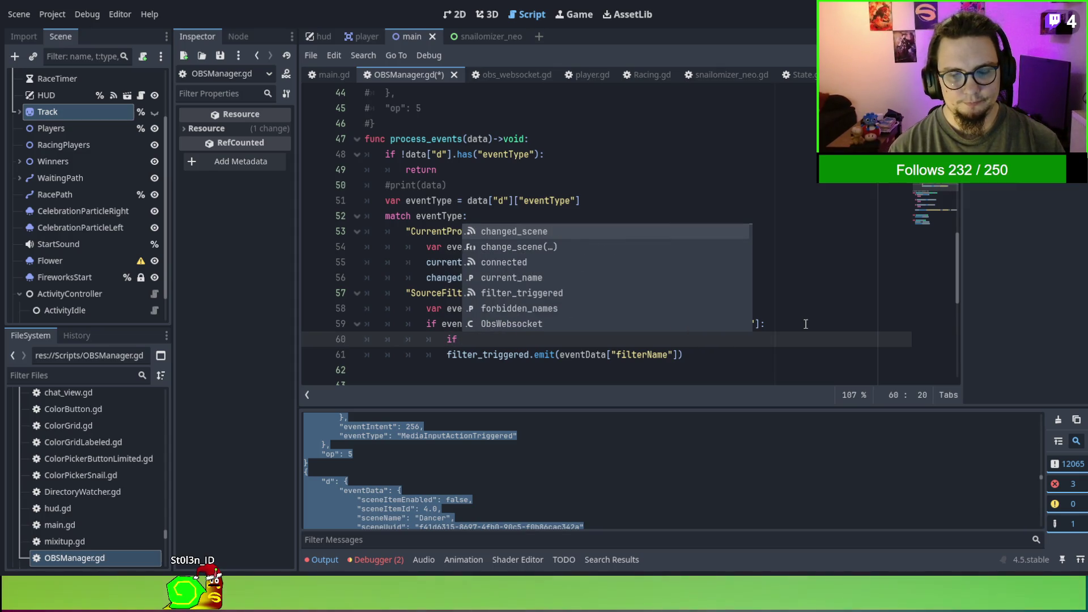
key("BackSpace")
key("BackSpace")
key("BackSpace")
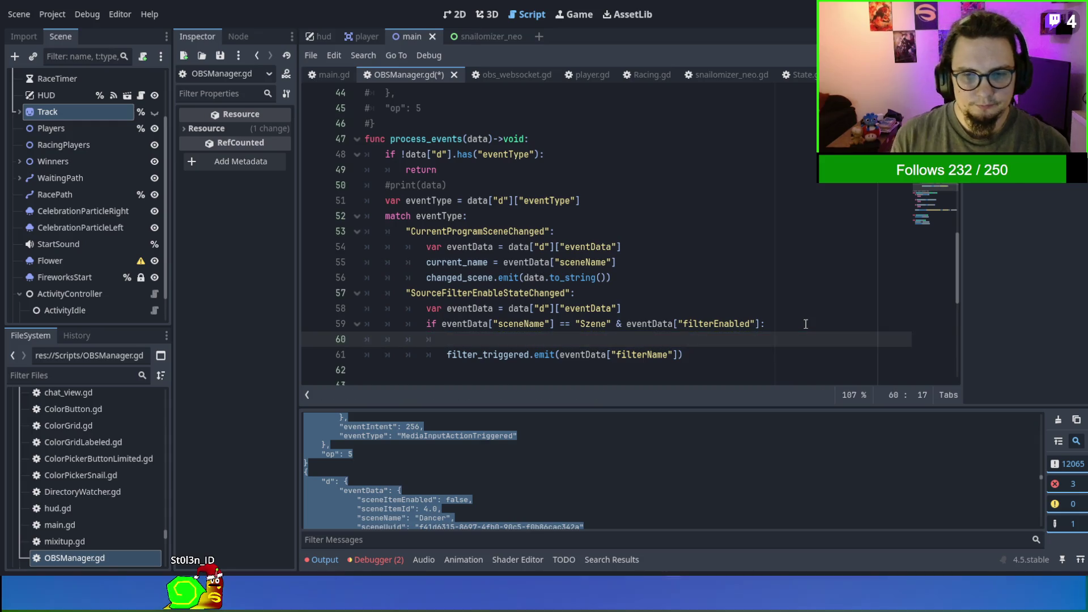
left_click_drag(560, 355, 674, 355)
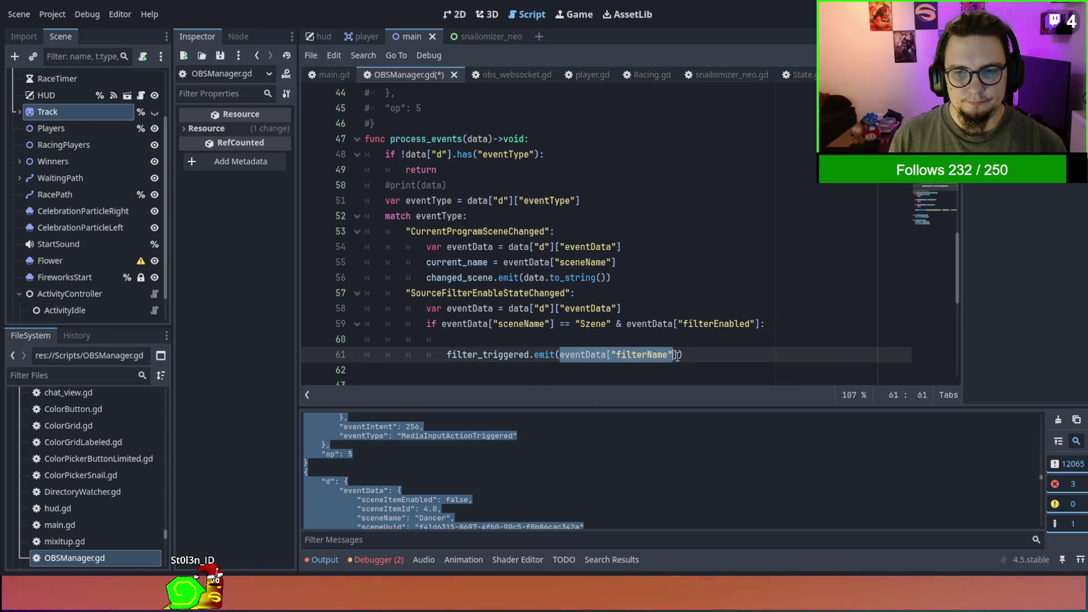
left_click(640, 340)
type("f")
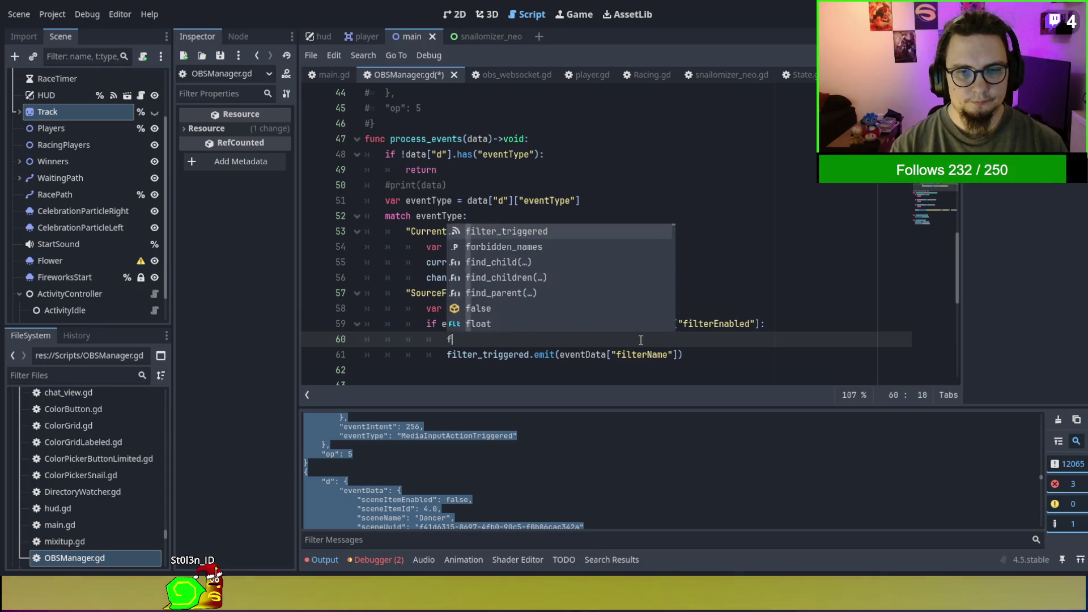
key("BackSpace")
type("vara")
key("BackSpace")
key("BackSpace")
key("BackSpace")
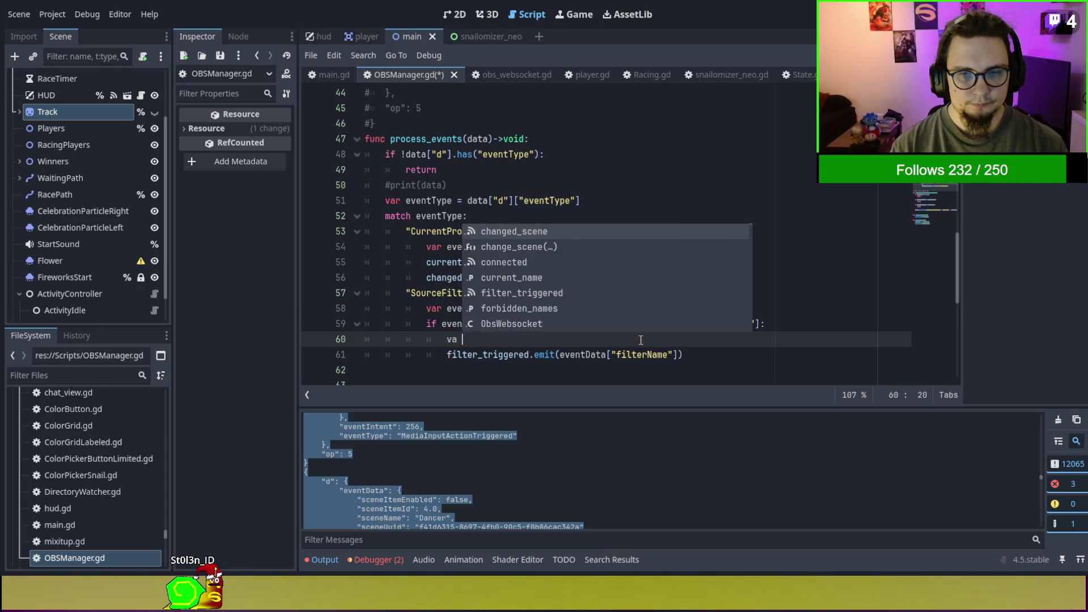
type("filter_")
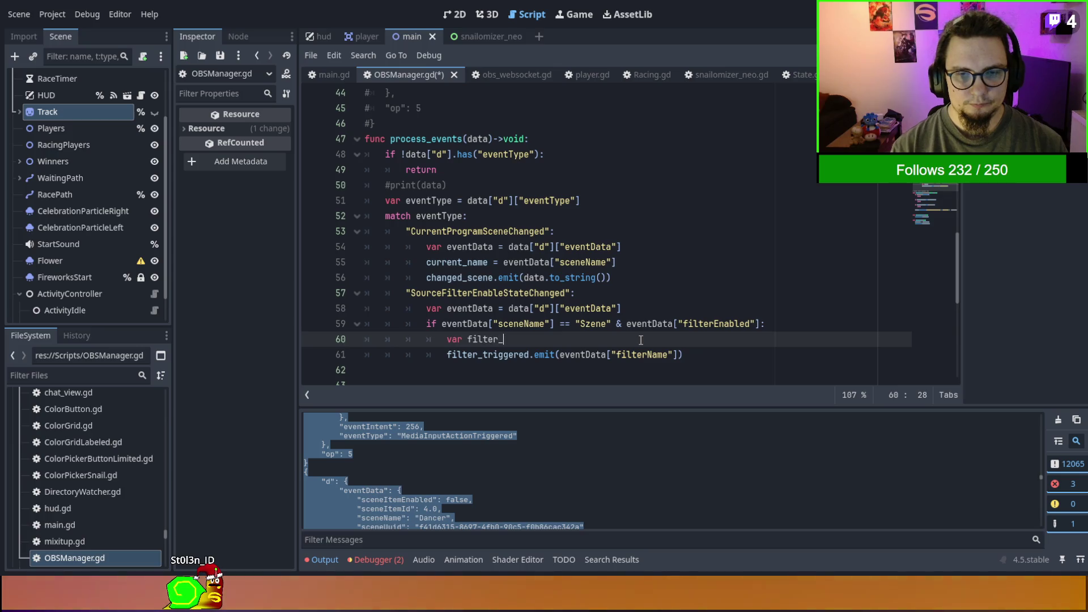
type("name = eventData[\"filterName\"]")
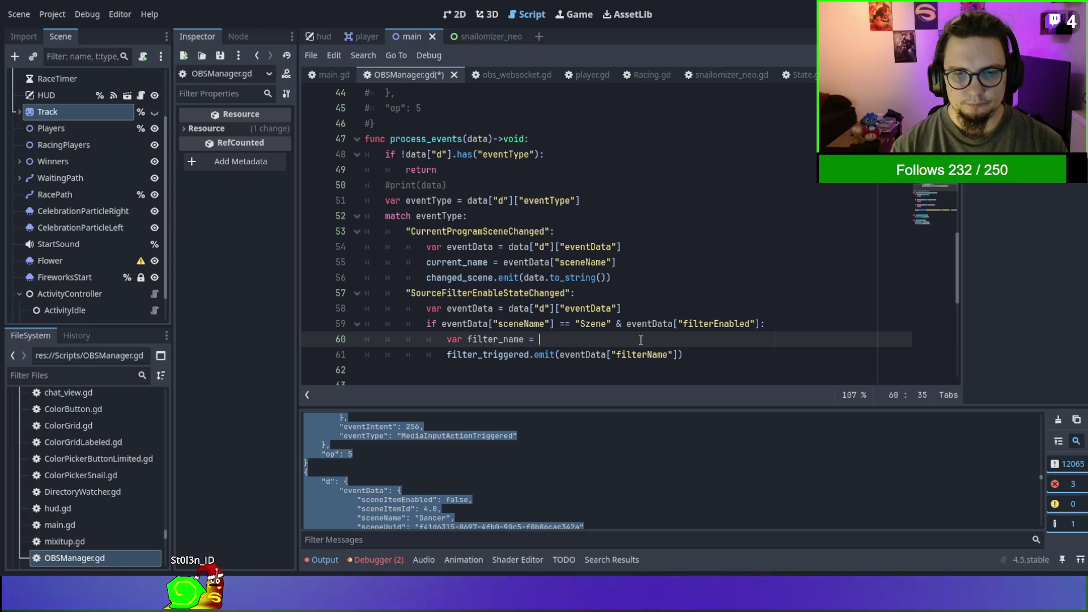
key("Return")
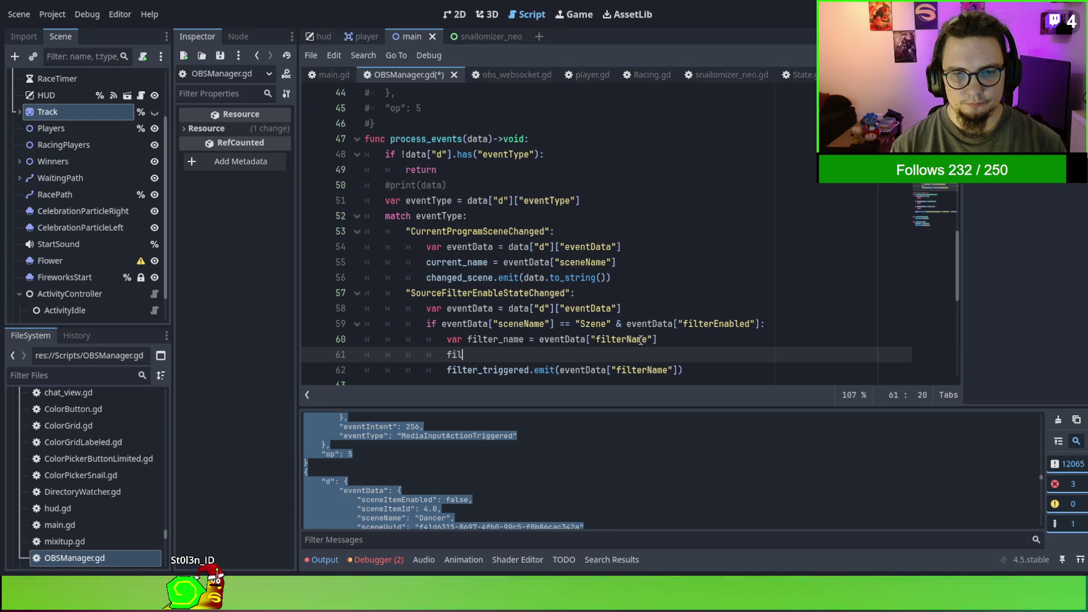
Add an if for filter_name "Cam BR" or "Cam BL" and indent the filter_triggered emit under it.
key("BackSpace")
key("BackSpace")
key("BackSpace")
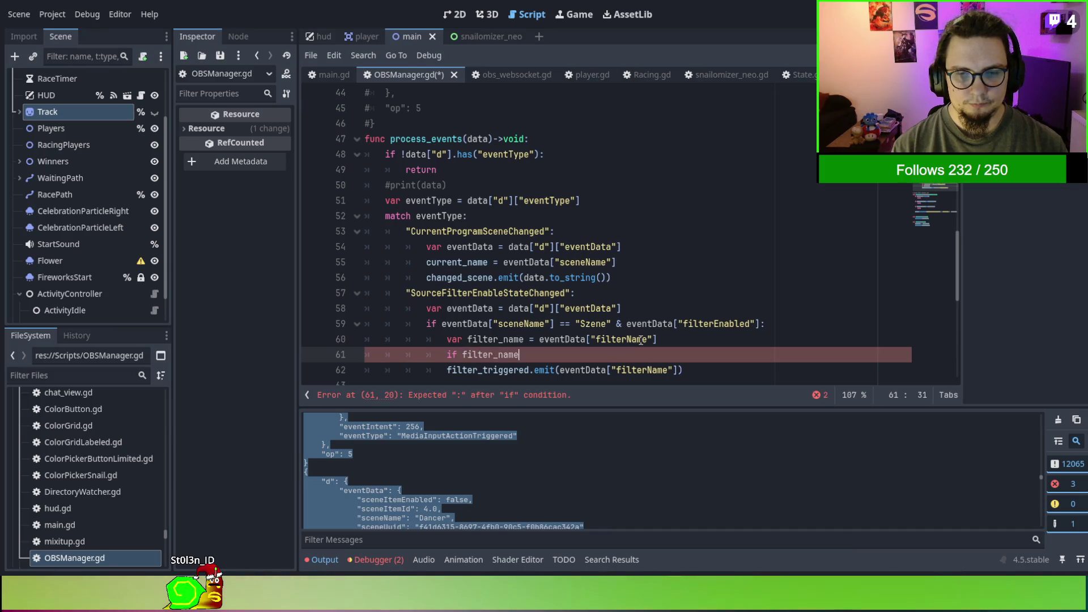
type(" == ")
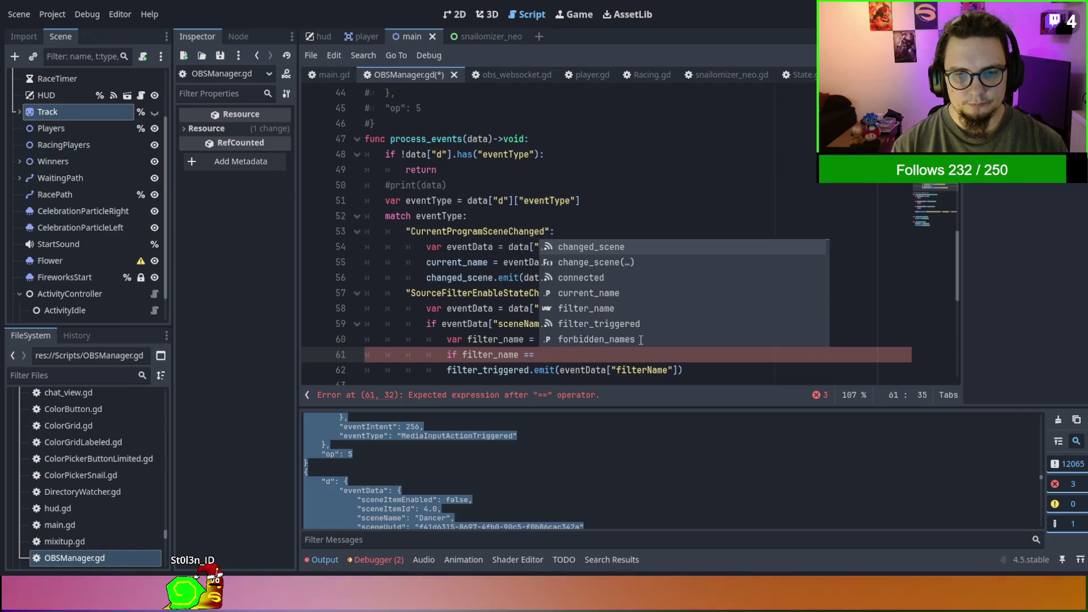
type("'")
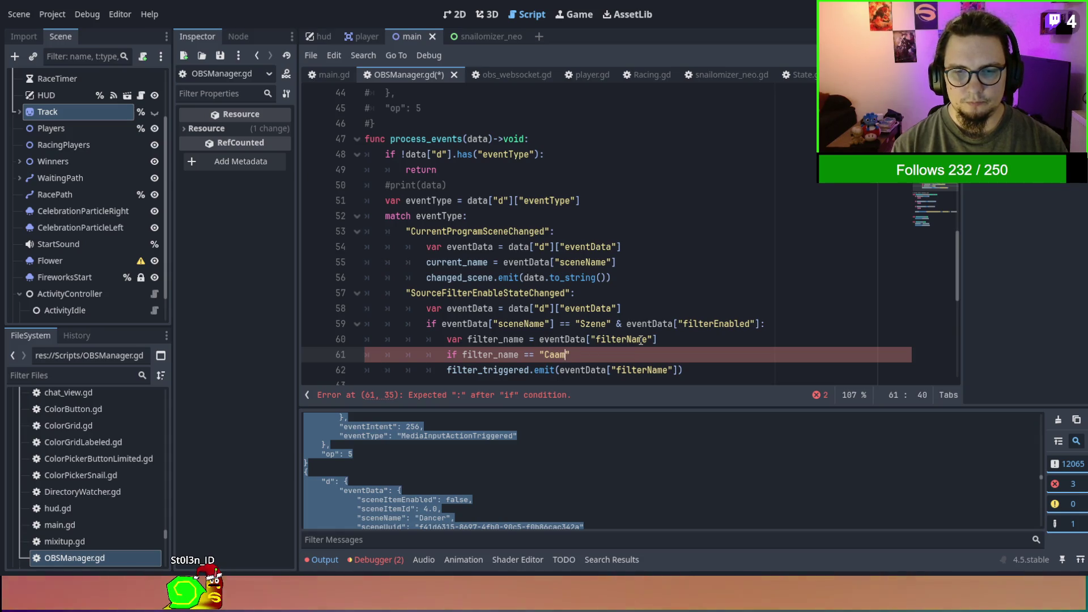
key("BackSpace")
type("m")
type("R")
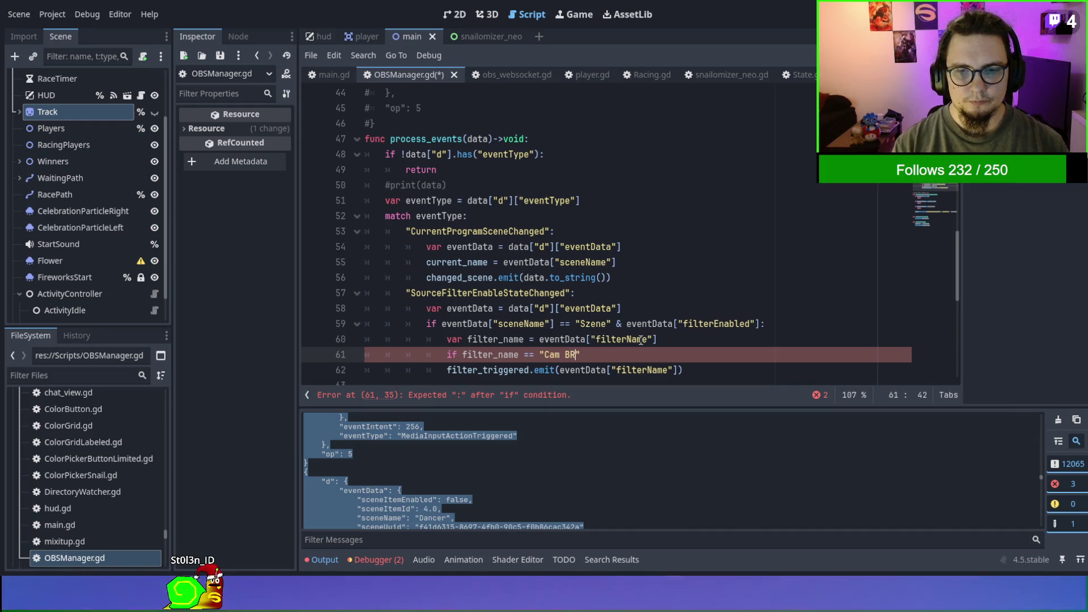
scroll(545, 259, "up", 4)
scroll(545, 258, "down", 6)
type("or filter_name")
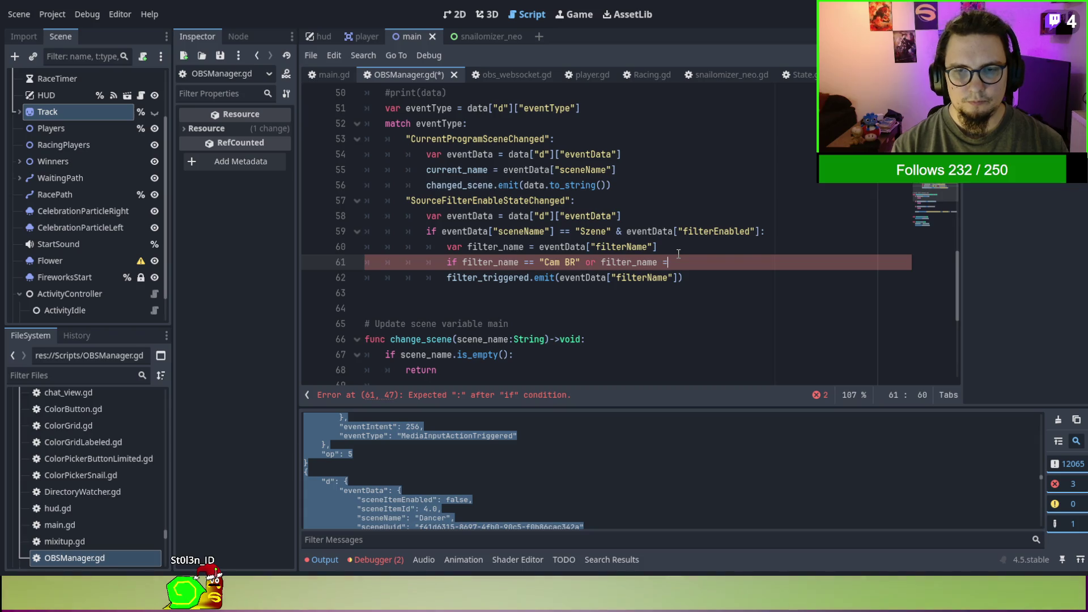
type("= ")
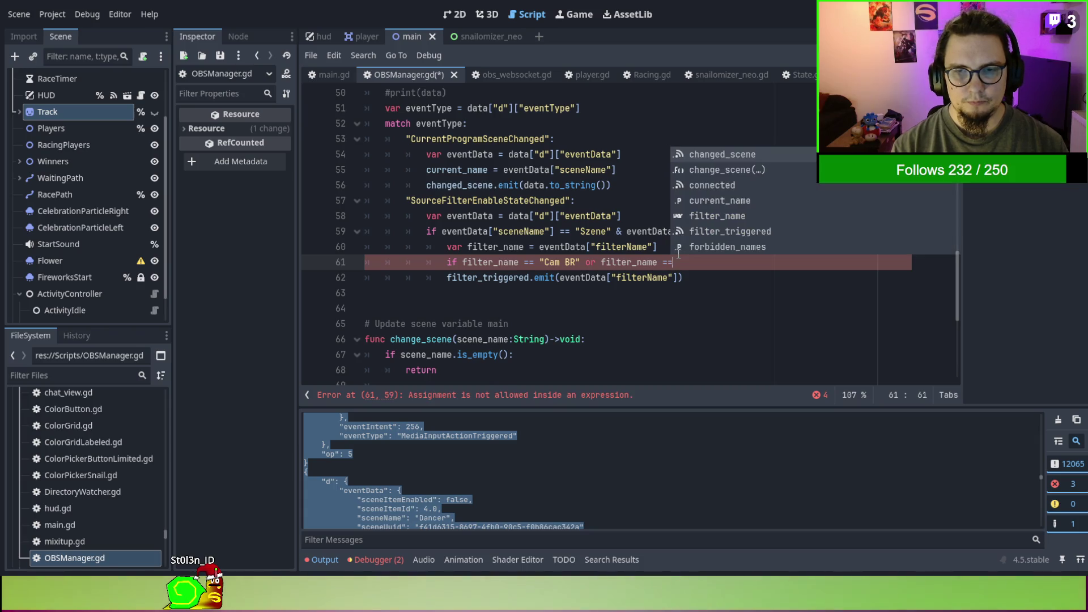
type("\"Cam")
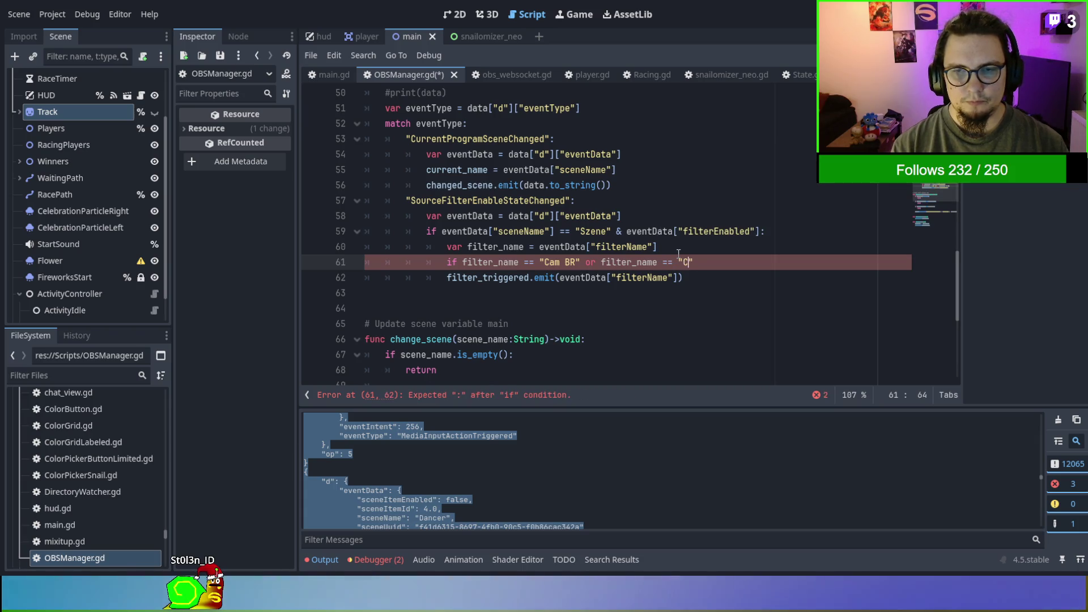
type(" BL")
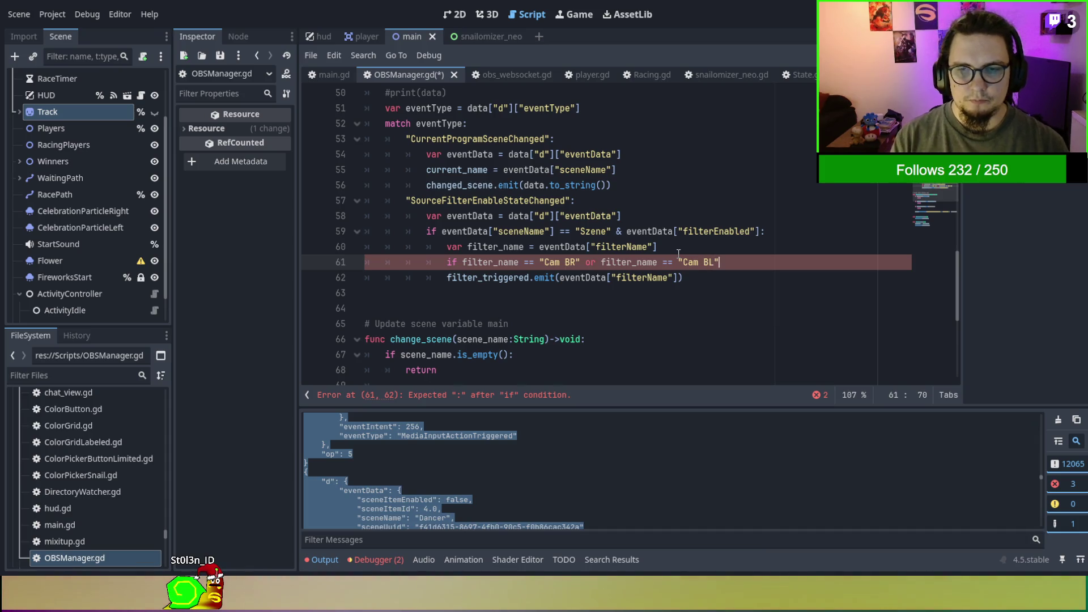
key("Down")
key("Home")
key("Home")
key("Tab")
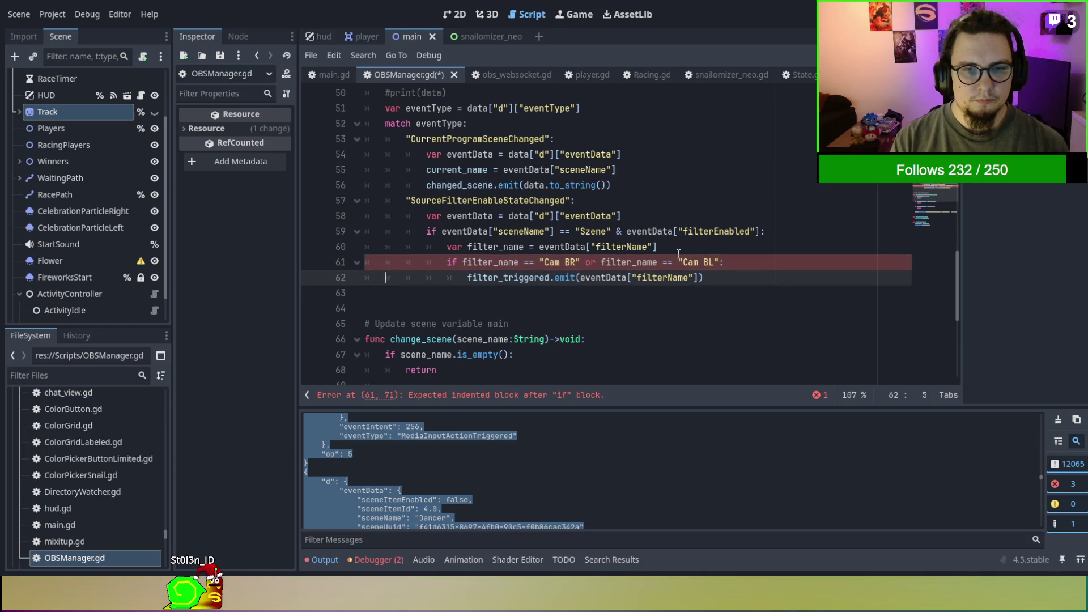
left_click(720, 318)
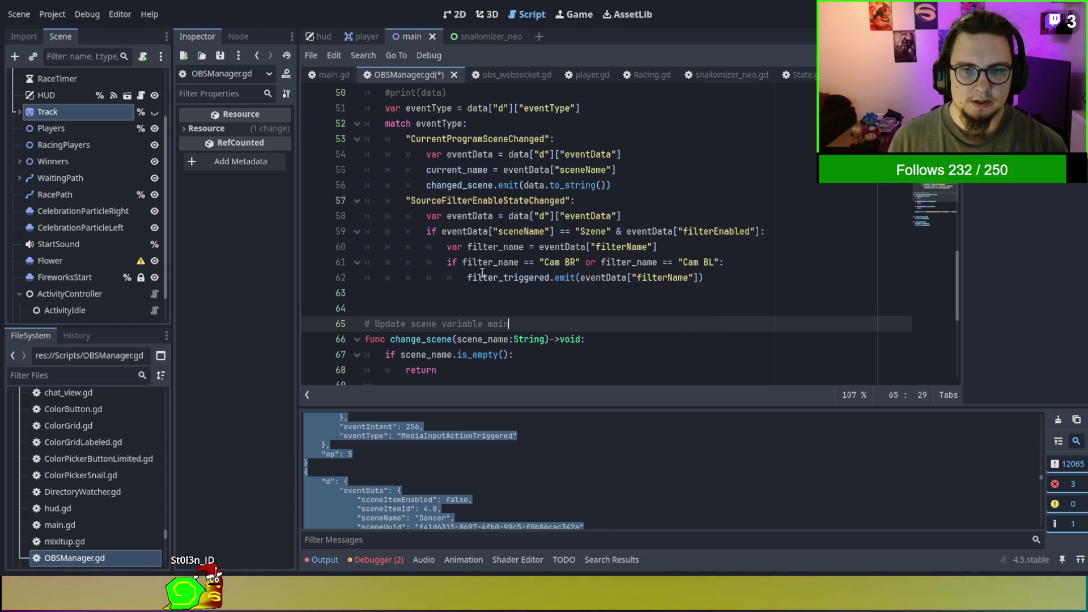
Change the if into match eventData["filterName"] and delete the filter_name variable line.
double_click(451, 261)
key("Up")
key("Down")
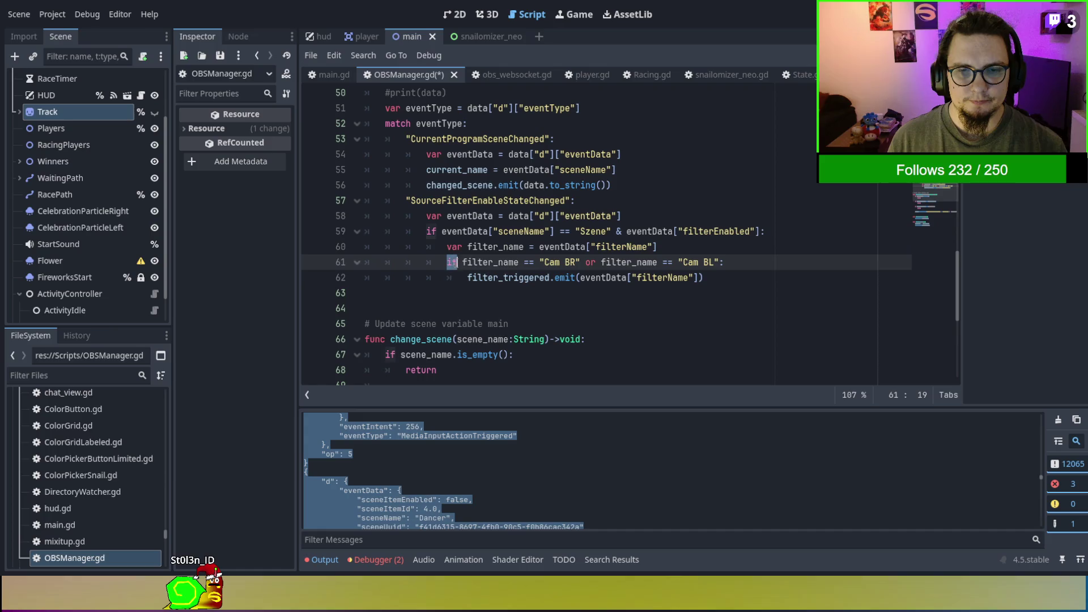
type("maat")
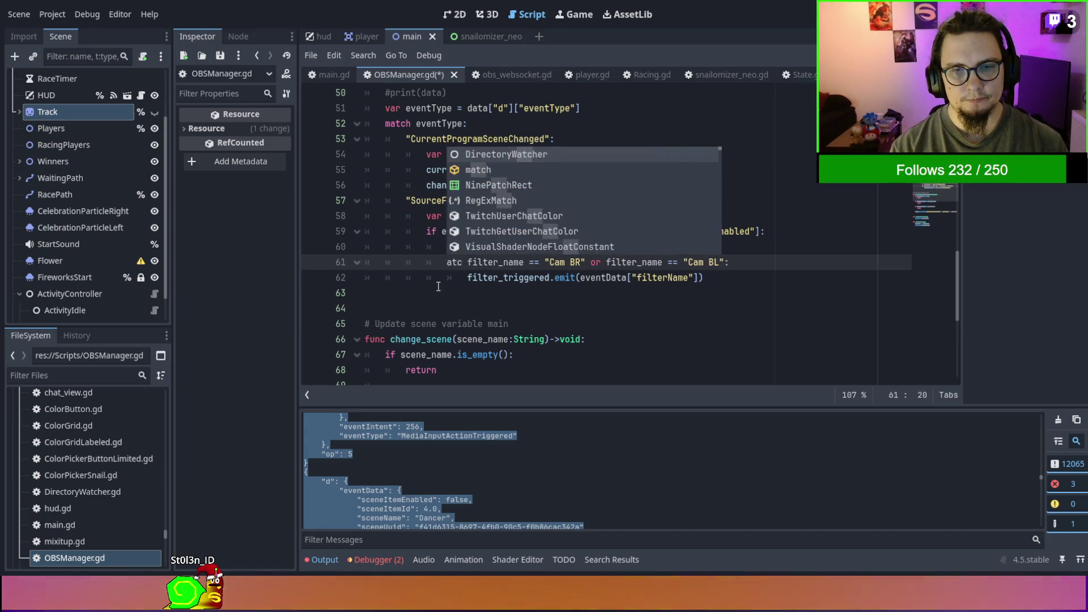
key("BackSpace")
key("BackSpace")
type("tch")
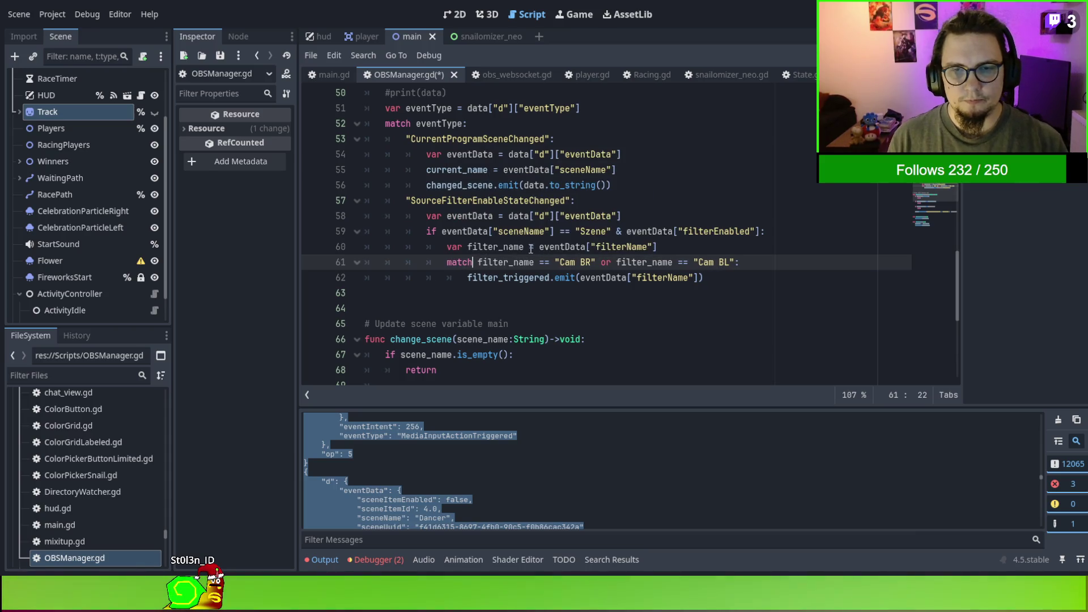
left_click(539, 247)
left_click_drag(539, 246, 667, 247)
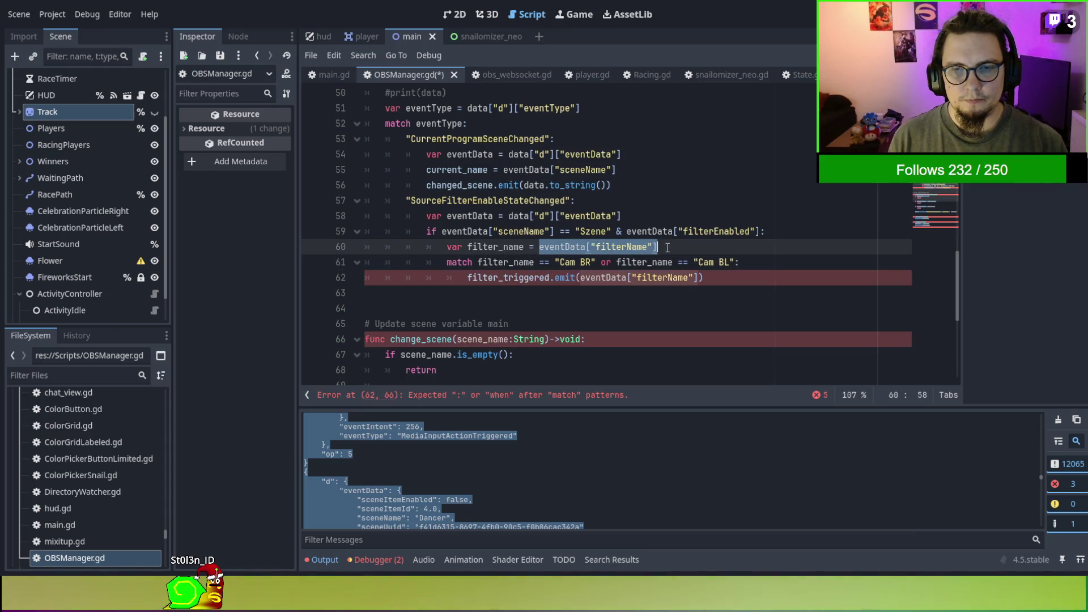
key("ctrl+x")
double_click(496, 262)
key("ctrl+v")
left_click_drag(540, 246, 235, 244)
key("Delete")
key("Delete")
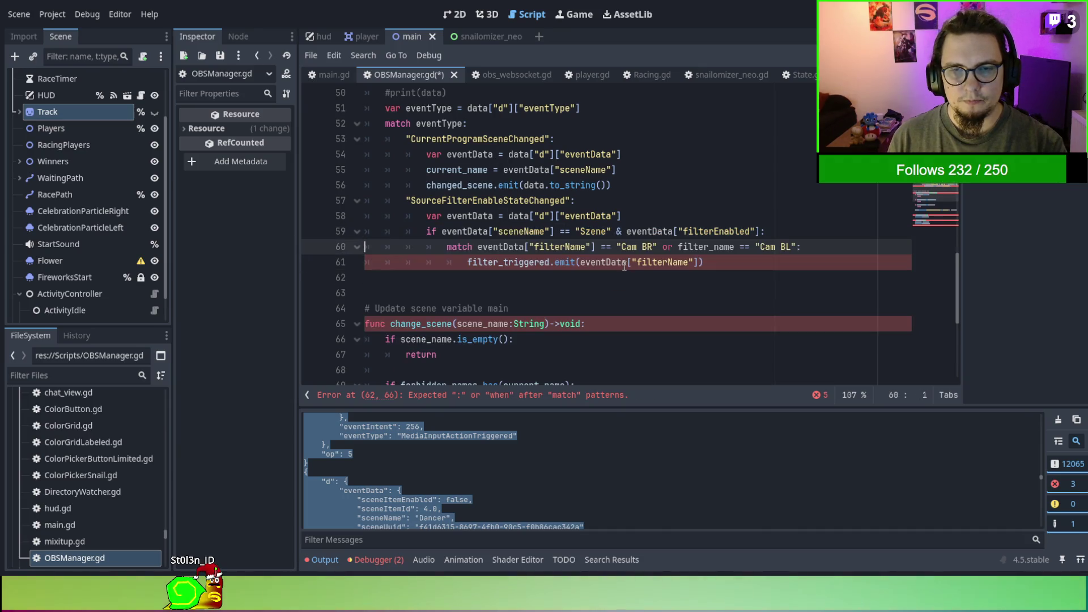
Split the condition into separate "Cam BR" and "Cam BL" match branches.
left_click(594, 247)
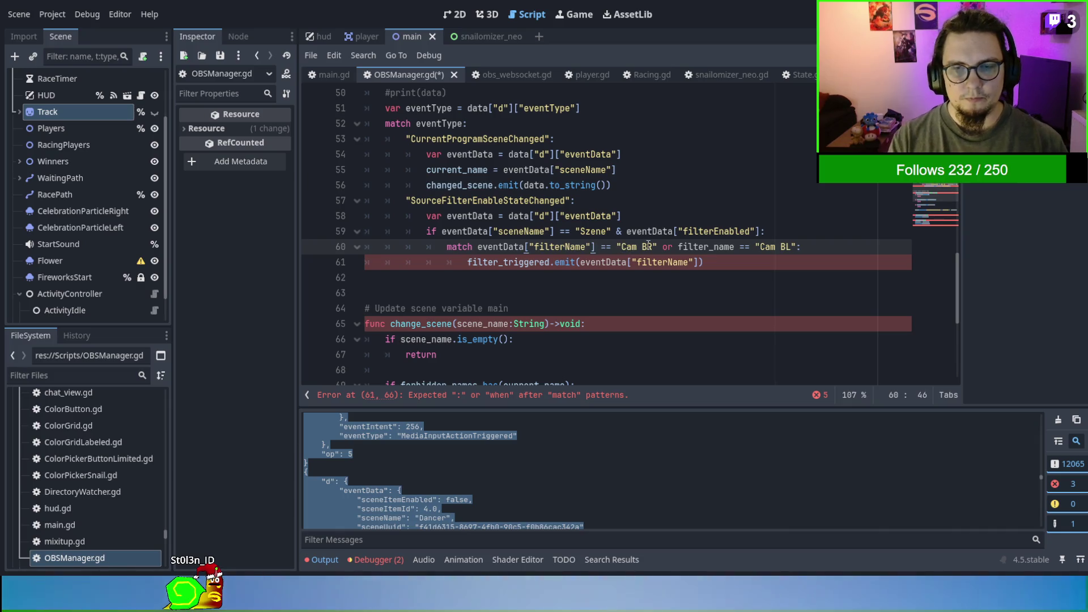
key("Return")
key("Delete")
key("Delete")
key("Delete")
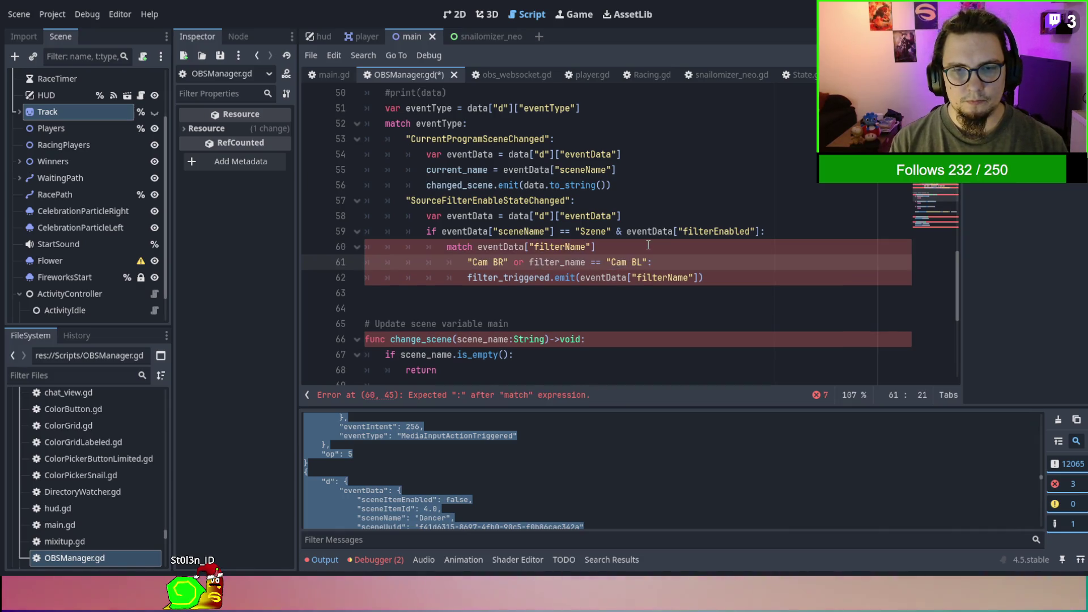
left_click(518, 262)
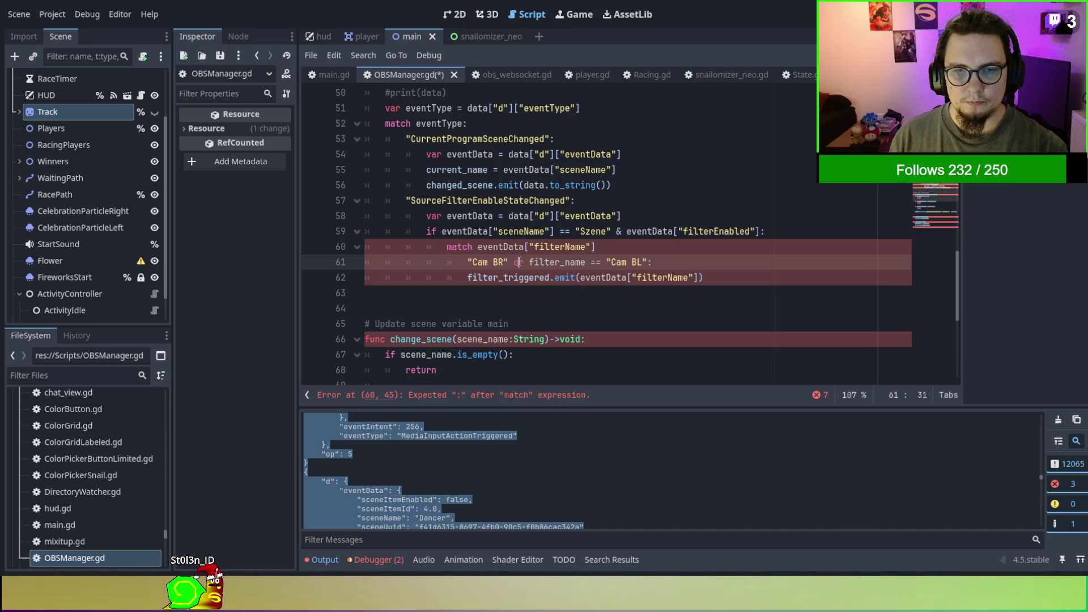
left_click_drag(561, 265, 608, 269)
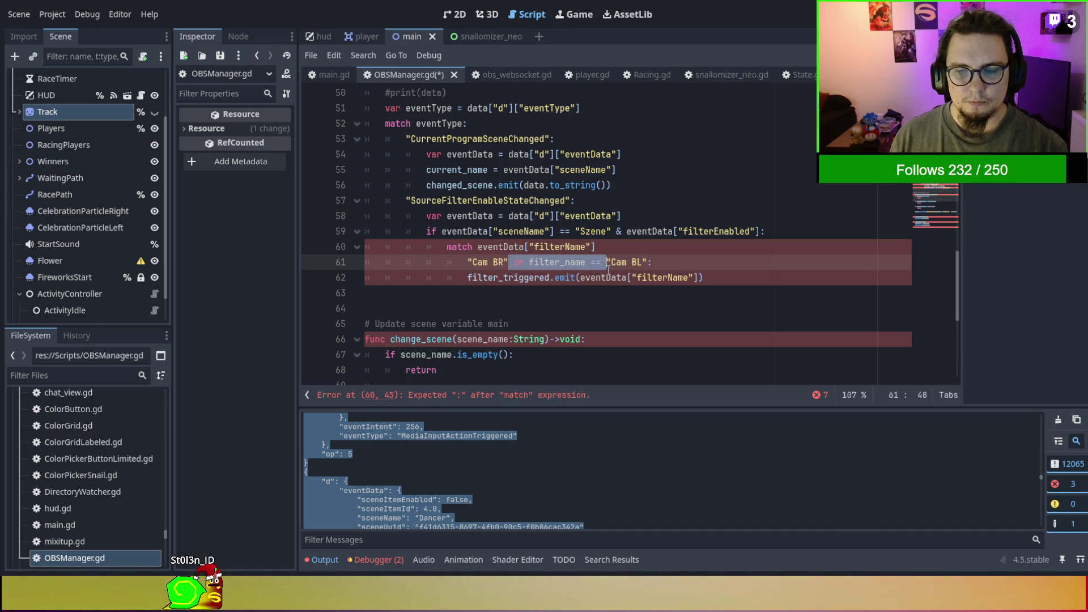
key("ctrl+z")
key("ctrl+z")
key("ctrl+z")
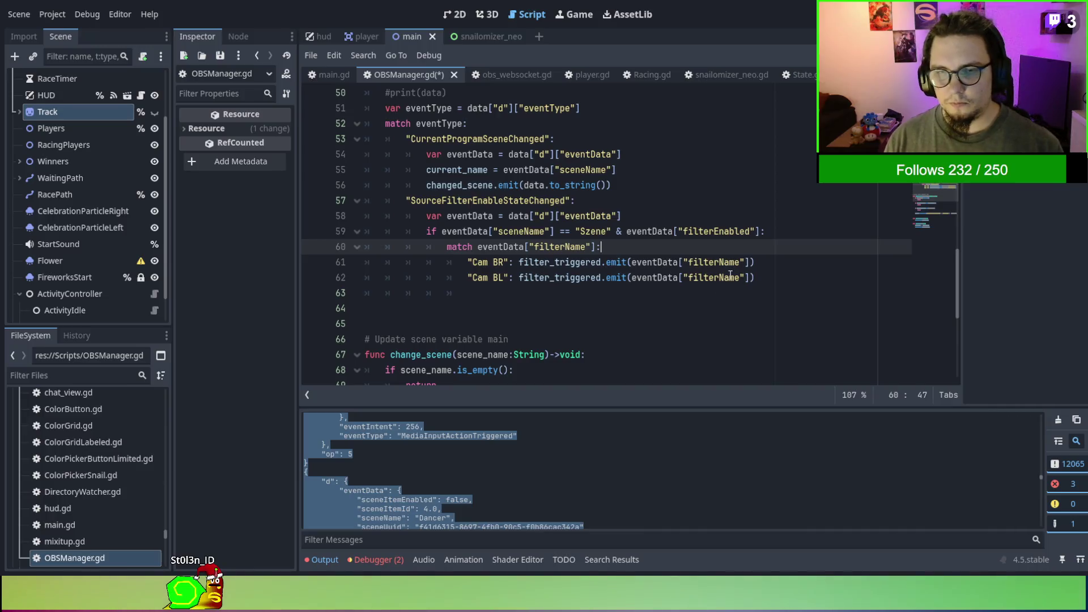
Make the Cam BR and Cam BL emit calls pass "right" and "left" instead of filterName.
double_click(644, 262)
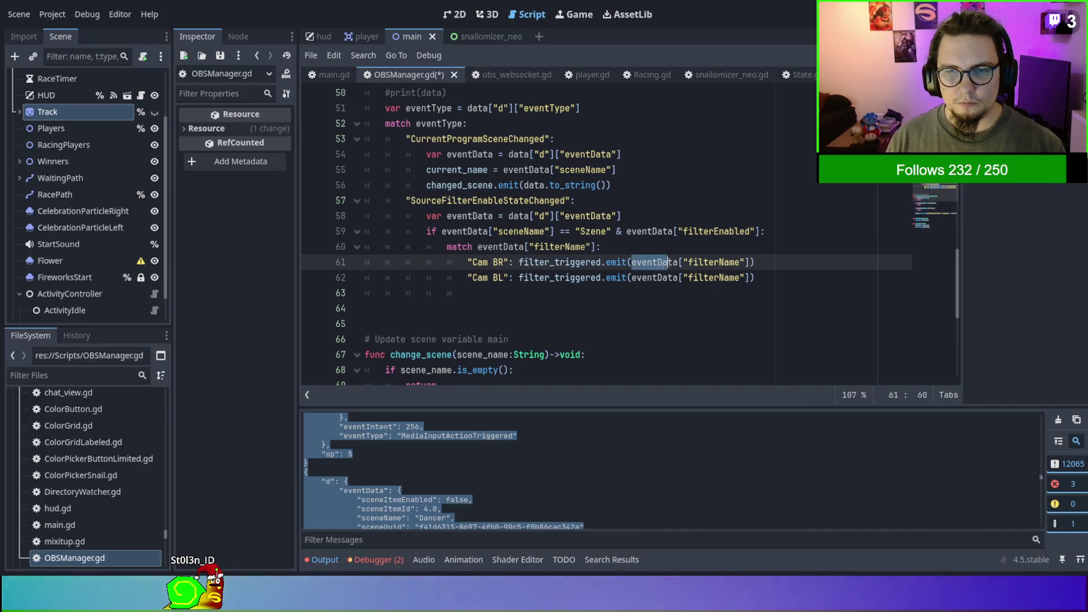
left_click(632, 262)
left_click_drag(633, 261, 754, 277)
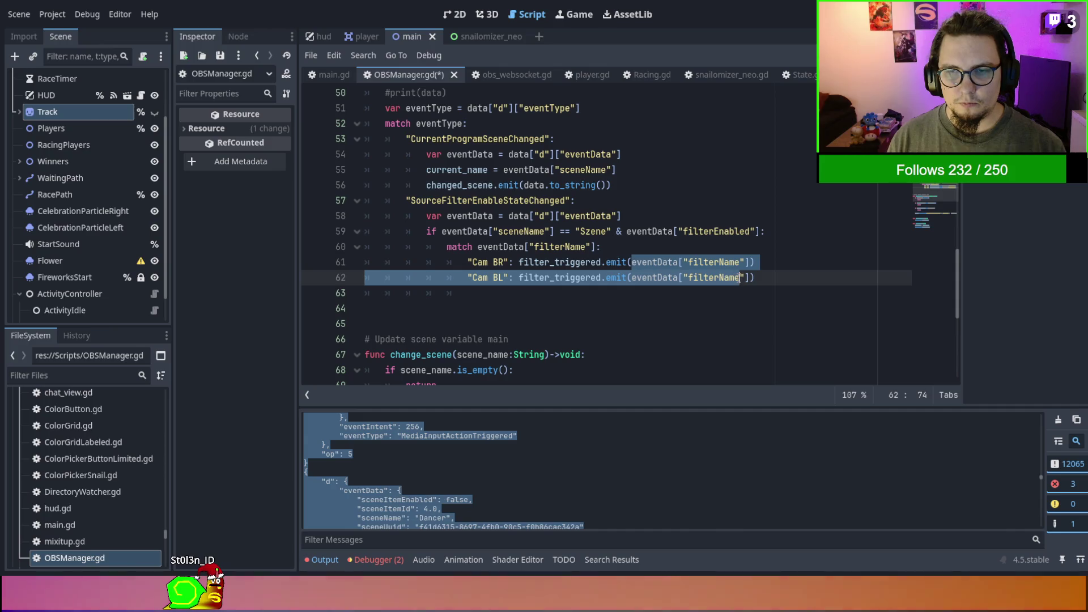
left_click(742, 261)
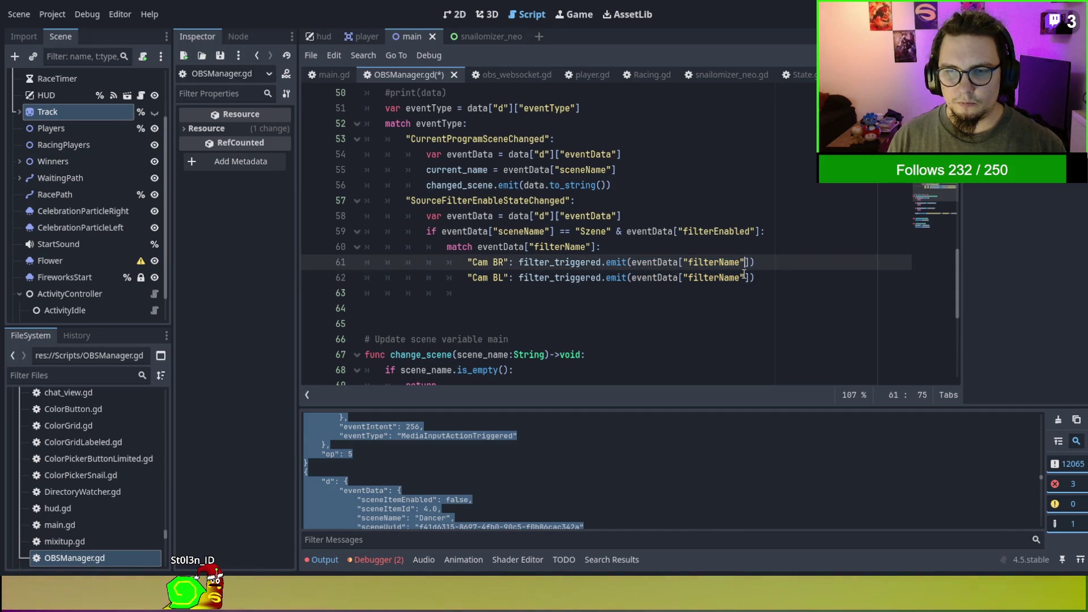
left_click(744, 276, "alt")
key("BackSpace")
key("BackSpace")
key("BackSpace")
key("BackSpace")
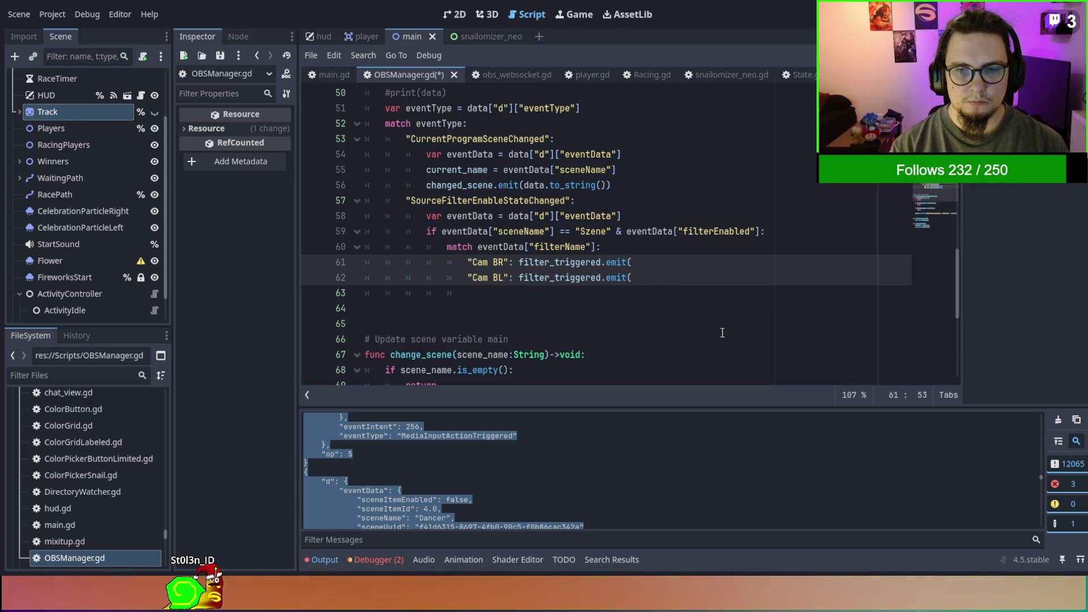
type("\"")
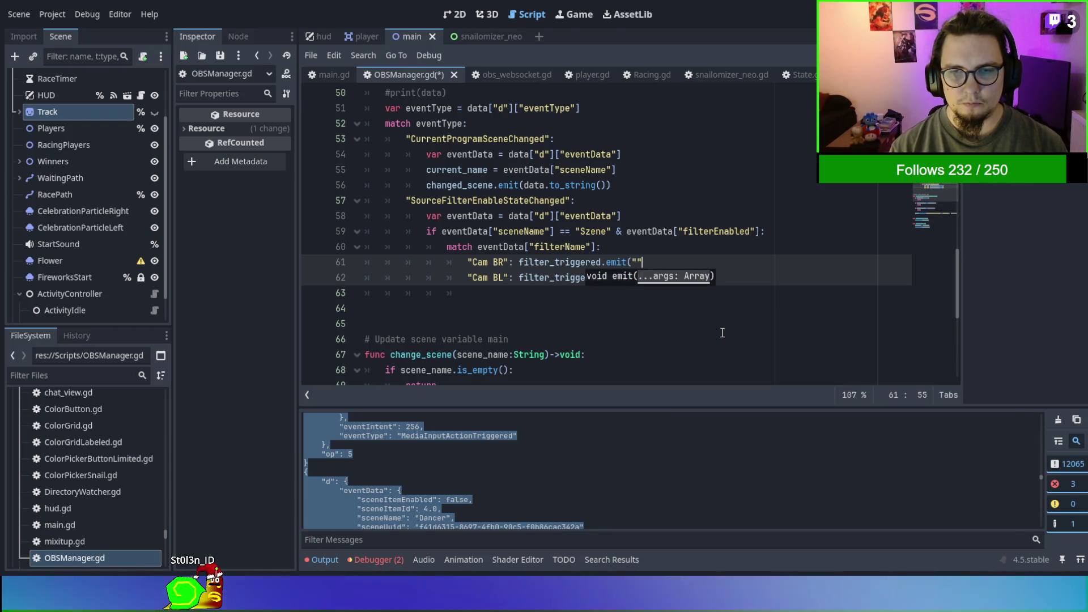
type("\"")
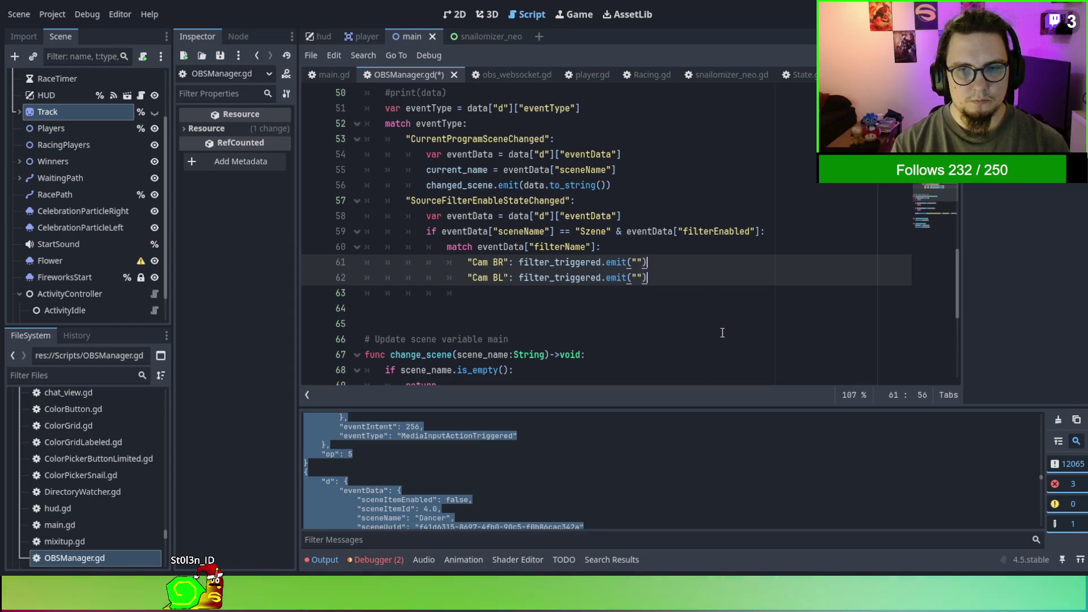
key("Escape")
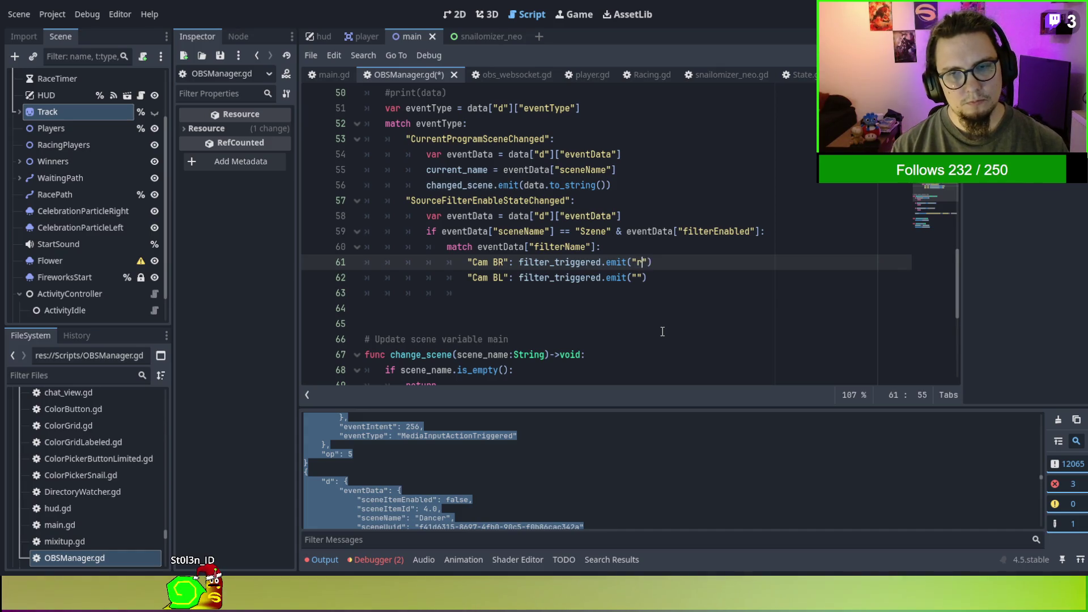
key("Down")
key("Left")
key("Left")
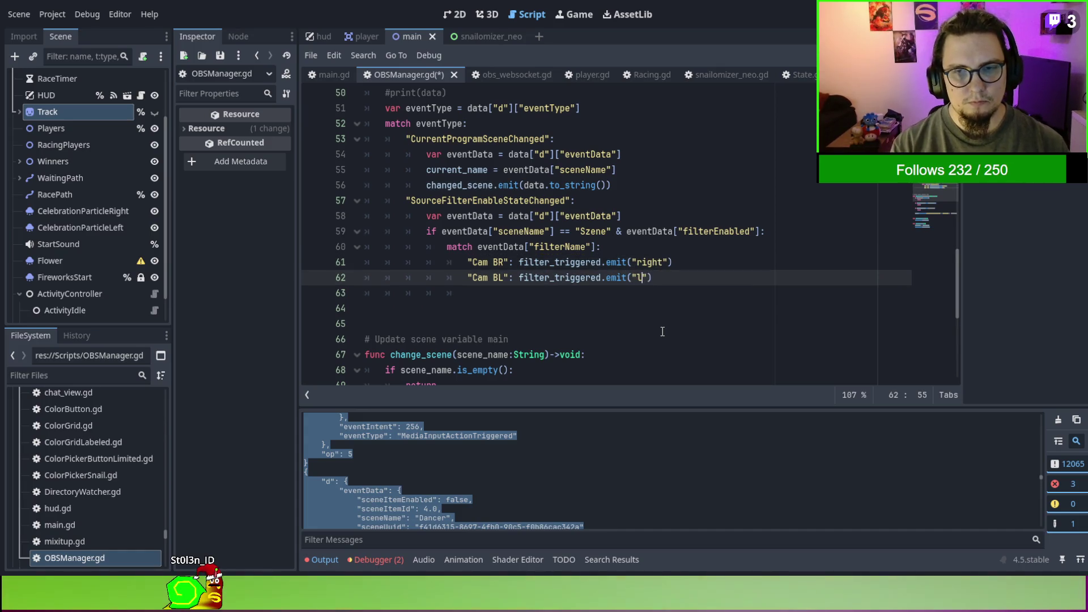
type("eft")
left_click(662, 331)
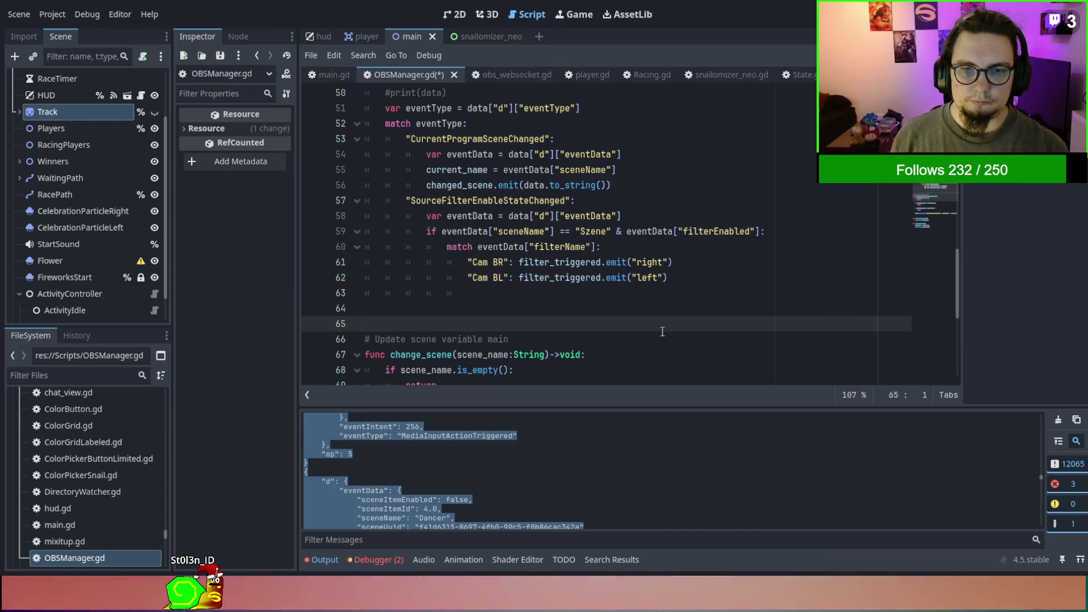
left_click_drag(595, 293, 320, 298)
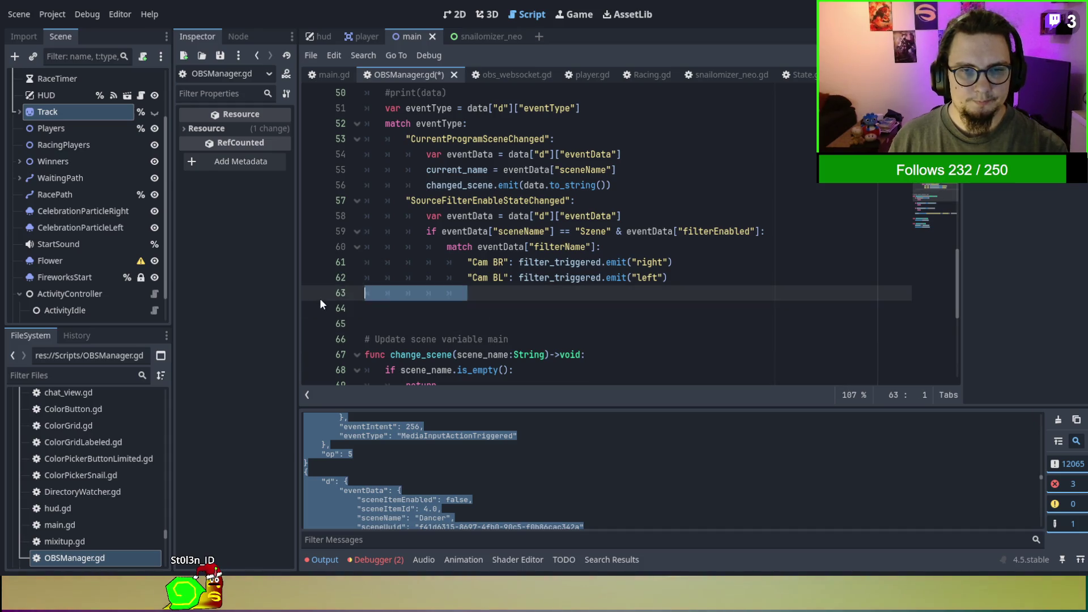
key("BackSpace")
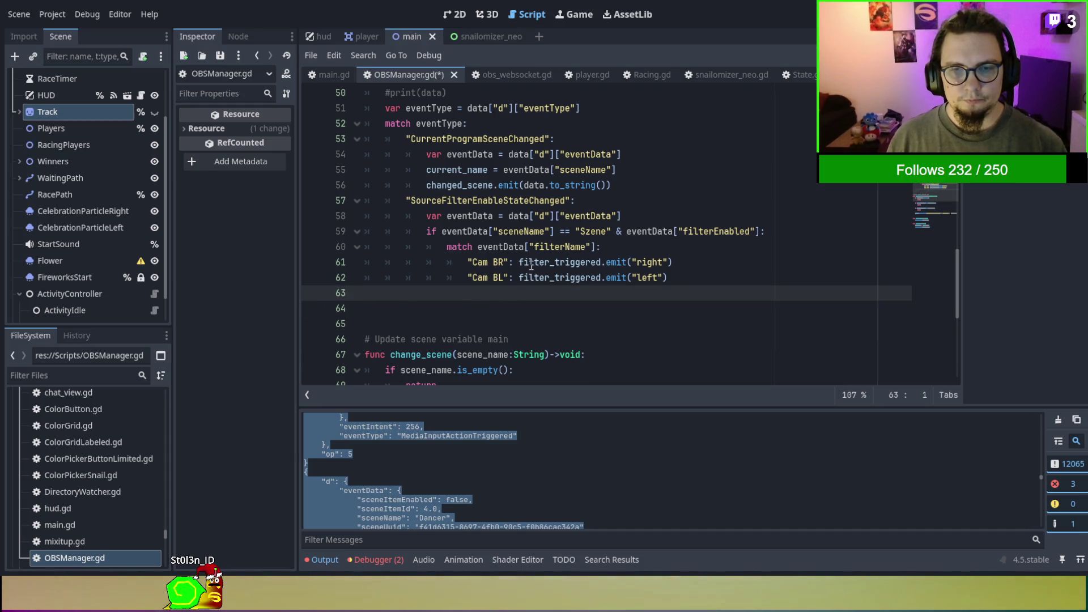
Rename the filter_triggered signal to cam_position_changed, including both emit lines 61–62.
left_click(532, 263)
scroll(533, 264, "up", 10)
scroll(532, 266, "up", 5)
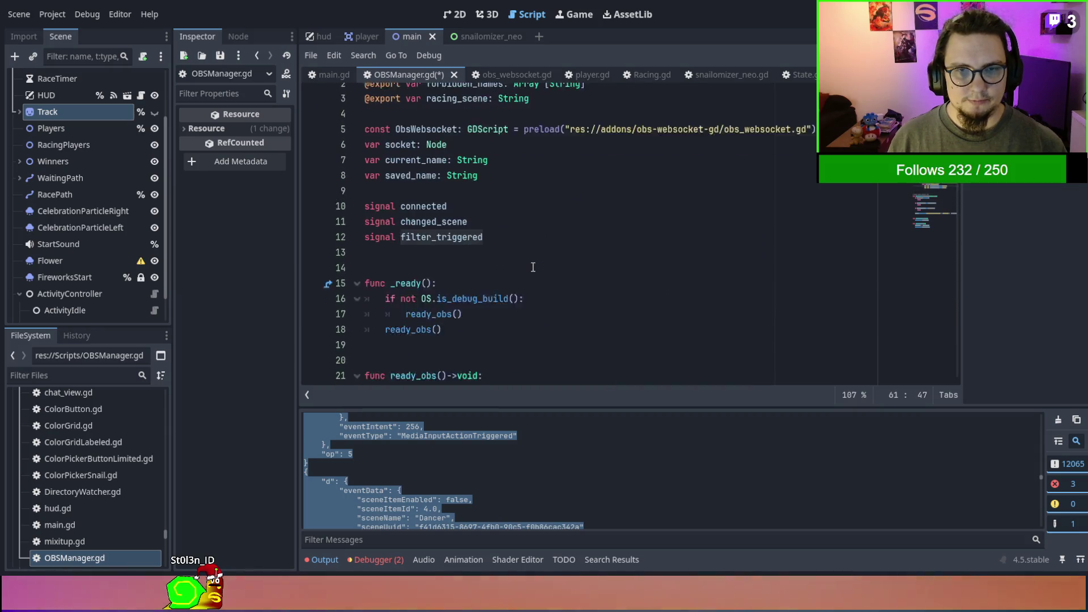
double_click(425, 261)
type("cam_position")
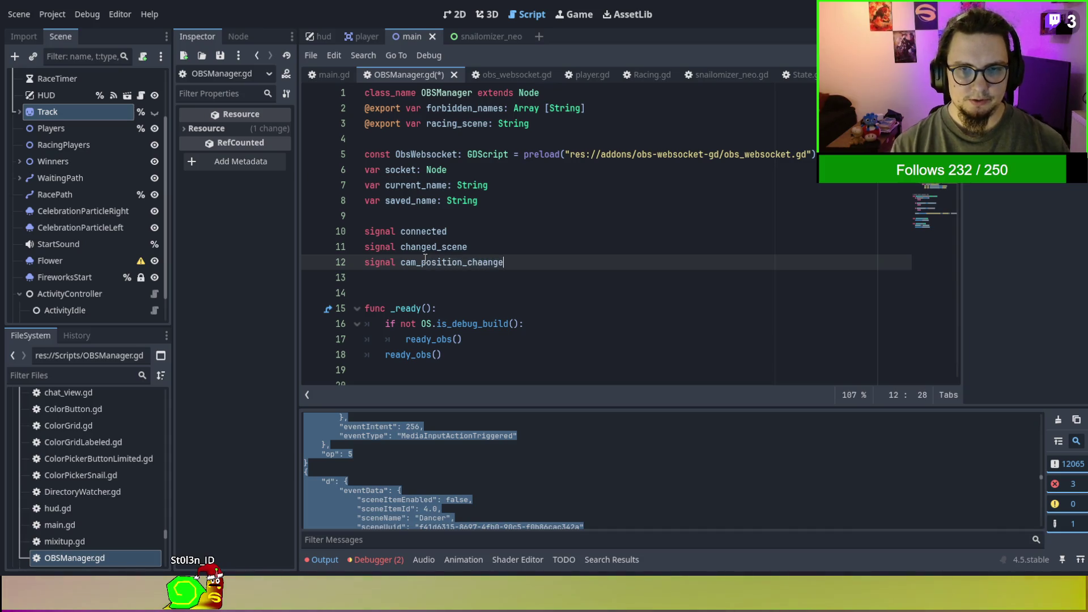
double_click(424, 260)
key("ctrl+c")
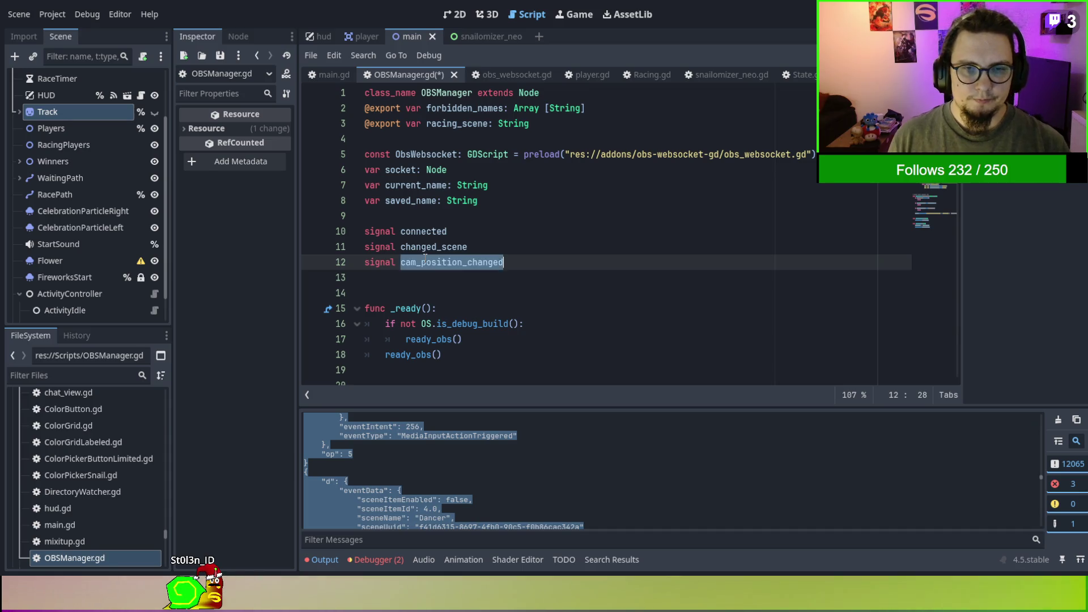
scroll(425, 259, "down", 15)
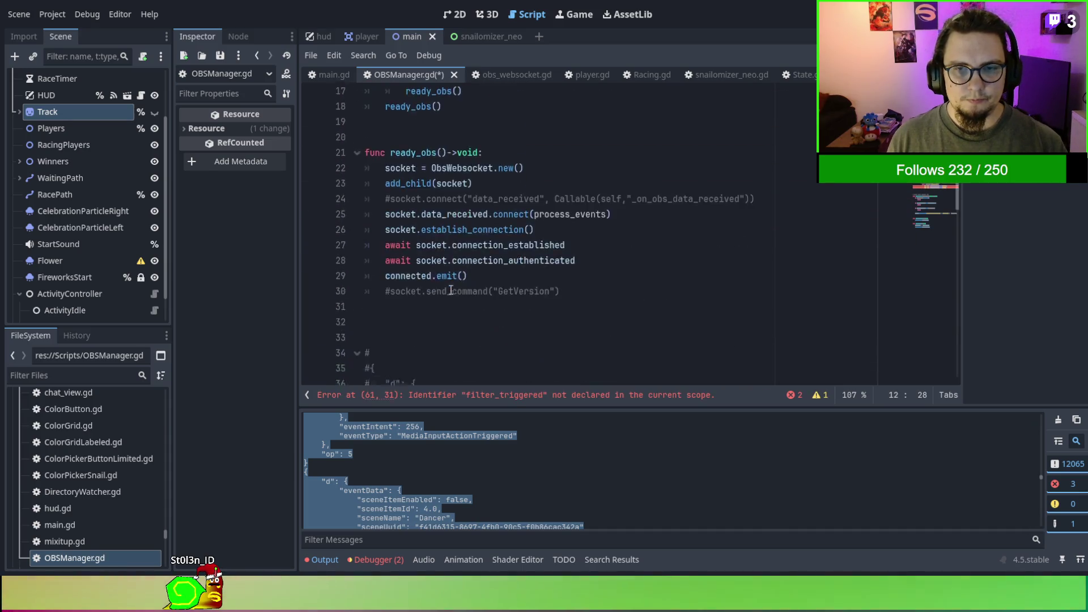
double_click(561, 324)
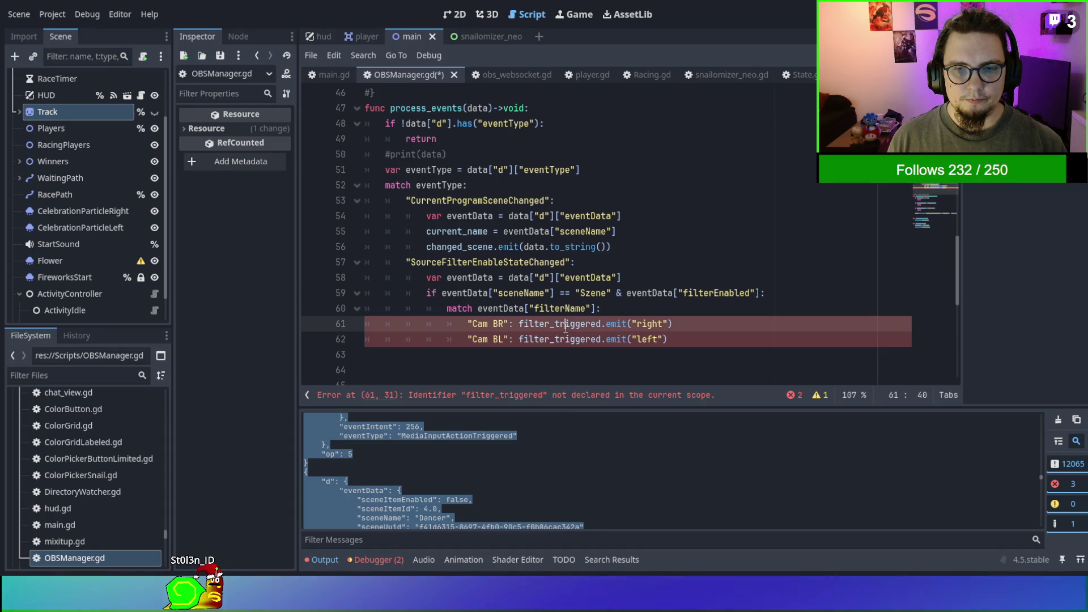
key("ctrl+v")
double_click(566, 338)
key("ctrl+v")
Save OBSManager.gd and switch to main.gd.
left_click(570, 277)
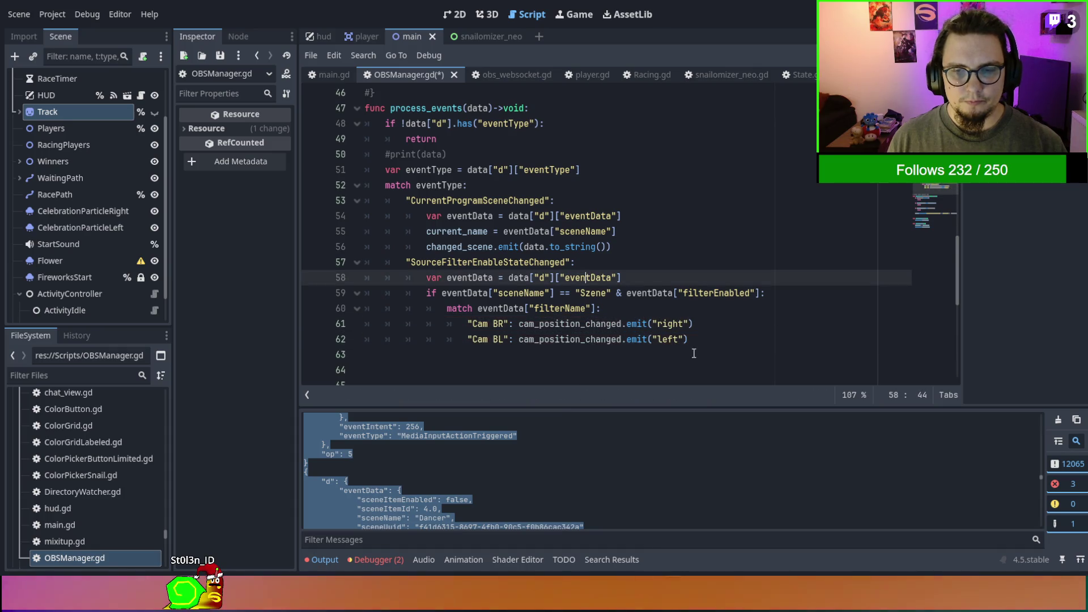
scroll(570, 283, "down", 2)
left_click(645, 292)
key("ctrl+s")
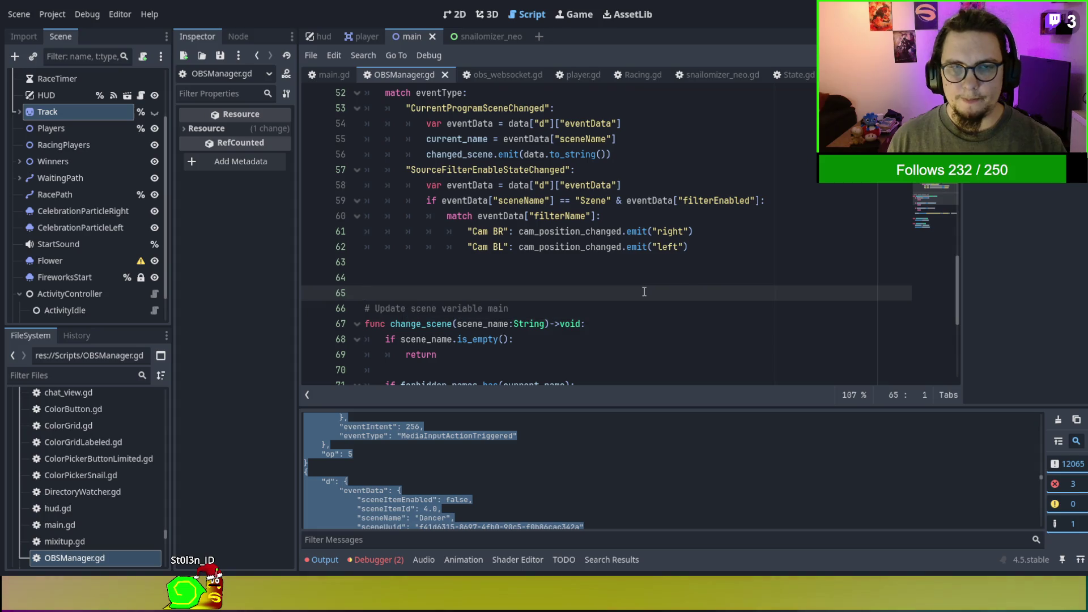
left_click(702, 78)
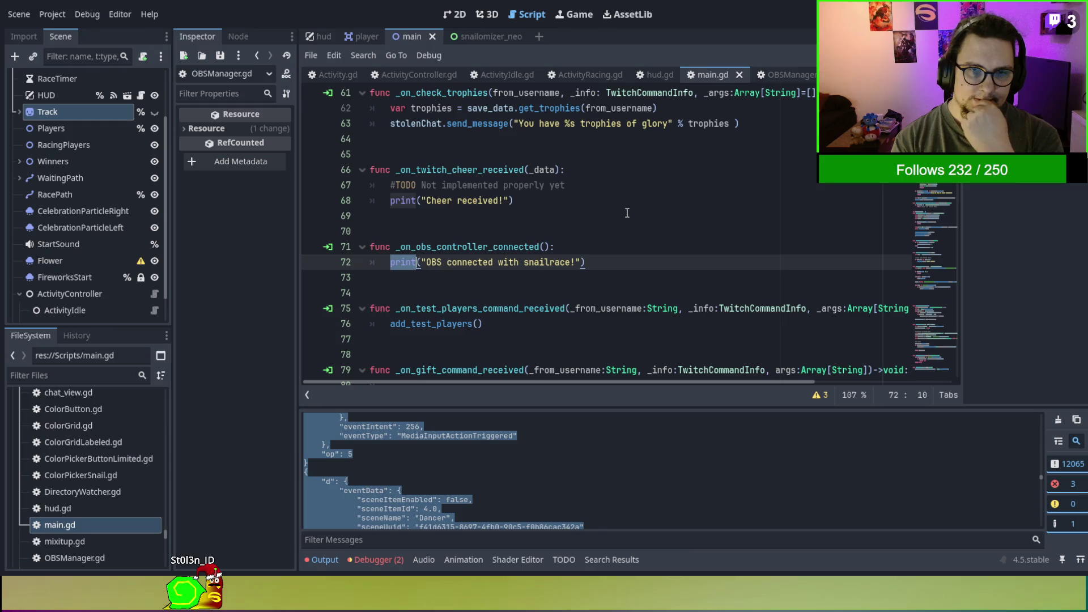
Search main.gd for "scene_", clear the search, and switch the dock to the Node signals panel.
scroll(626, 213, "up", 20)
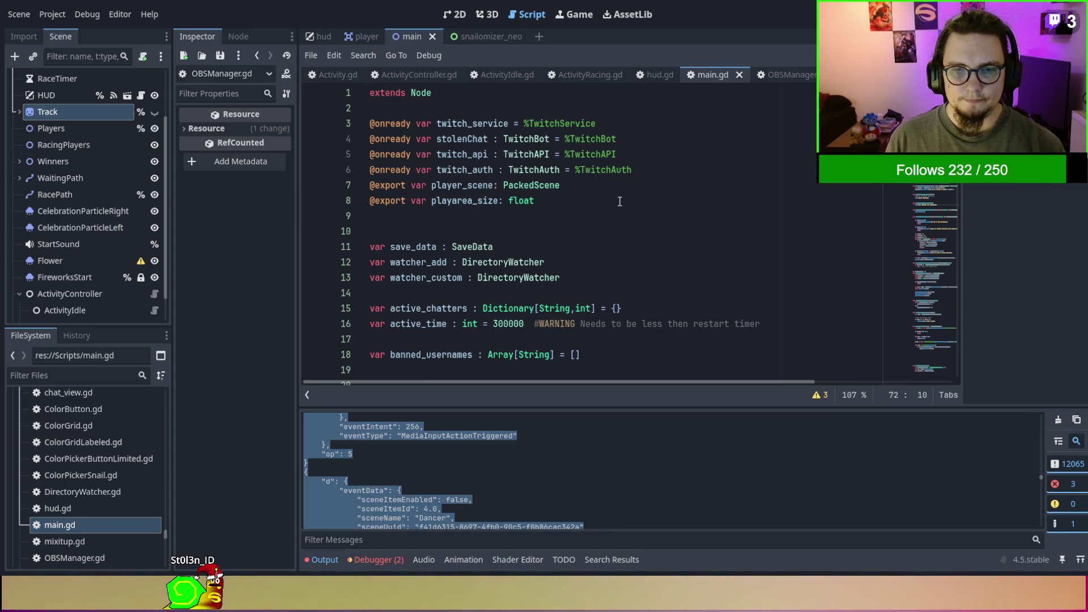
scroll(619, 201, "down", 7)
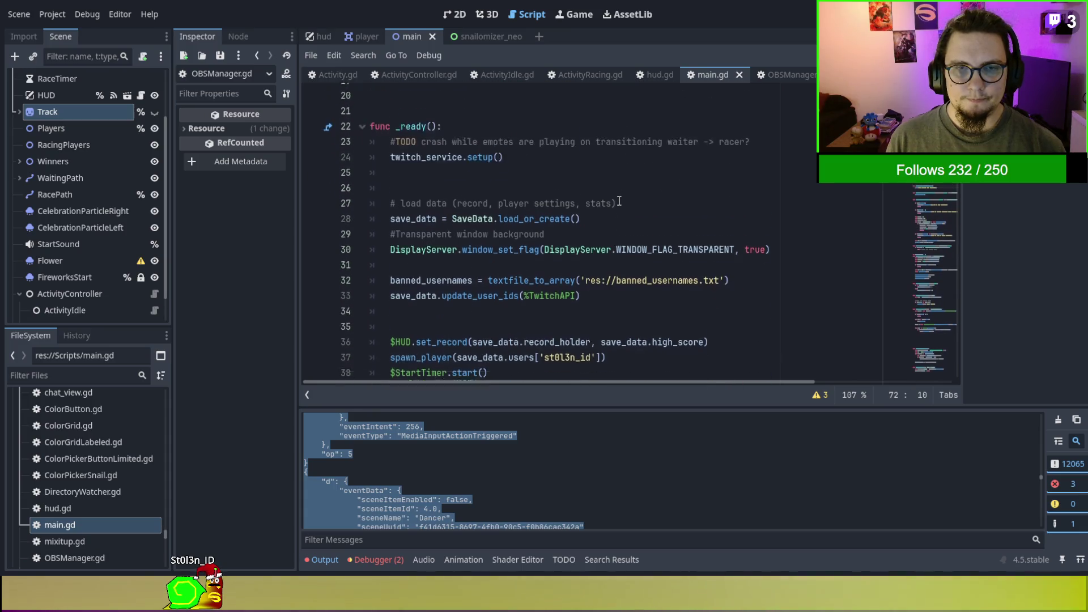
scroll(619, 201, "up", 5)
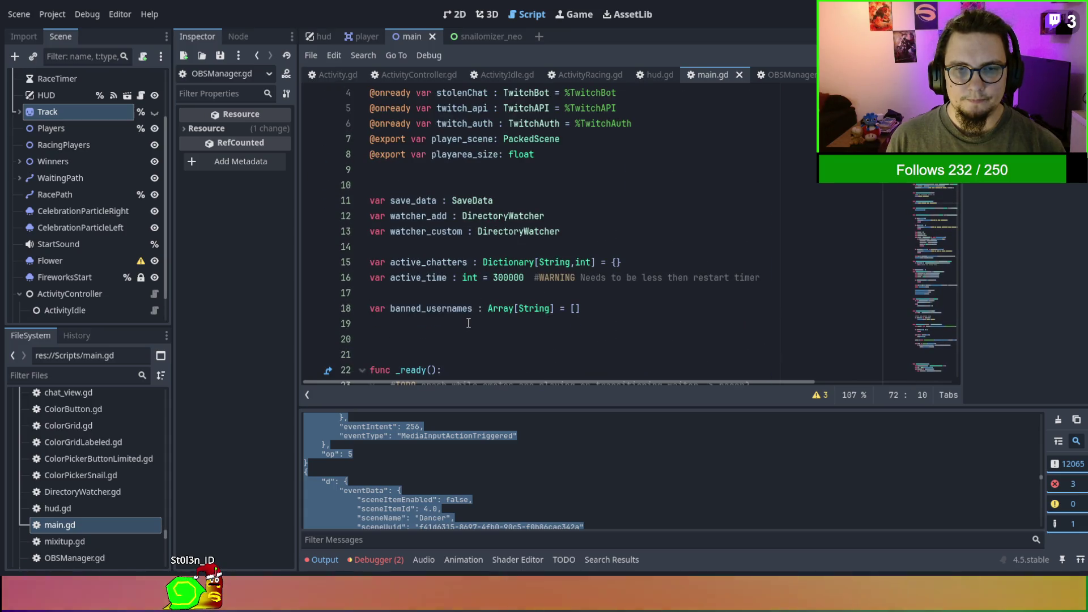
left_click(469, 323)
key("ctrl+f")
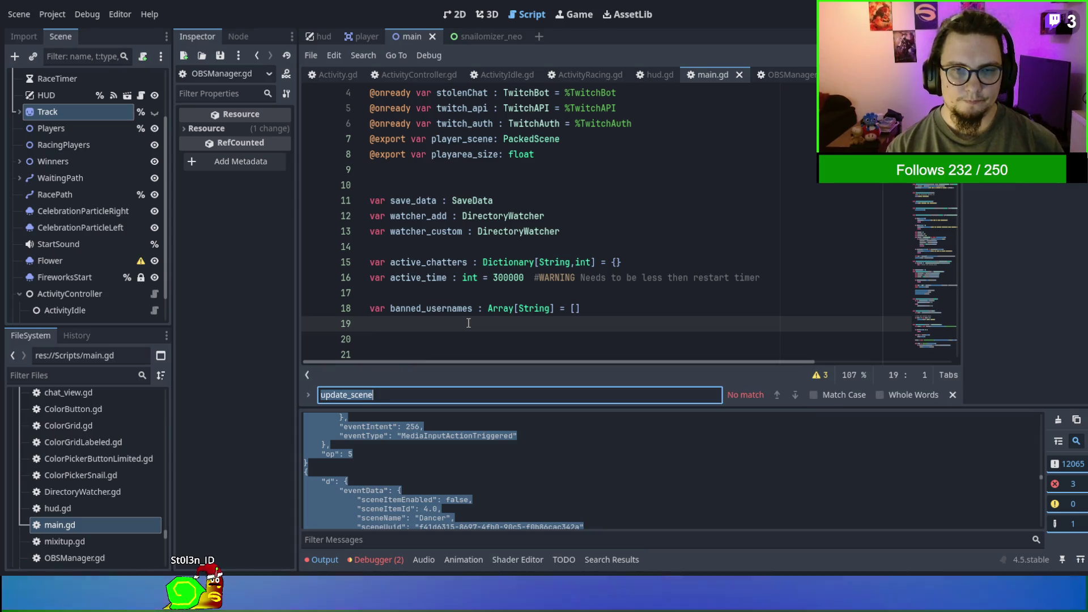
type("scene")
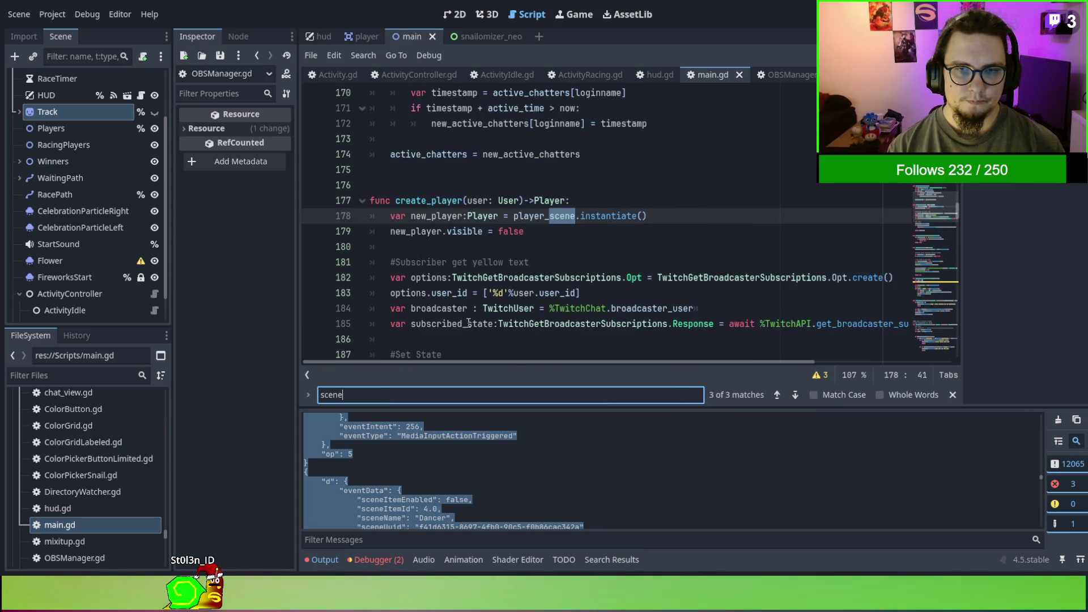
type("_cha")
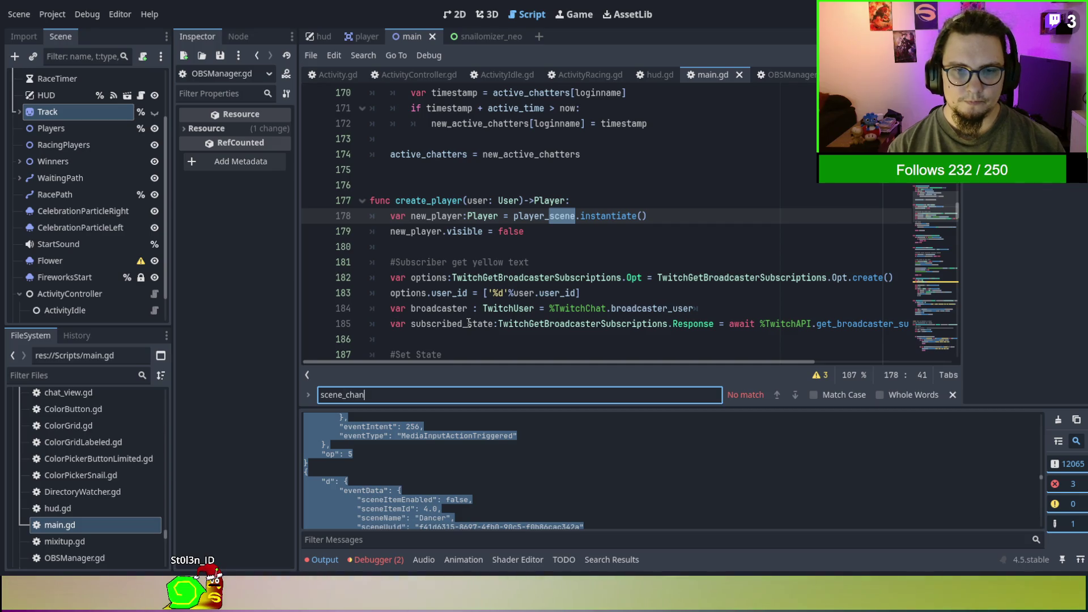
key("ctrl+BackSpace")
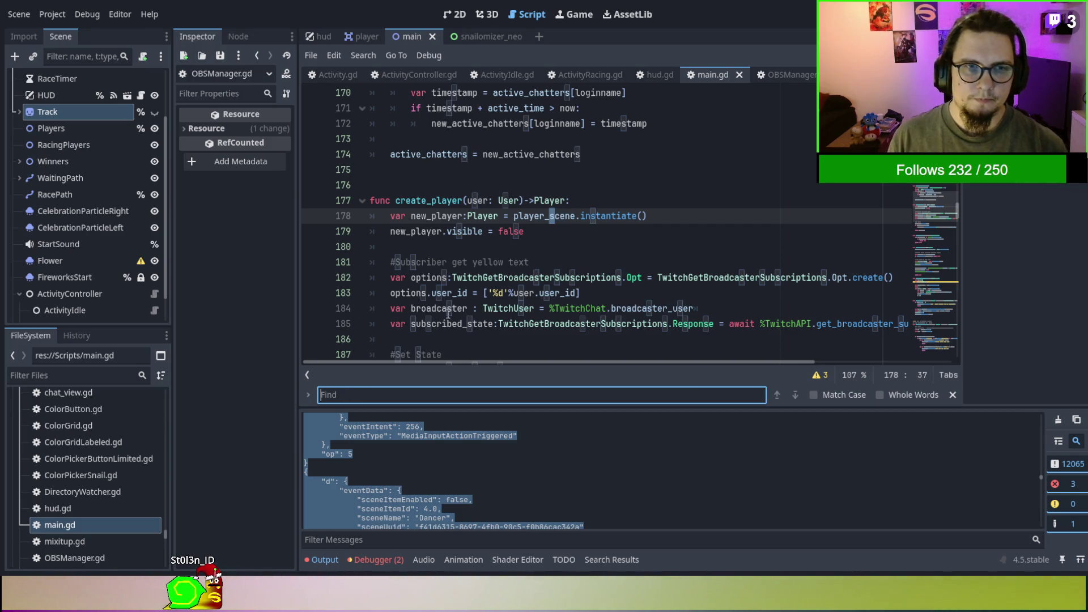
left_click(230, 37)
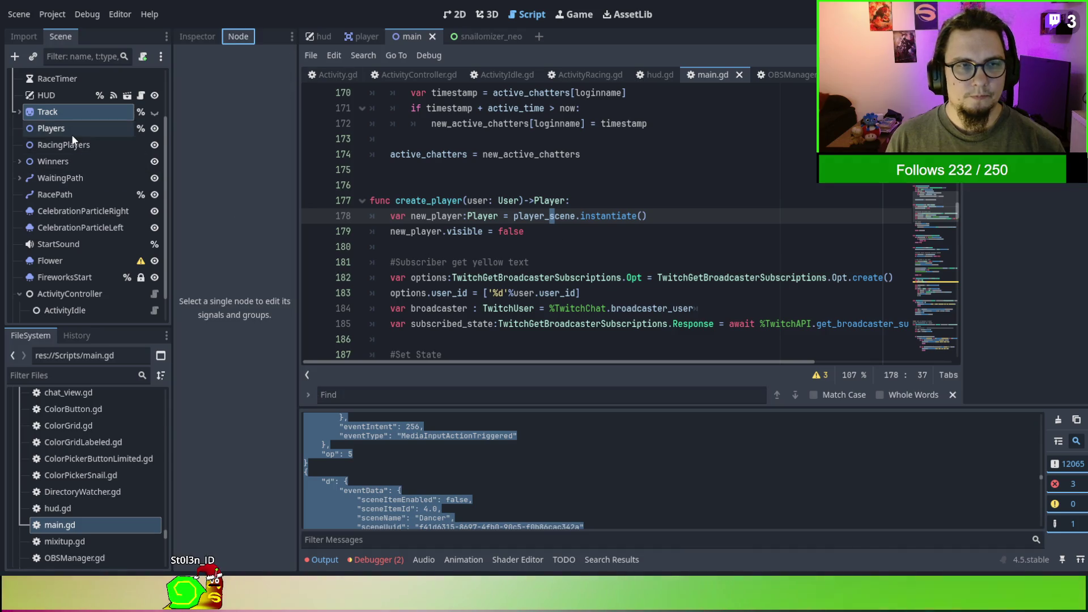
Connect OBSManager's cam_position_changed signal to a new handler in main.gd.
scroll(70, 159, "down", 1)
left_click(64, 311)
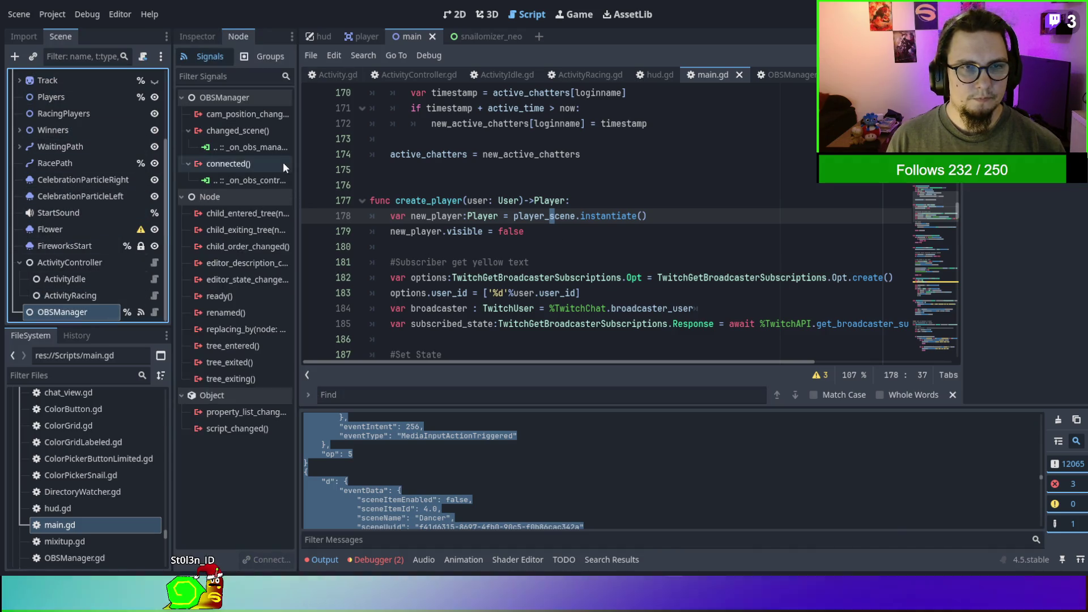
left_click(250, 149)
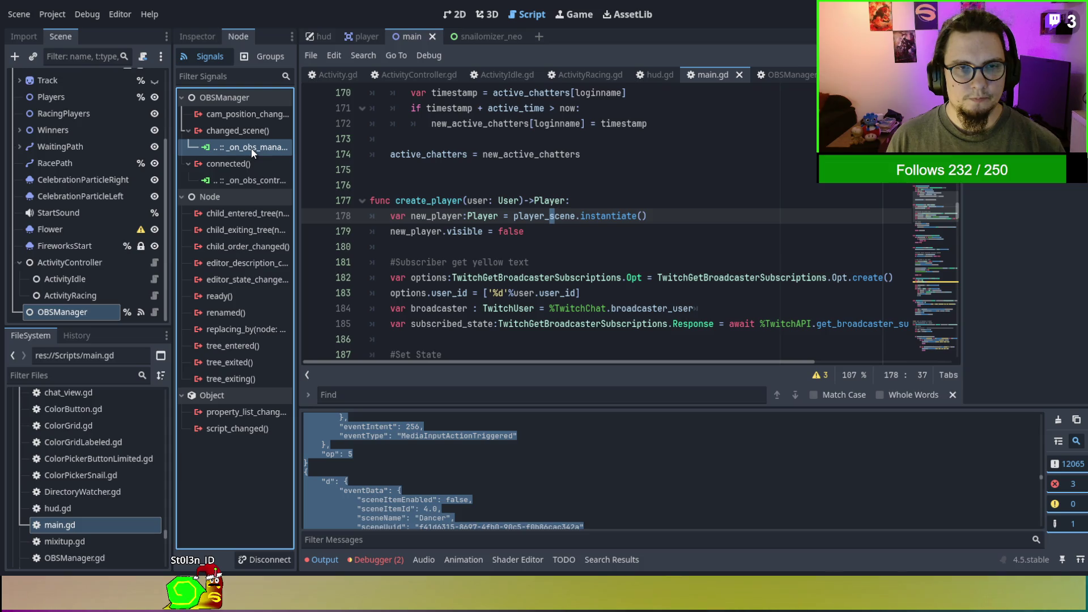
left_click(254, 112)
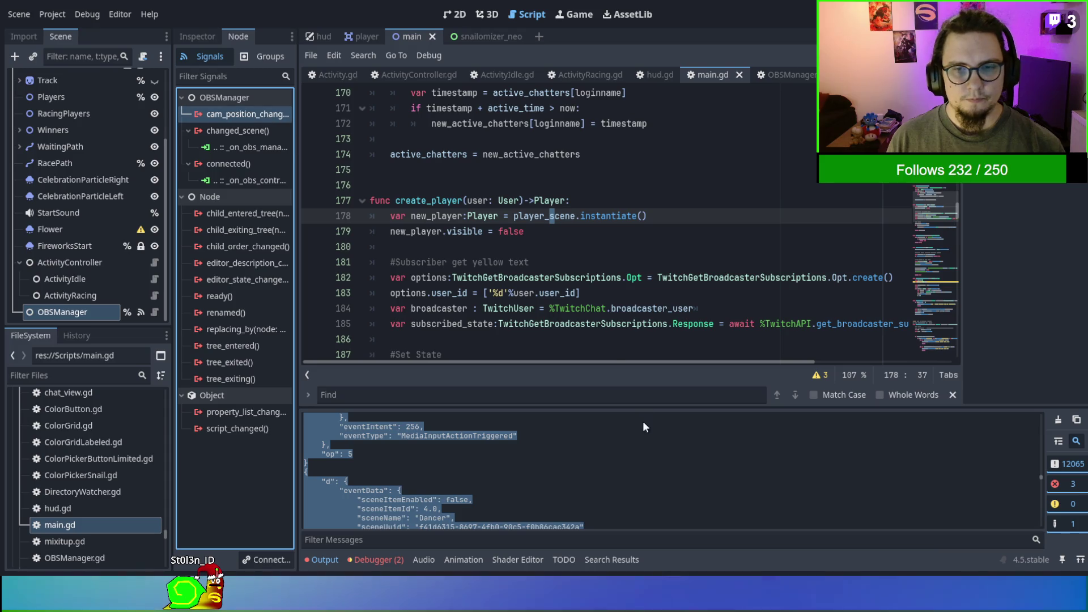
key("Return")
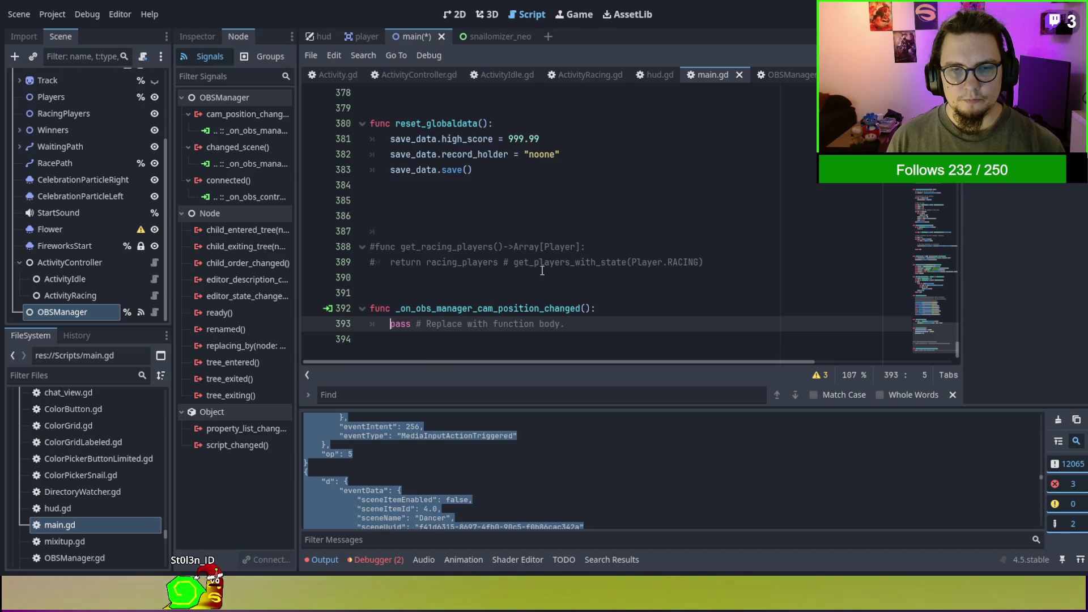
Replace the handler's pass with a $ActivityController/ActivityIdle.update_camera_position() call.
key("shift+End")
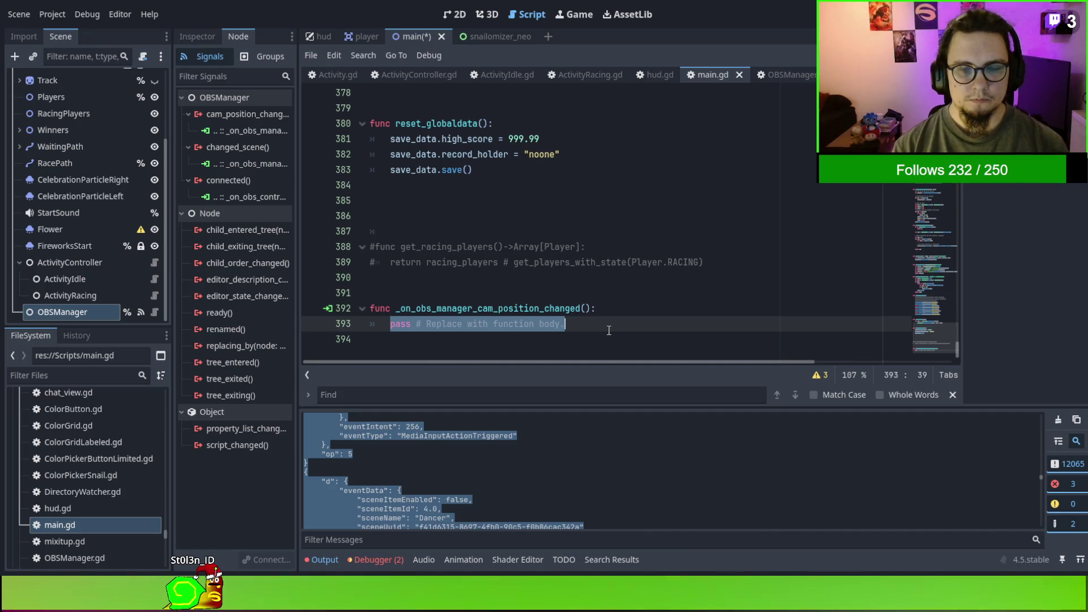
type("$")
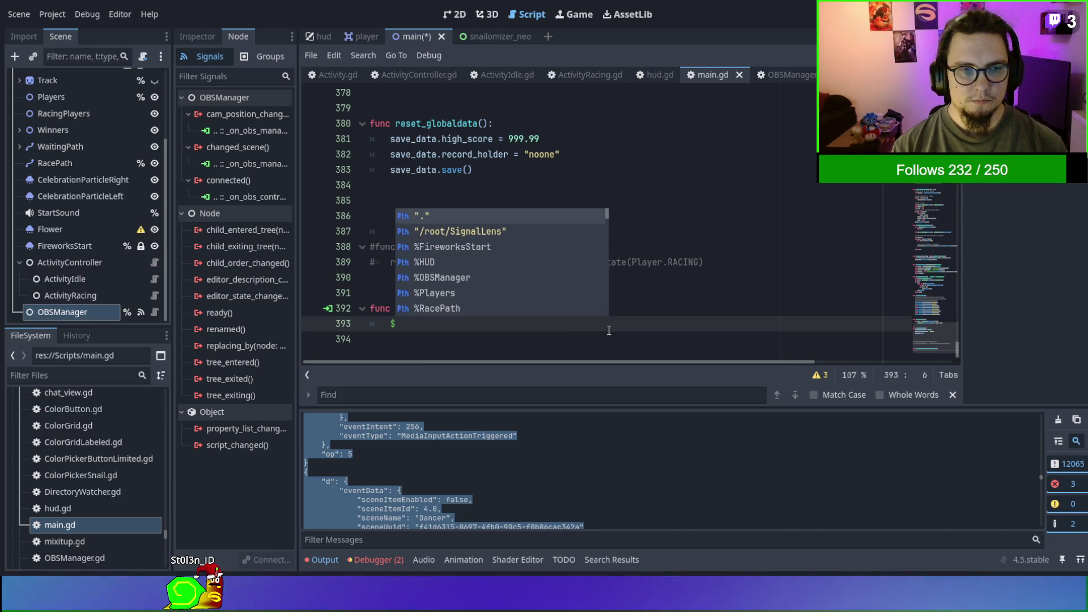
type("cti")
key("BackSpace")
key("BackSpace")
key("BackSpace")
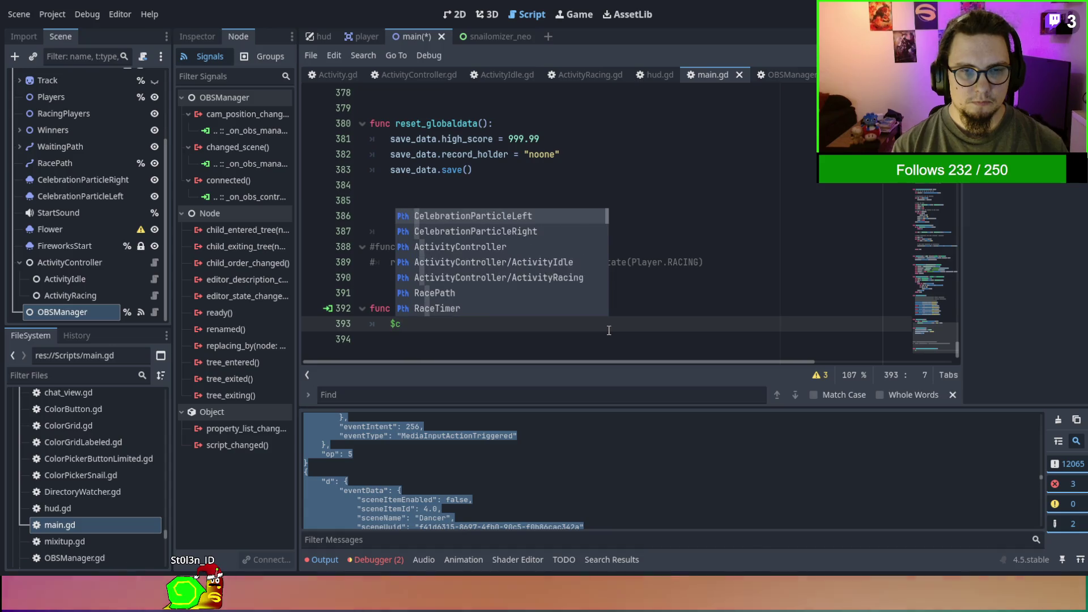
type("Acitiv")
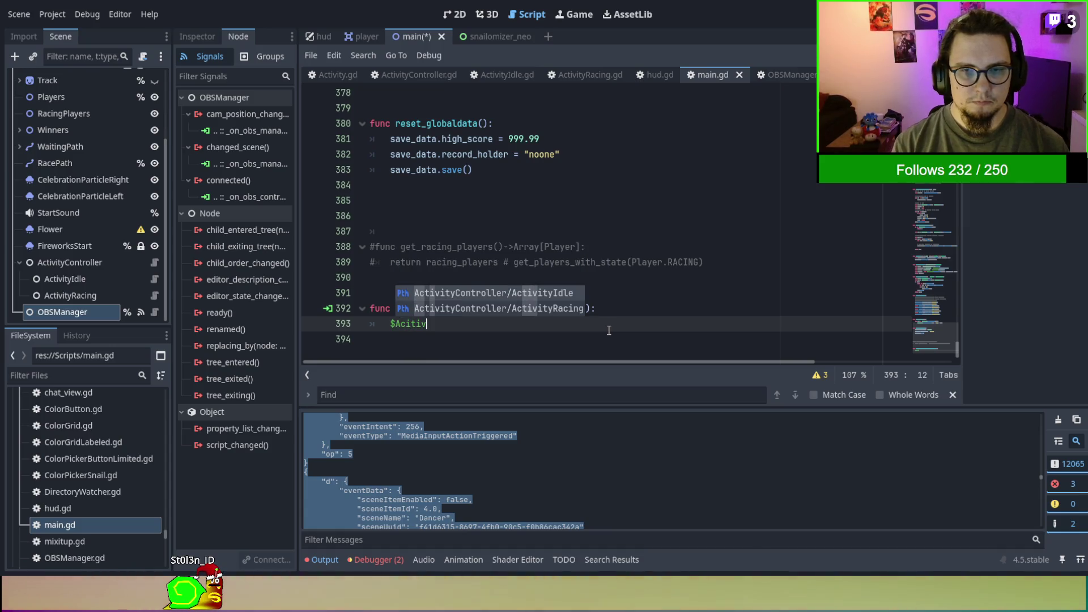
key("Return")
type(".")
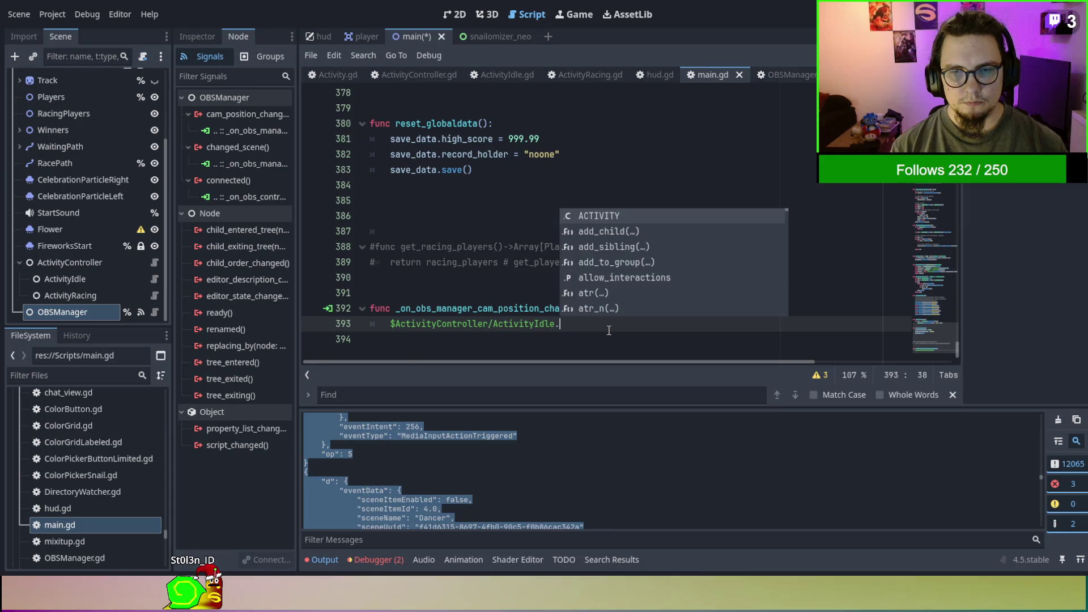
type("update(")
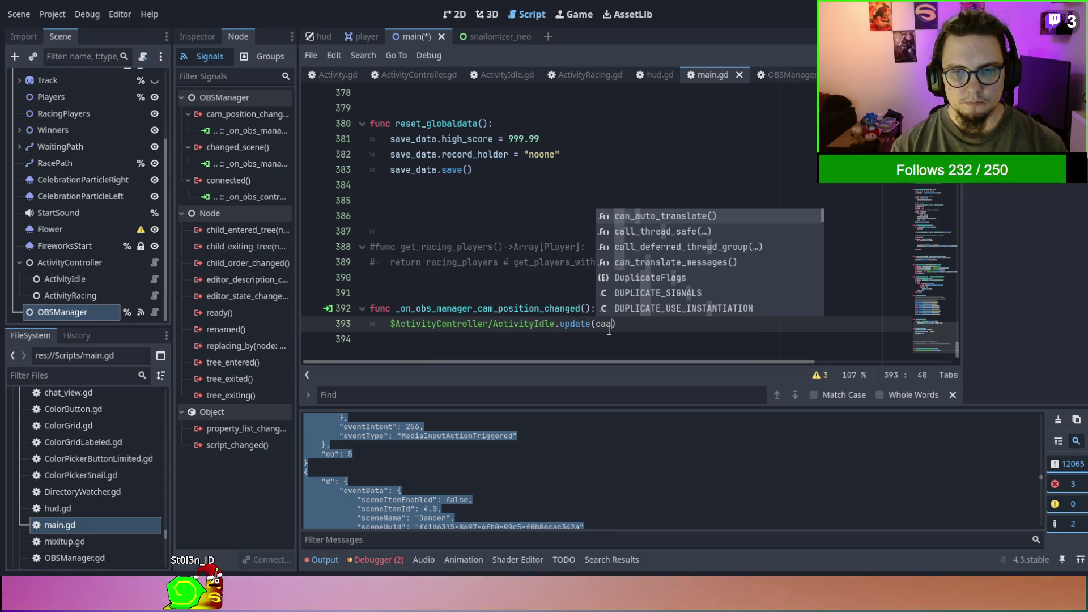
key("BackSpace")
type("_camerraa")
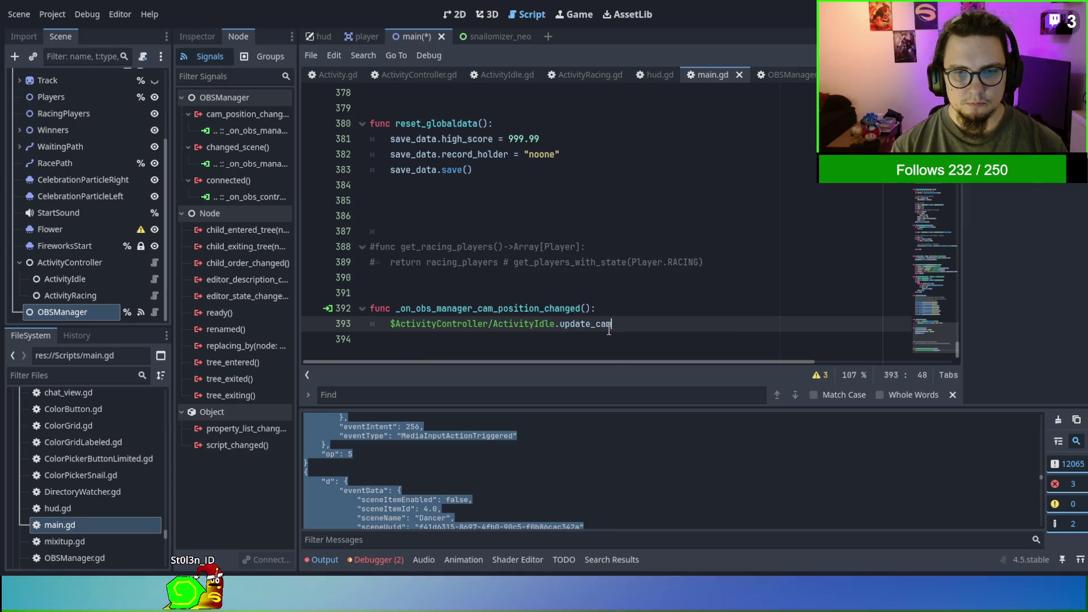
key("BackSpace")
key("BackSpace")
key("BackSpace")
type("a_po")
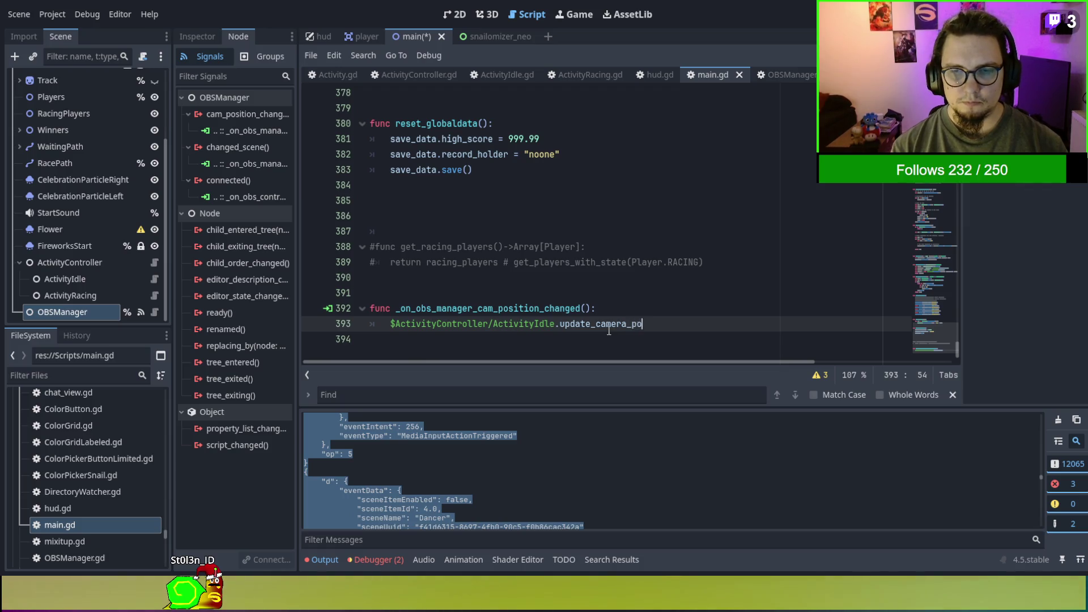
type("(")
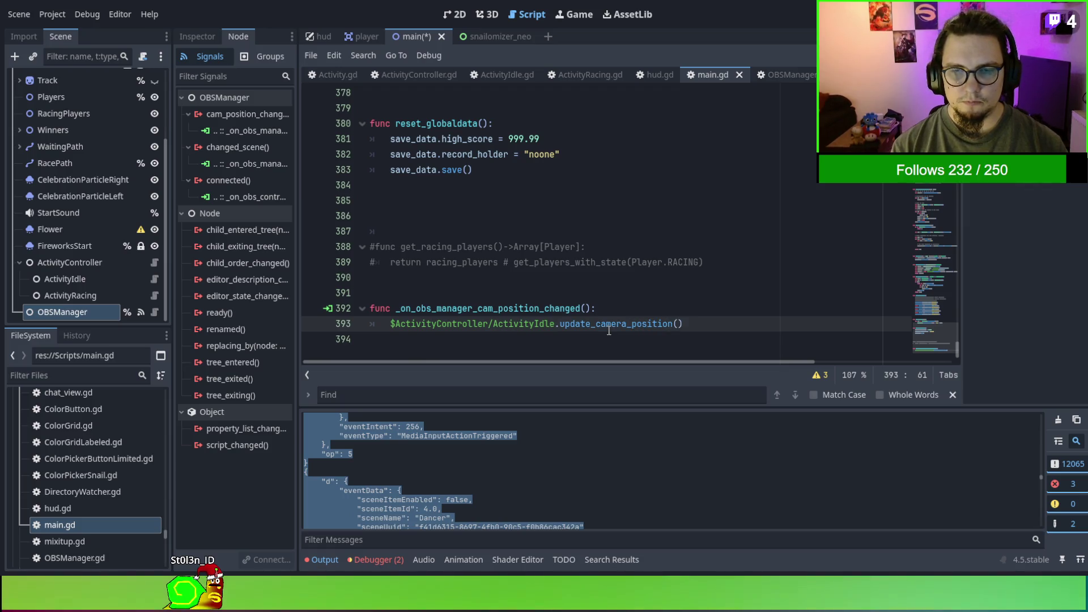
Pass the handler's position parameter into update_camera_position and save main.gd.
key("Up")
key("Left")
key("Left")
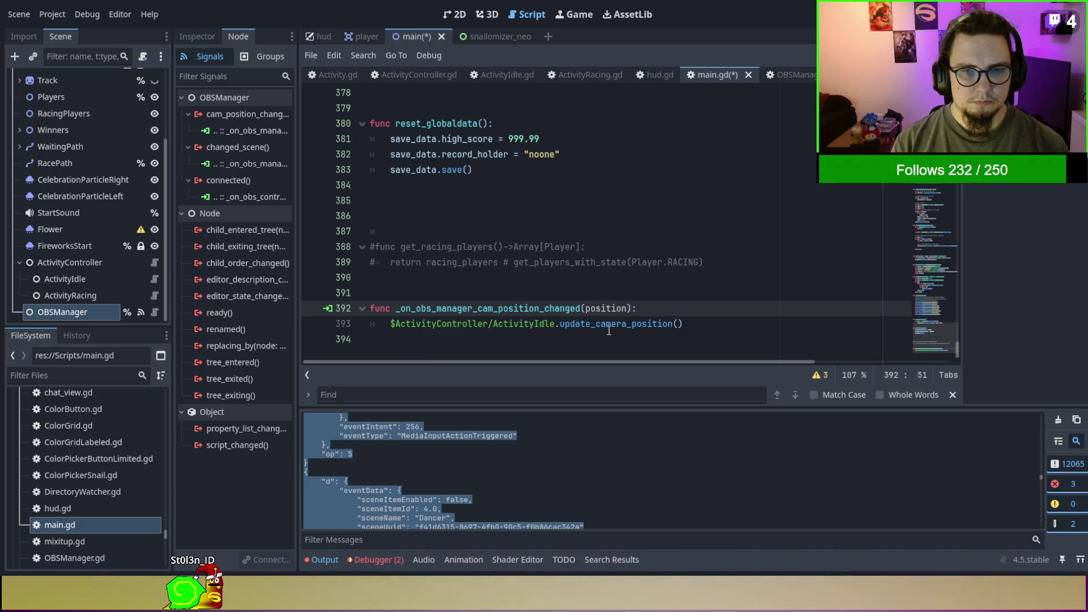
double_click(605, 308)
key("ctrl+c")
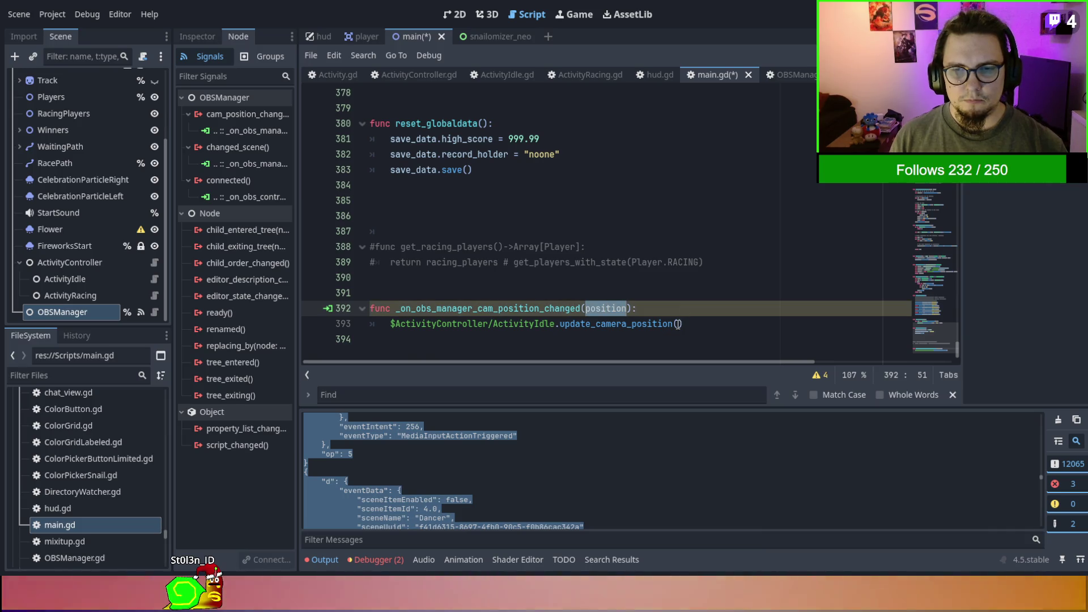
left_click(678, 324)
key("ctrl+v")
left_click(687, 264)
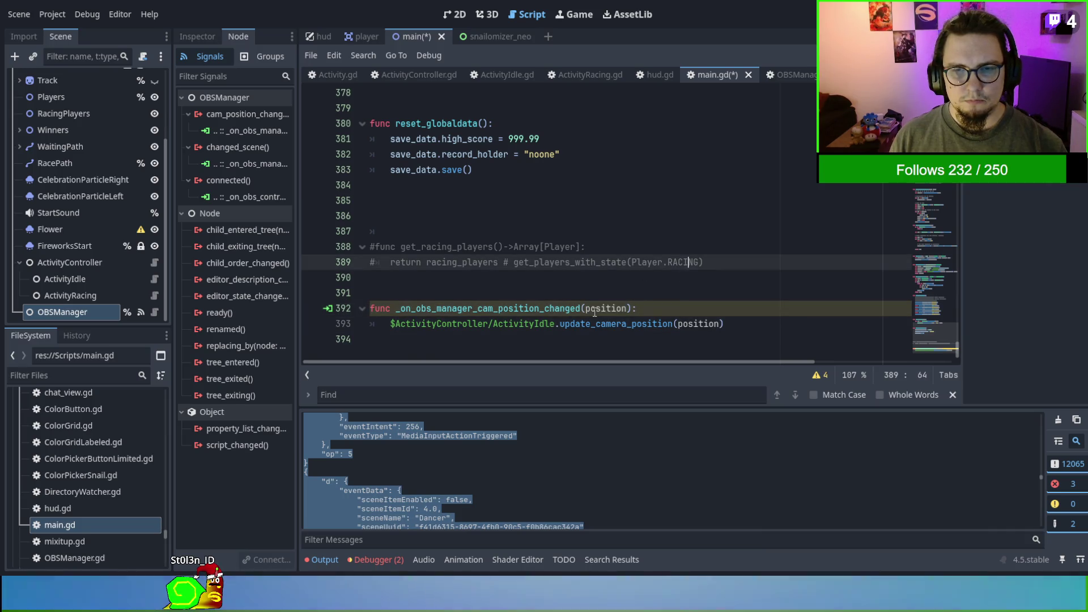
key("ctrl+s")
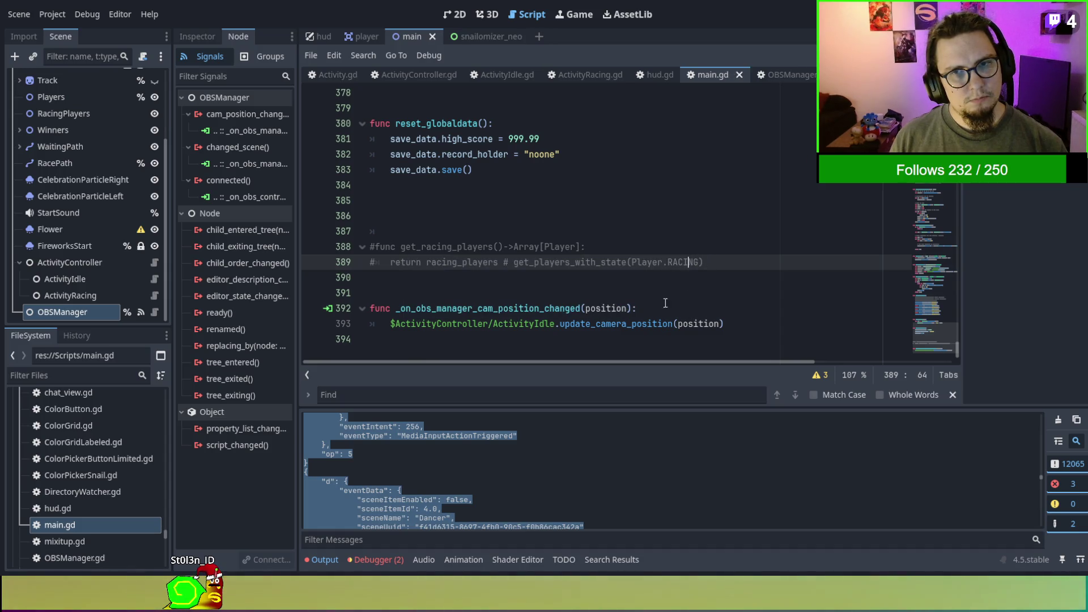
double_click(656, 322)
left_click_drag(734, 322, 553, 325)
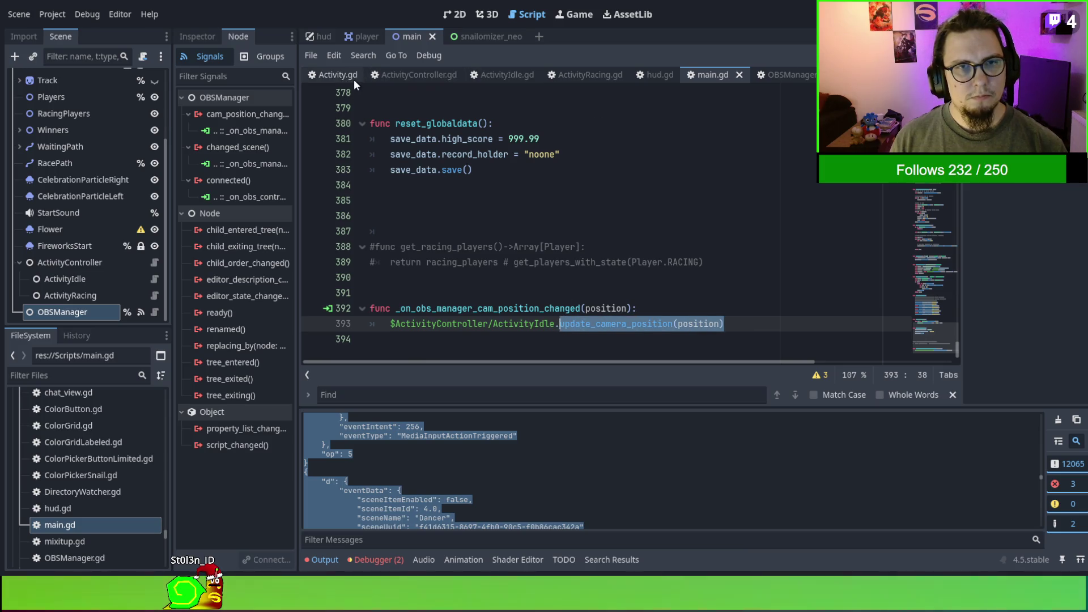
left_click(532, 81)
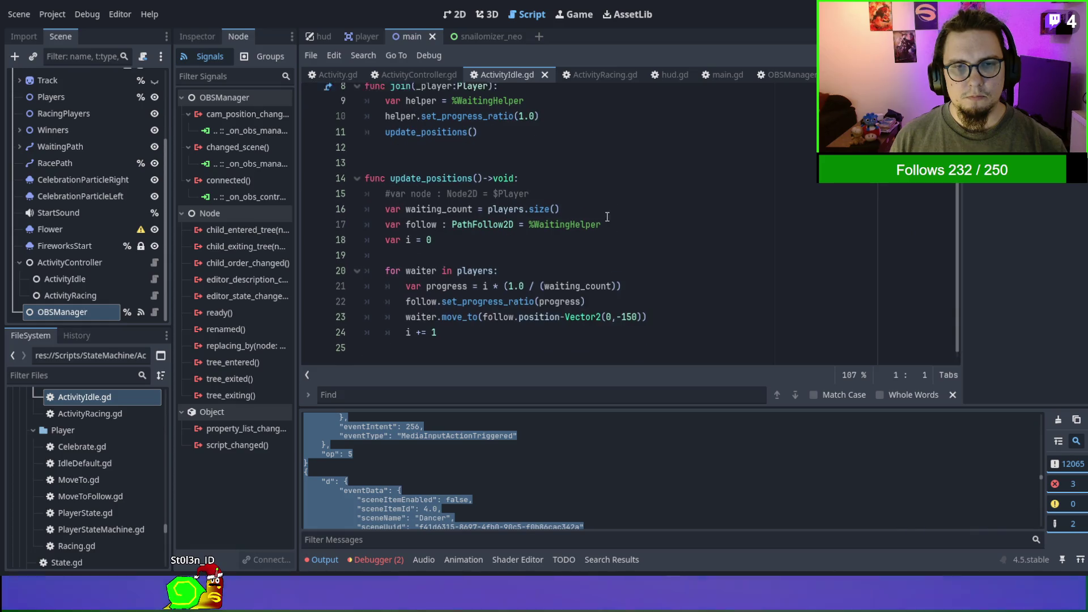
At the end of ActivityIdle.gd, declare func update_camera_position(position:String):.
left_click(379, 340)
key("Return")
key("Return")
type("fu")
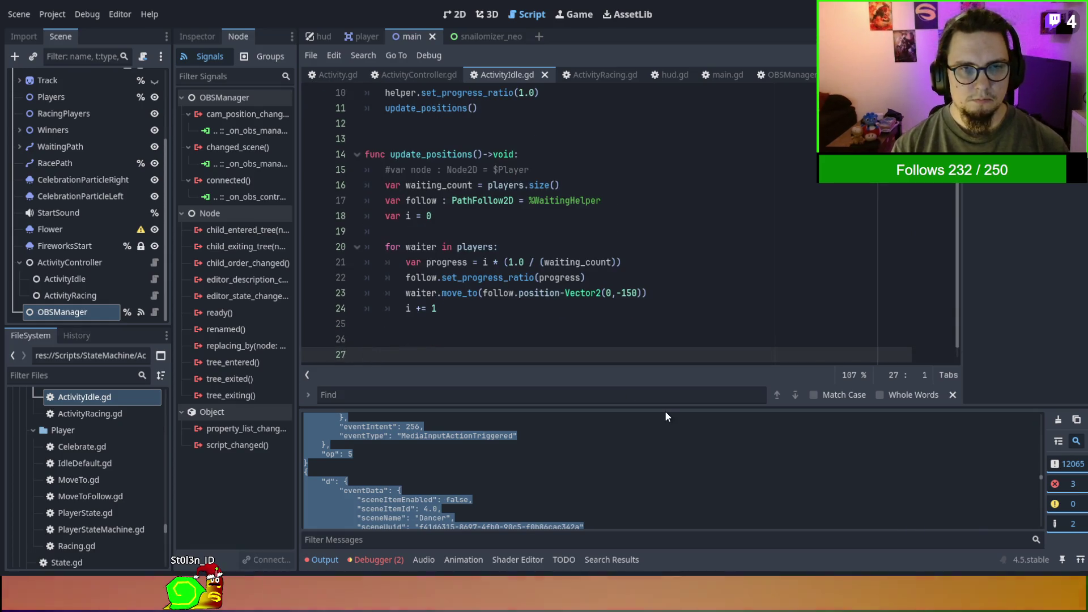
type("nc update_camera_position(position):")
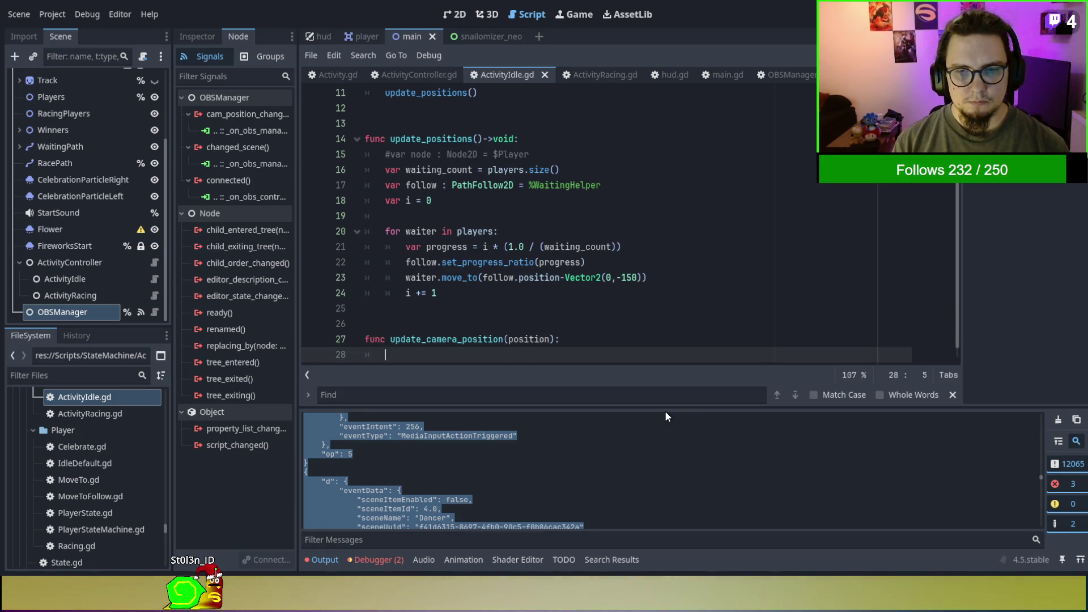
key("Left")
key("Left")
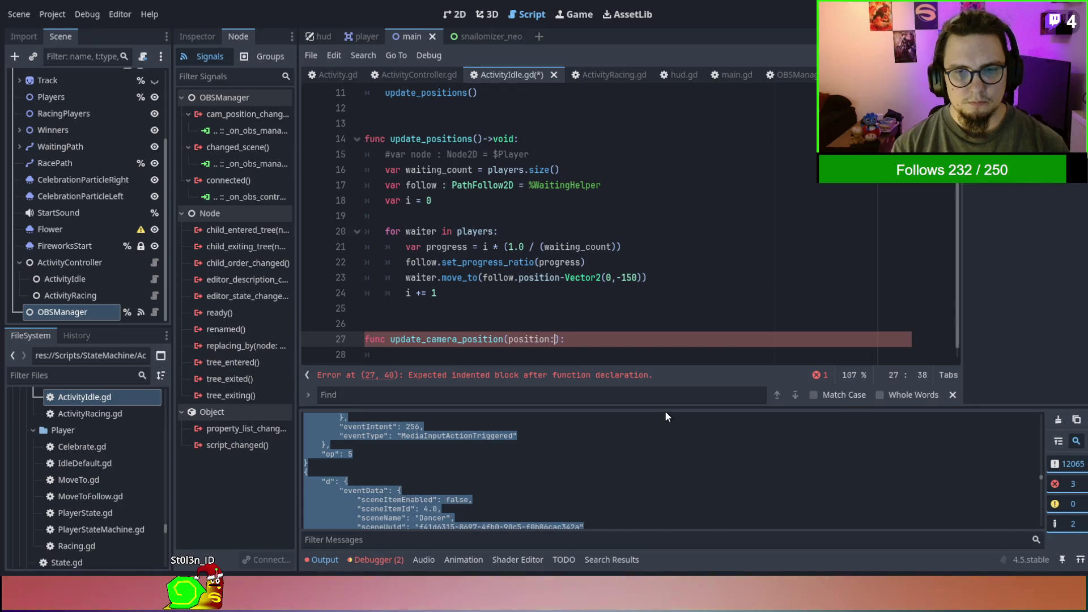
type(":String")
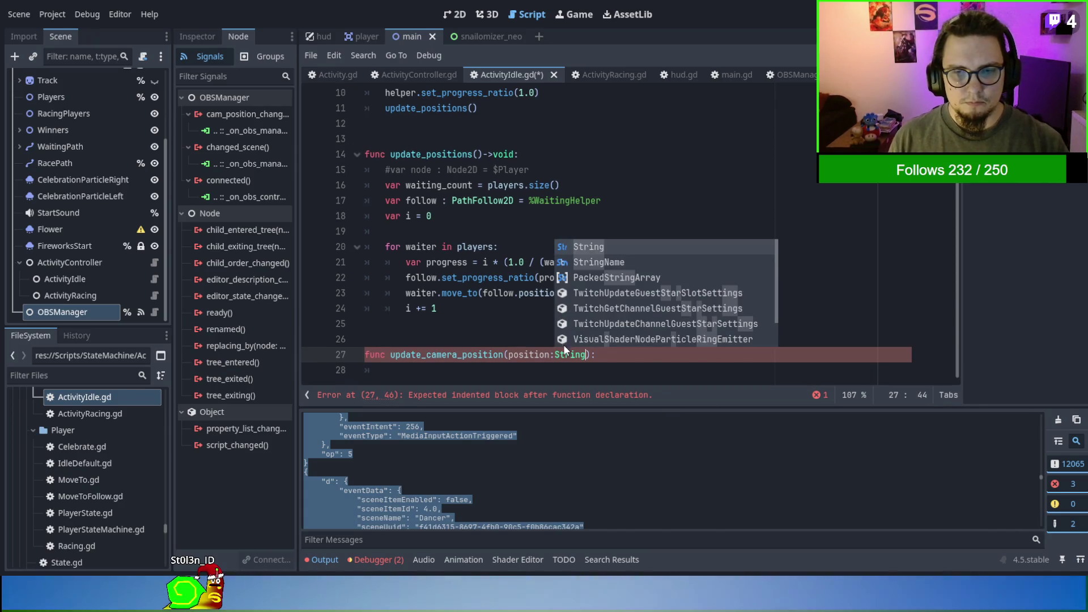
key("Return")
left_click(563, 344)
left_click(564, 373)
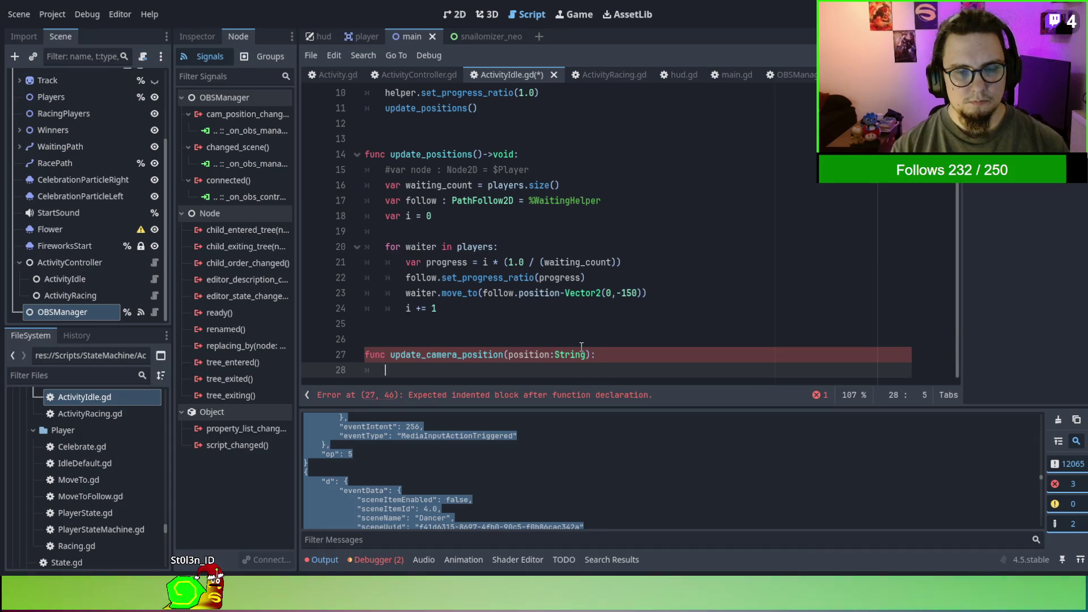
Give the function a match position: body with "Left": and "Right": cases.
type("maatch")
key("Return")
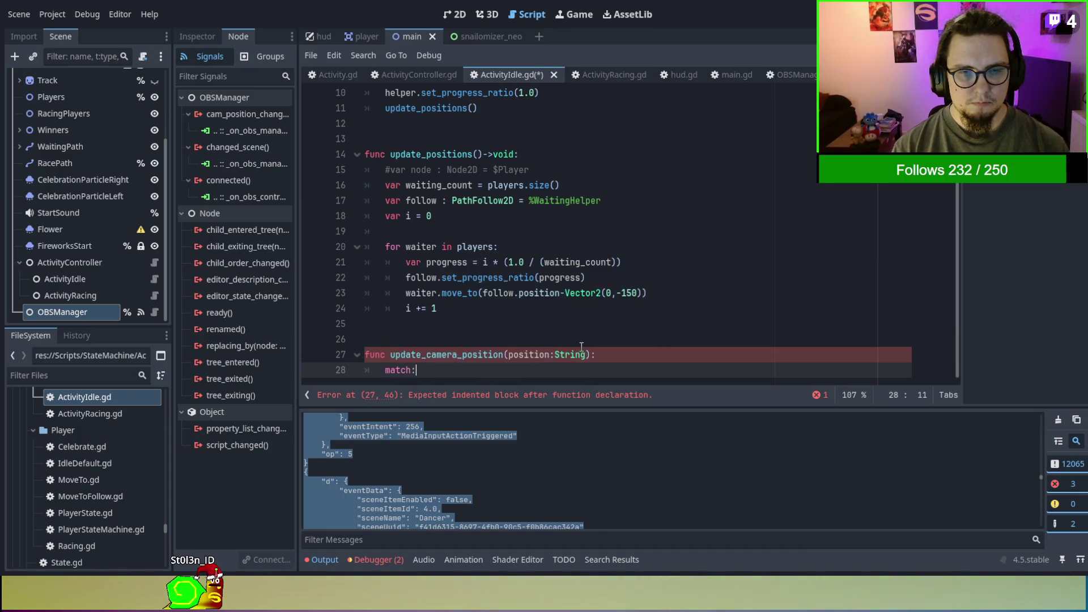
type(":")
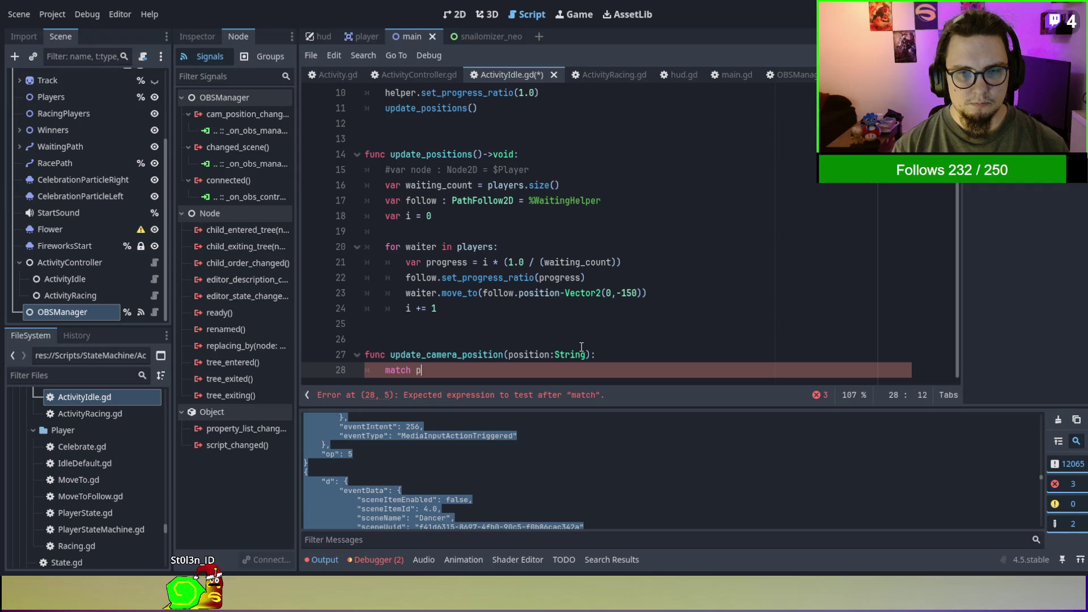
key("Return")
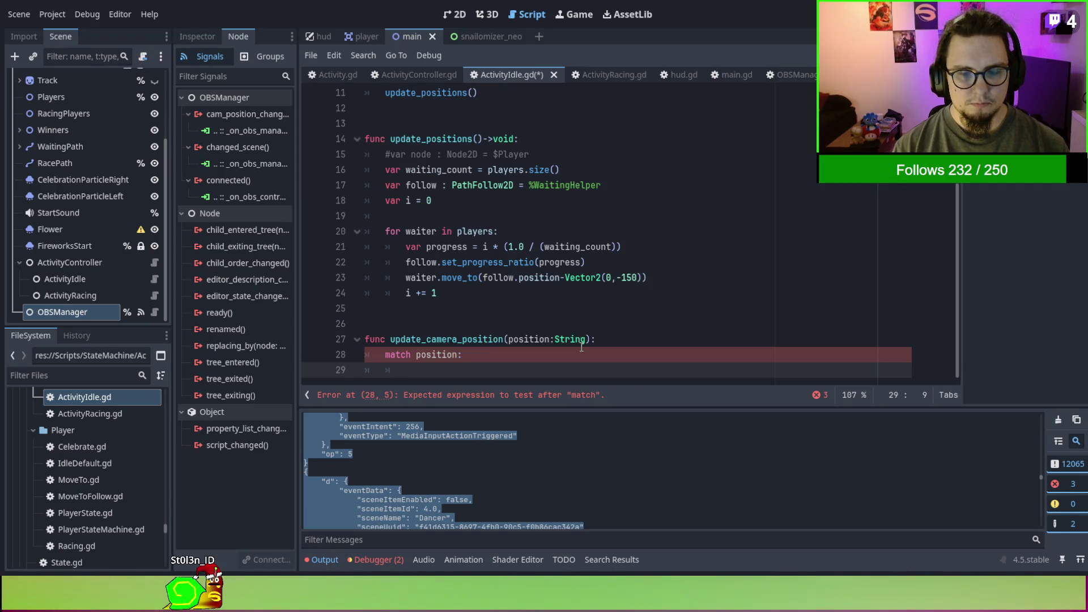
type("\"Left\"")
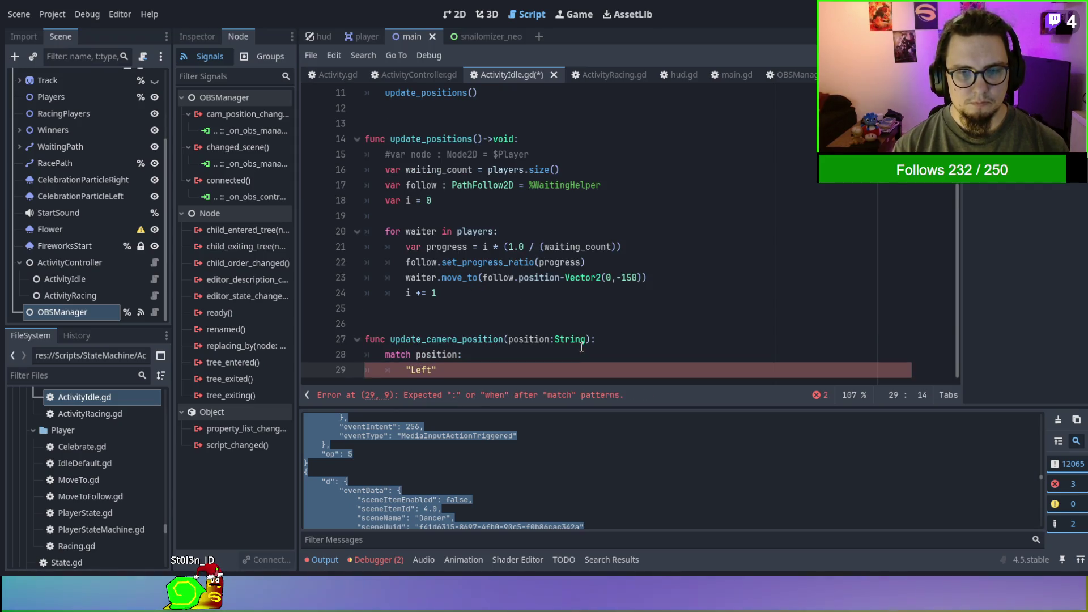
type(":")
key("Return")
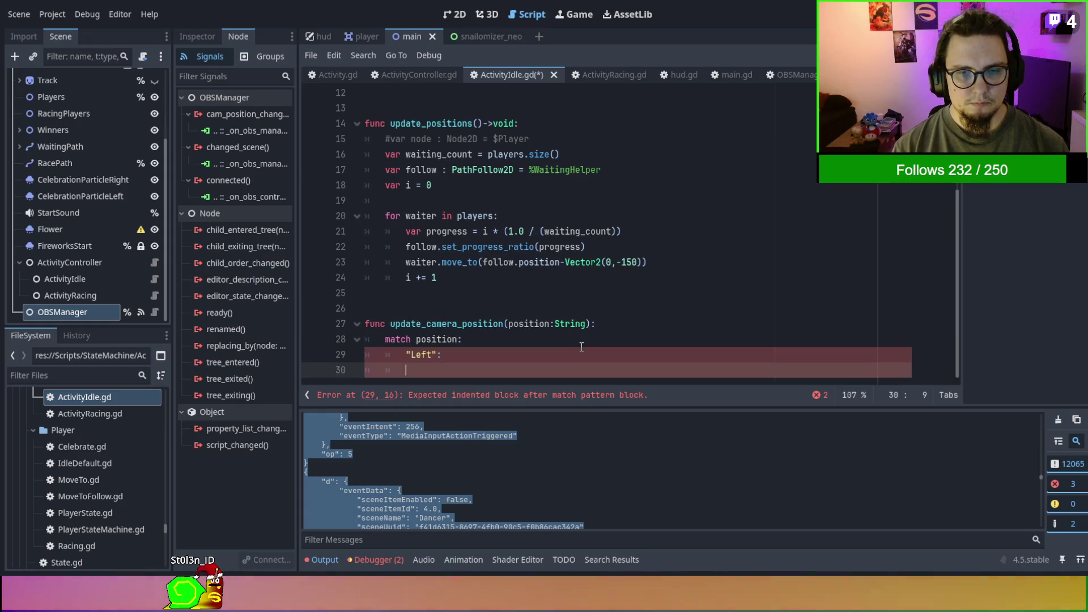
type("Right\":")
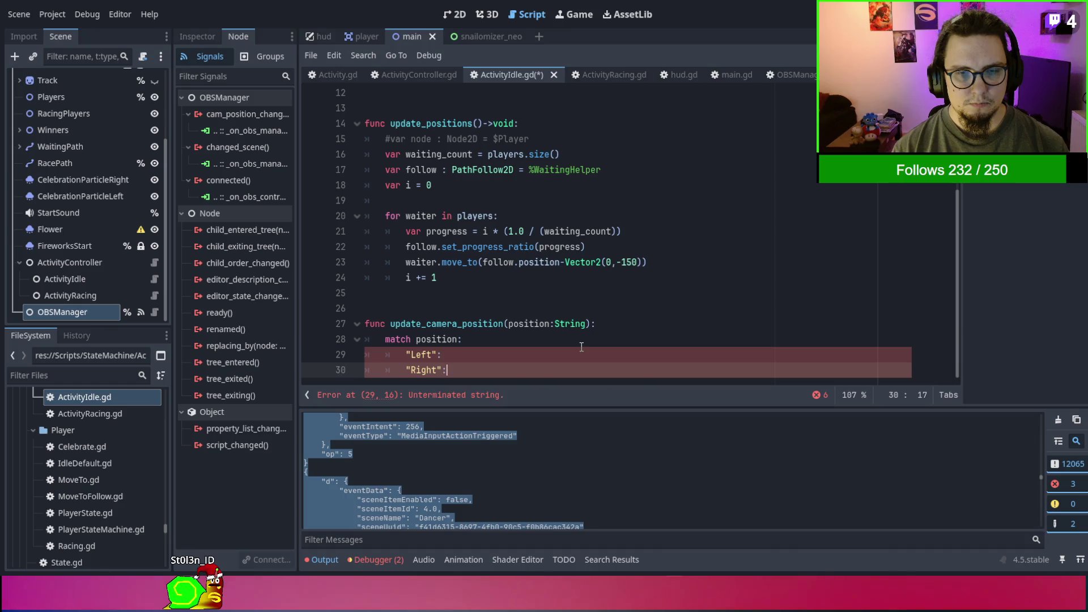
key("BackSpace")
type("\":")
key("Up")
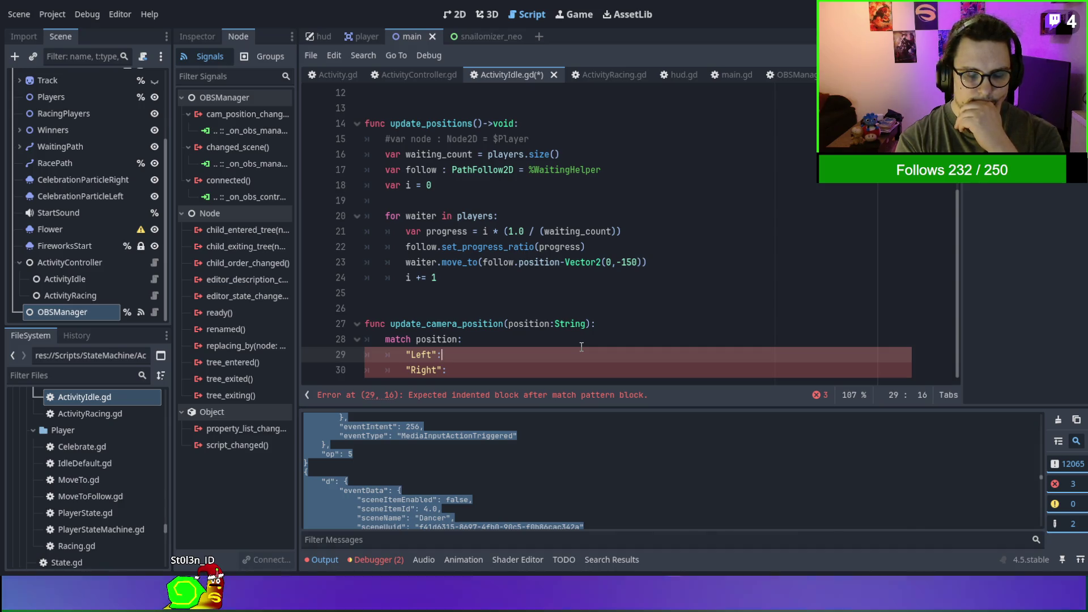
scroll(582, 347, "up", 4)
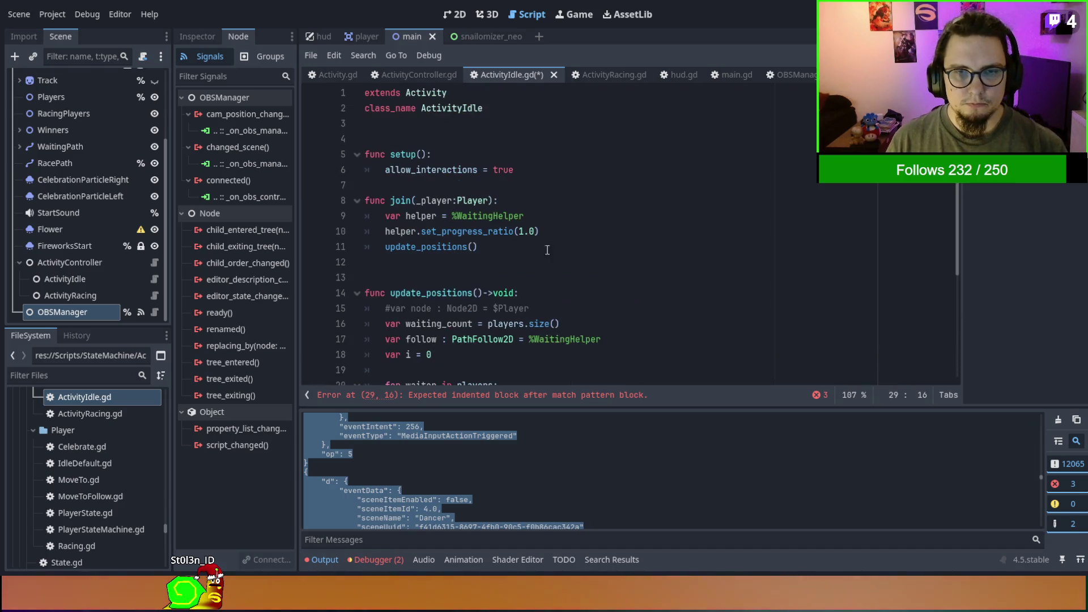
Declare idlearea_left_margin = 0 below the class_name line in ActivityIdle.gd.
left_click(484, 139)
key("Return")
key("Return")
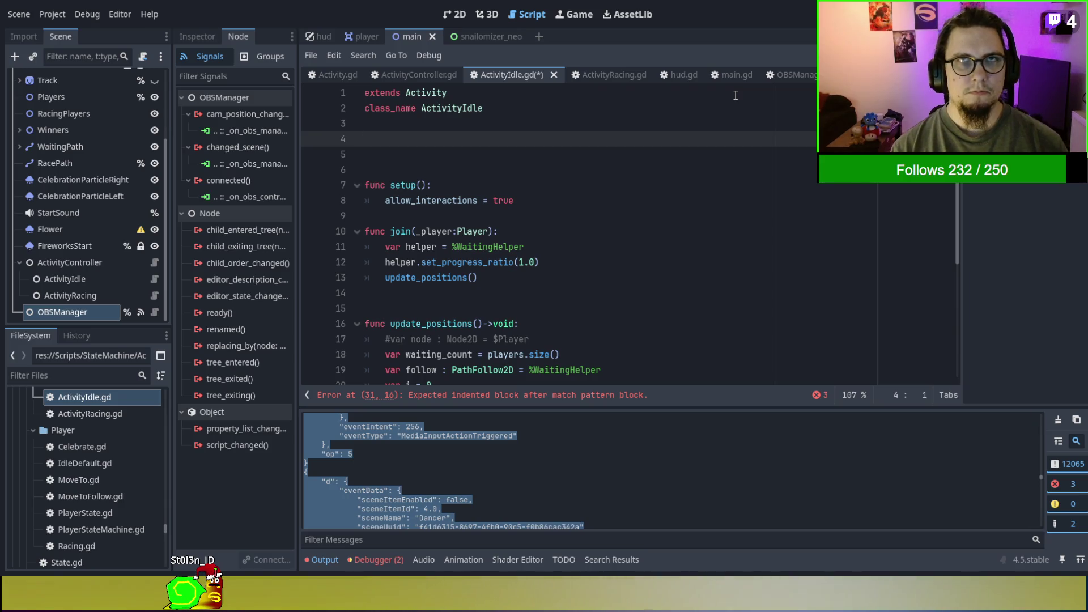
type("idle")
key("BackSpace")
key("BackSpace")
key("BackSpace")
type("var")
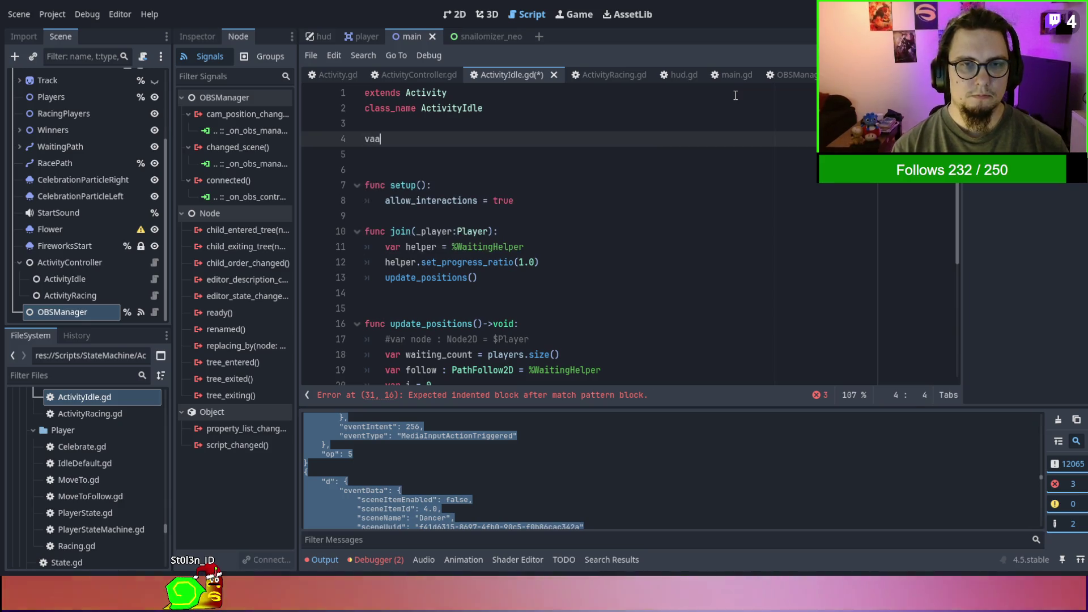
type(" idlearea_left_margin")
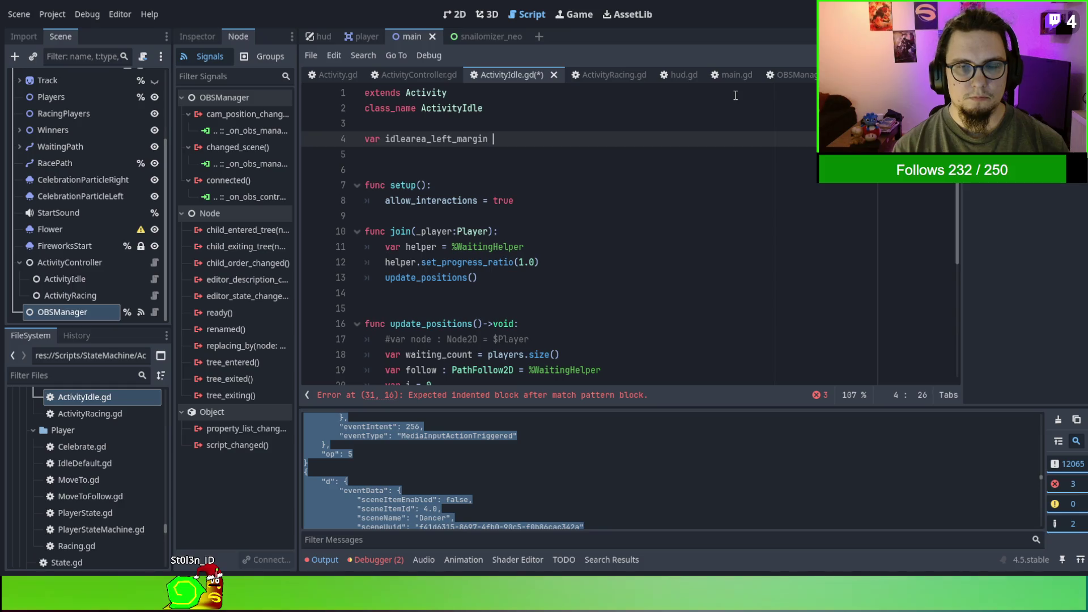
type("= 0")
Duplicate that declaration as idlearea_right_margin = 0.
key("shift+Up")
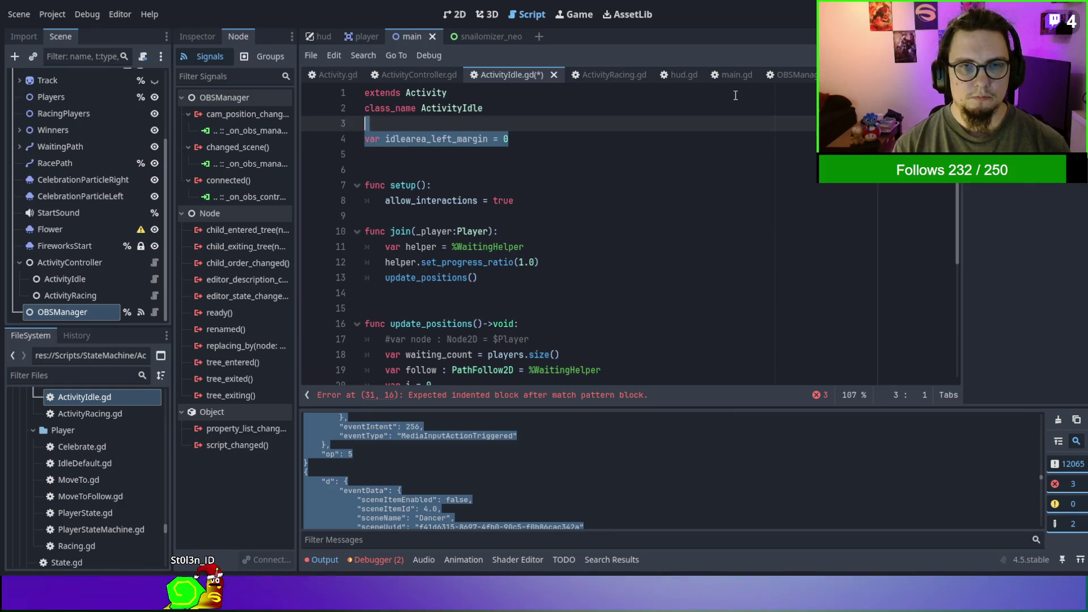
key("ctrl+shift+d")
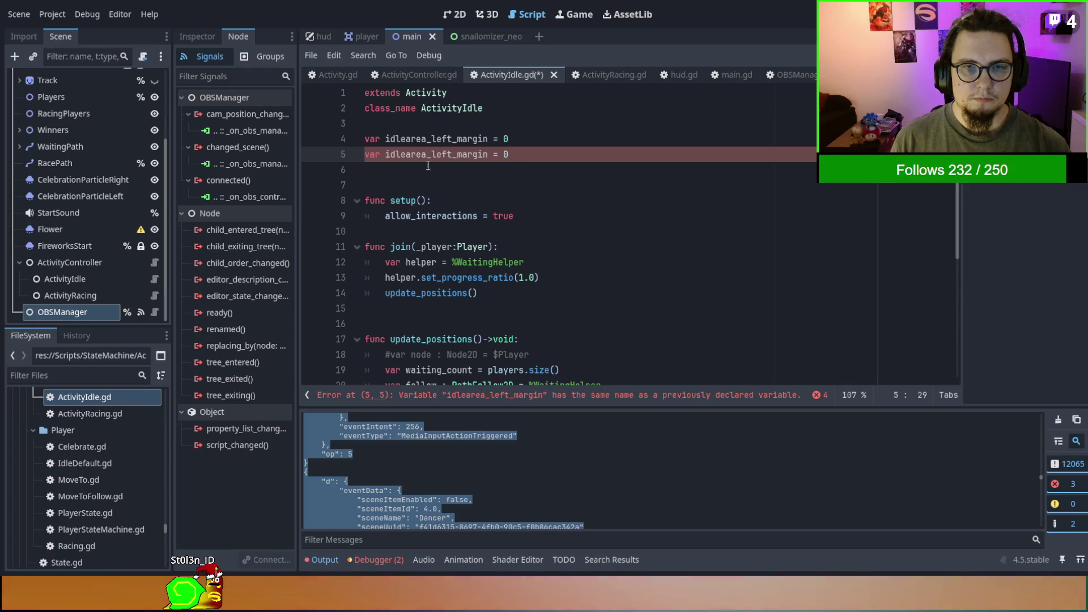
left_click_drag(426, 154, 458, 153)
type("_rigth_")
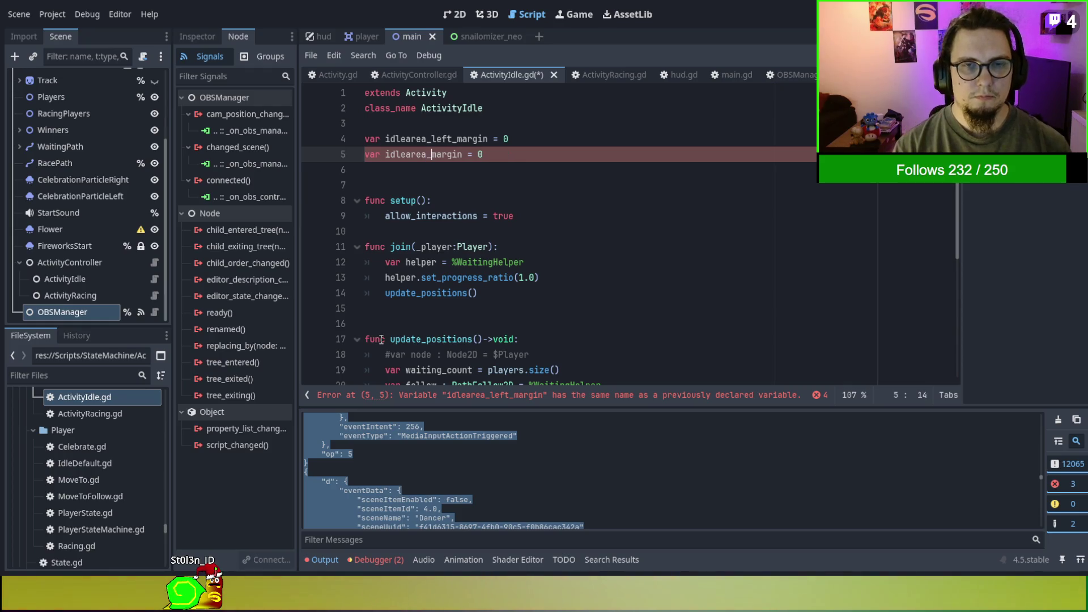
key("BackSpace")
key("BackSpace")
key("BackSpace")
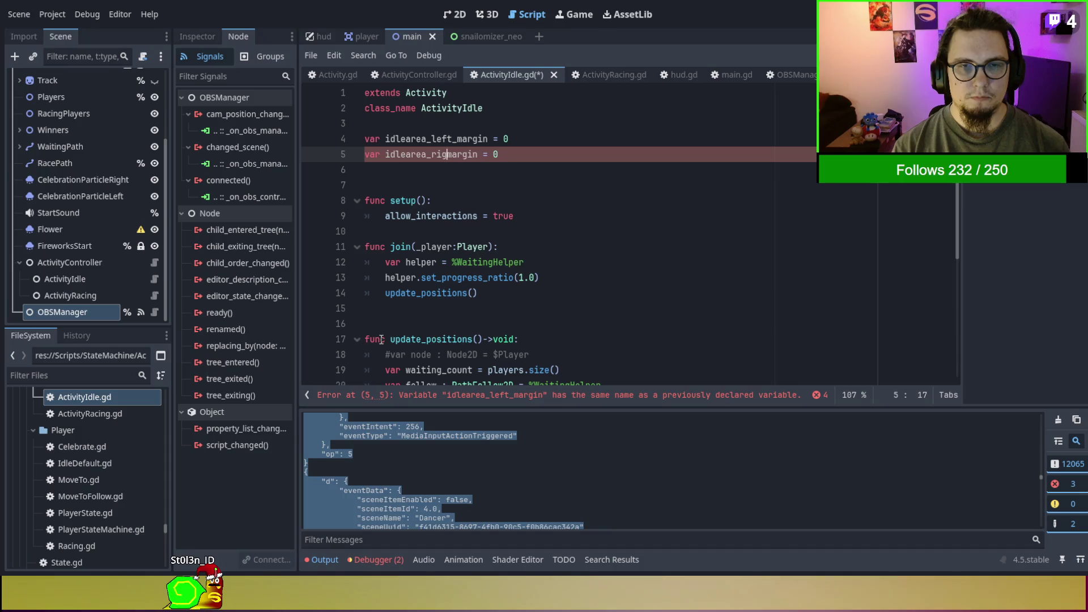
type("ght_")
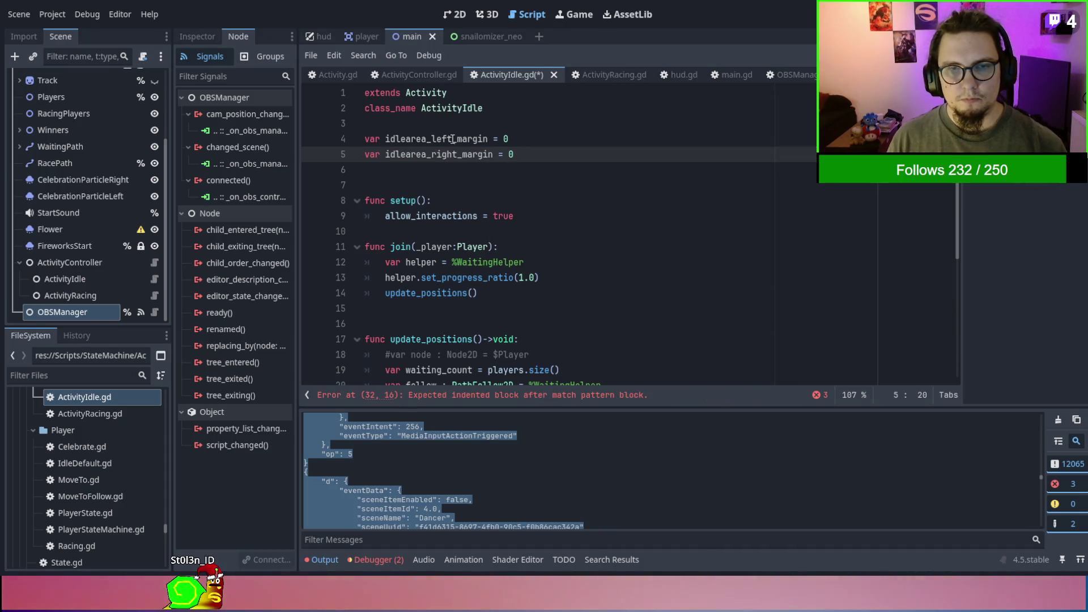
Copy the idlearea_left_margin name and scroll down to update_camera_position.
key("Up")
key("ctrl+d")
scroll(585, 273, "down", 1)
key("ctrl+c")
scroll(585, 272, "down", 5)
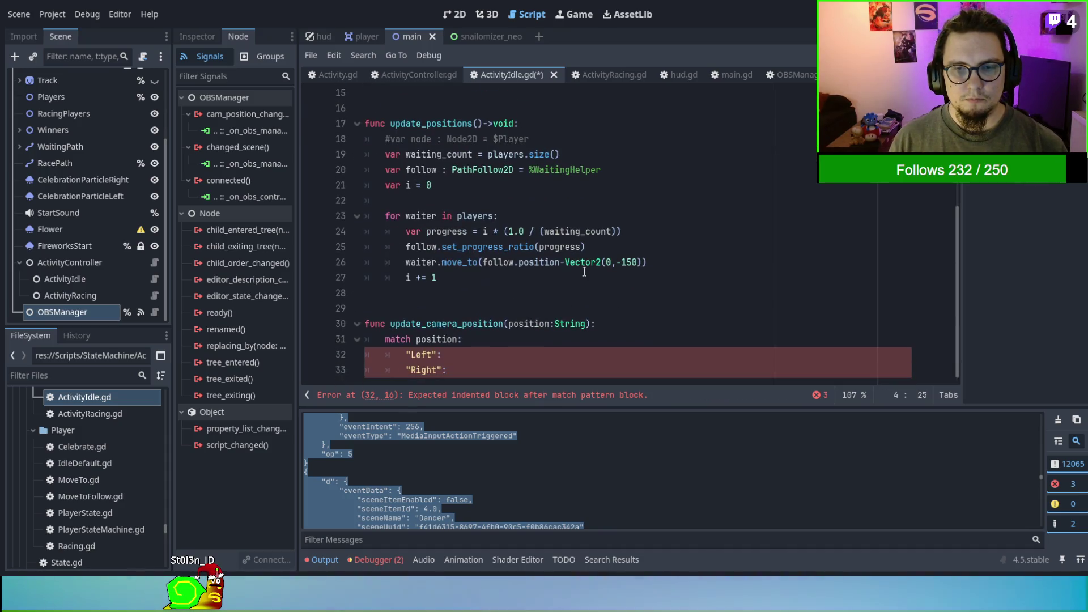
Under the Left case, assign idlearea_left_margin = 300 and idlearea_right_margin = 0.
left_click(530, 354)
key("ctrl+v")
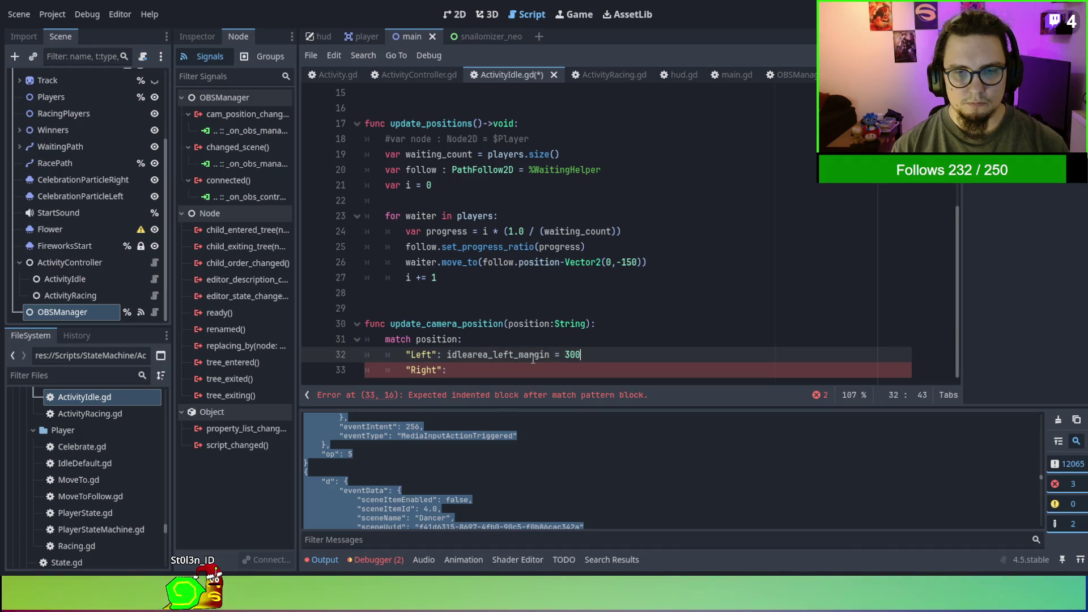
key("Left")
key("Left")
key("Left")
key("Left")
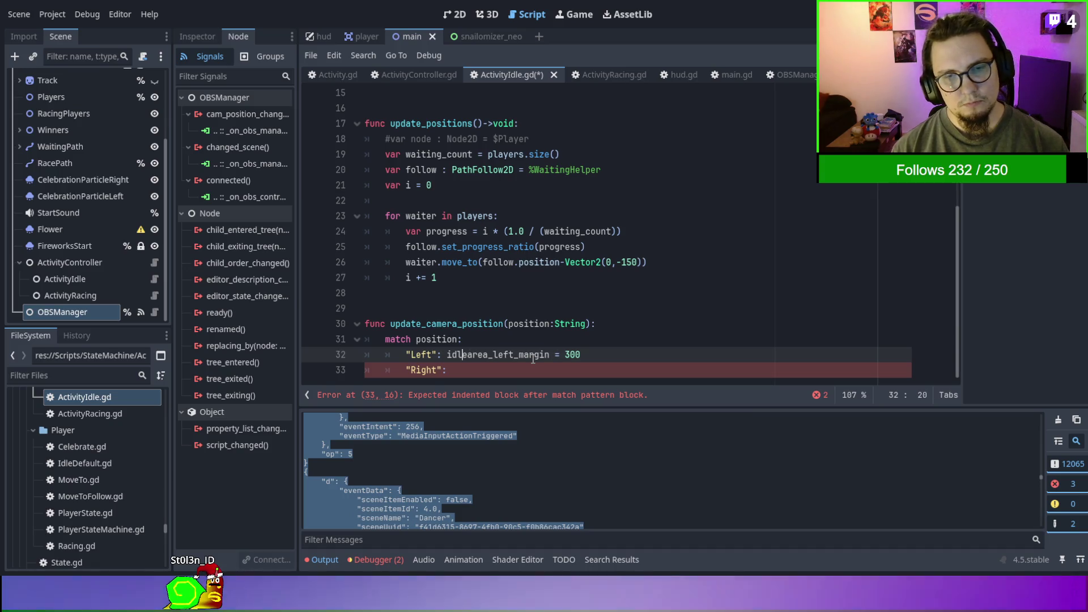
key("Return")
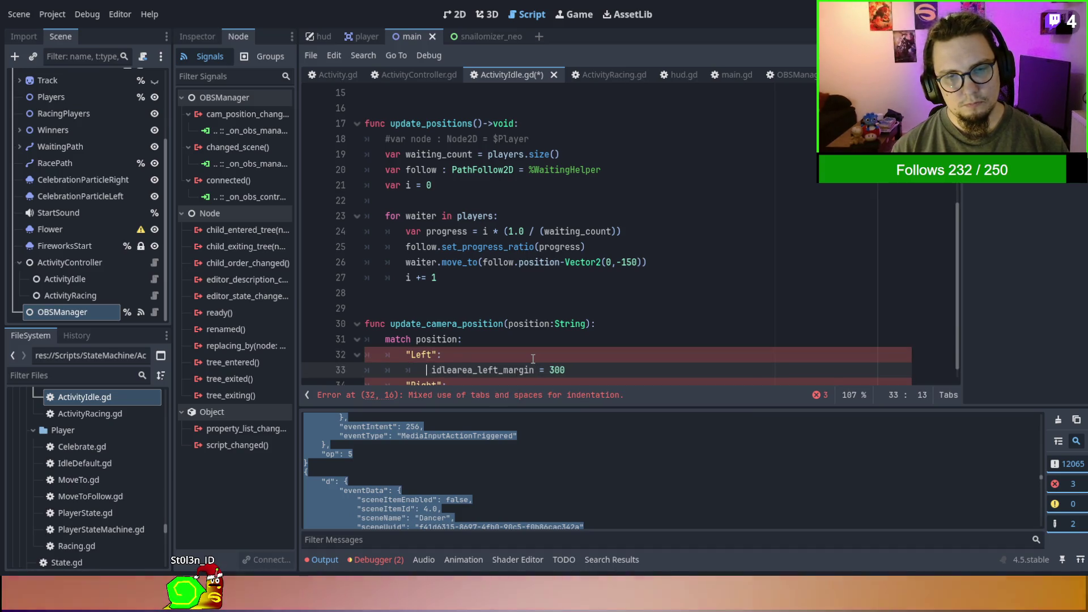
scroll(532, 358, "down", 1)
left_click(585, 352)
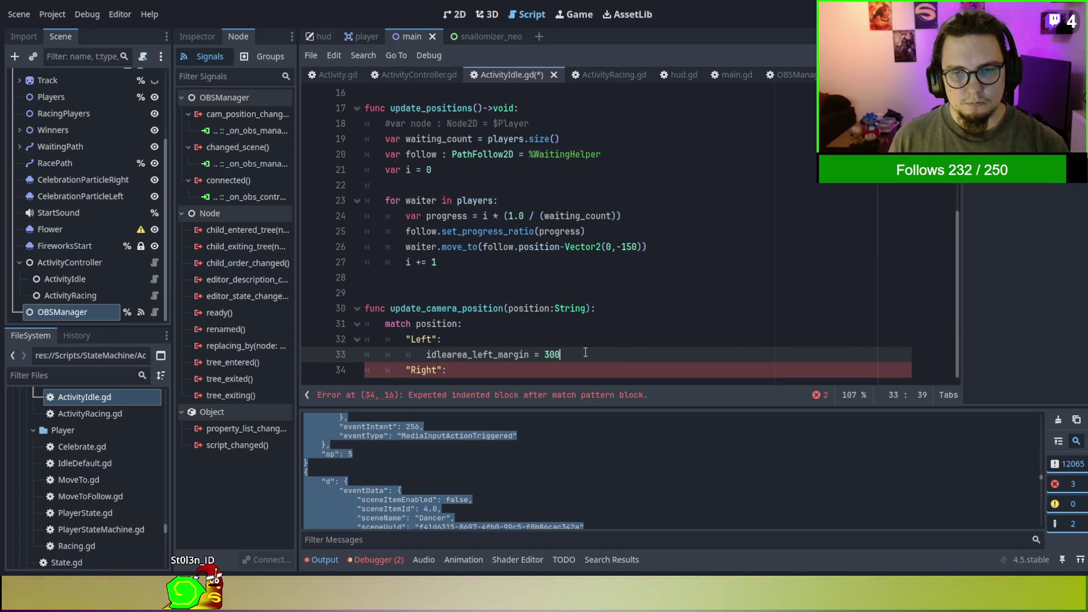
key("Return")
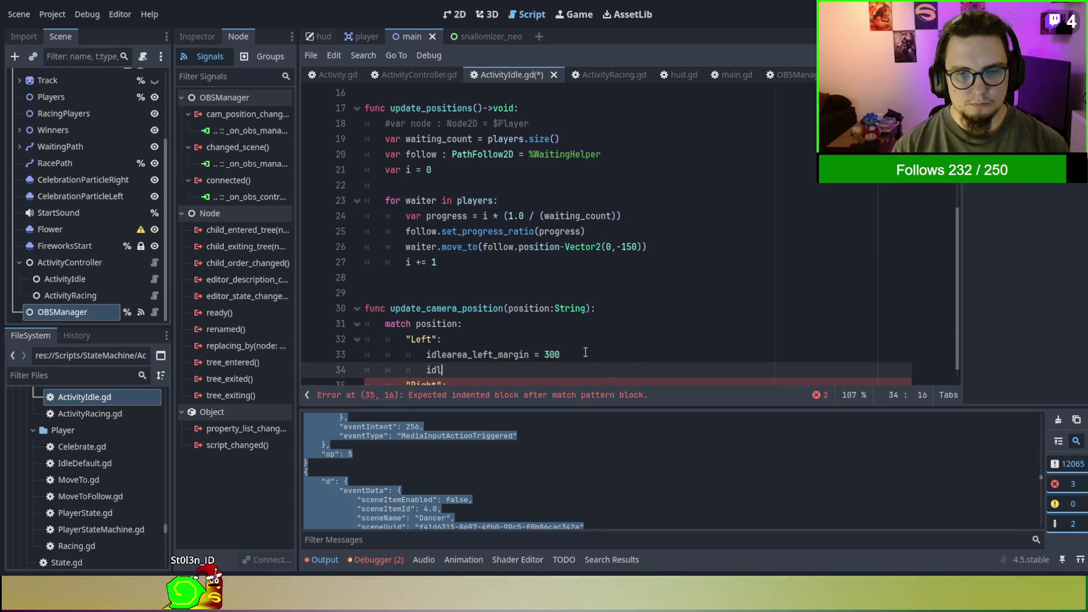
key("Return")
type("= ")
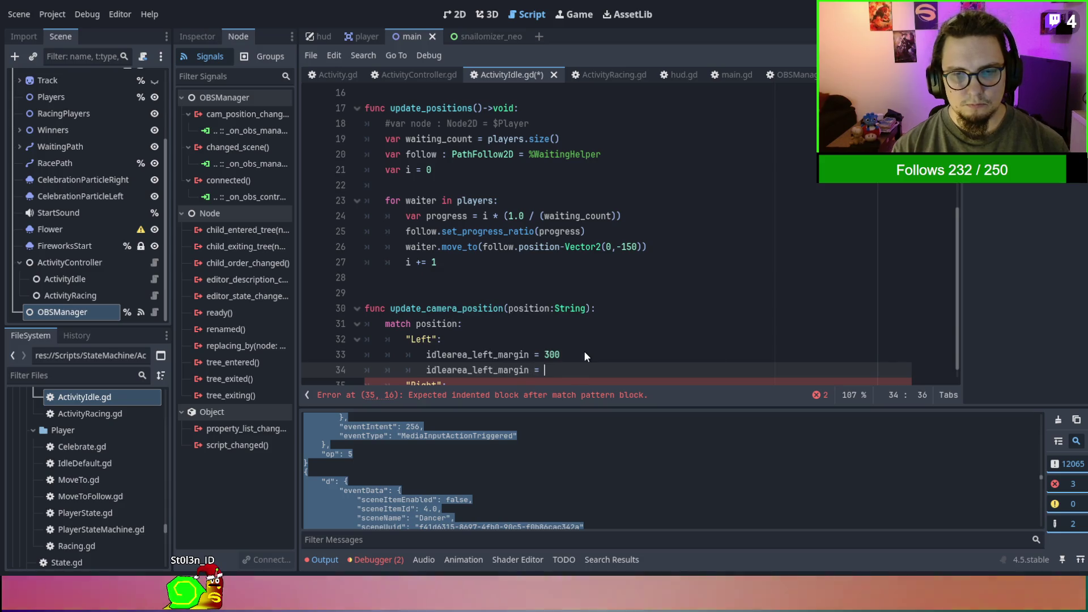
type("0")
left_click(478, 370)
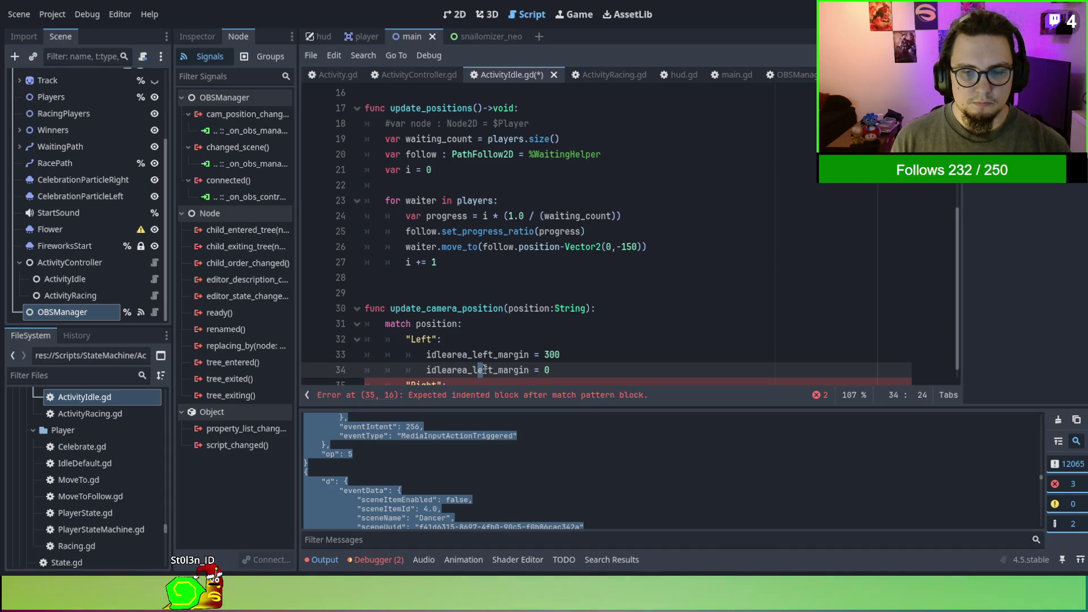
key("BackSpace")
key("BackSpace")
key("Delete")
type("righ")
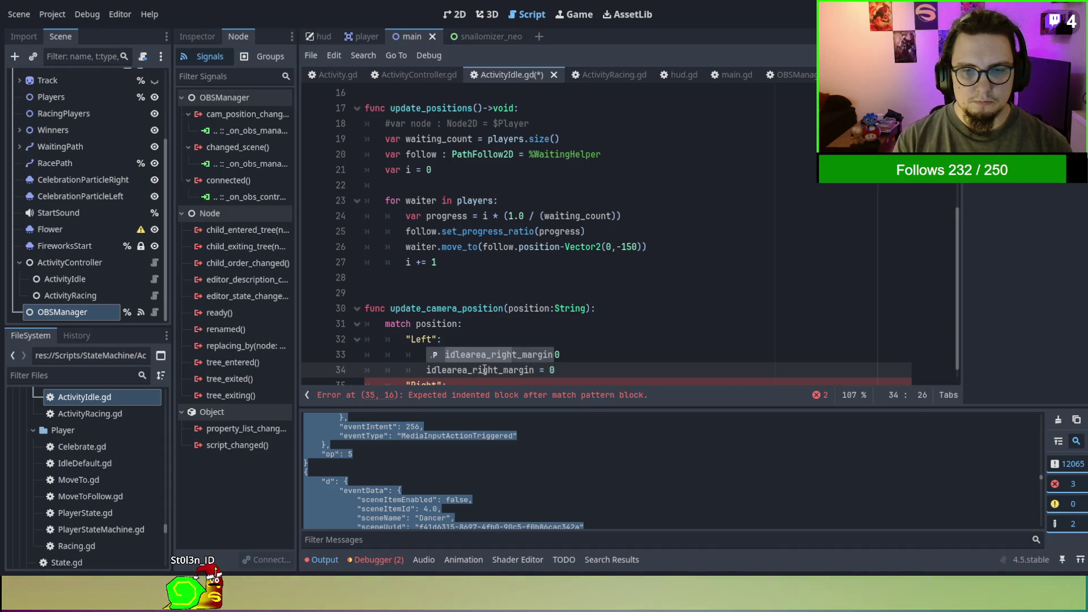
key("Escape")
Copy both margin assignments under the Right case, setting idlearea_right_margin to 300.
left_click_drag(587, 369, 590, 327)
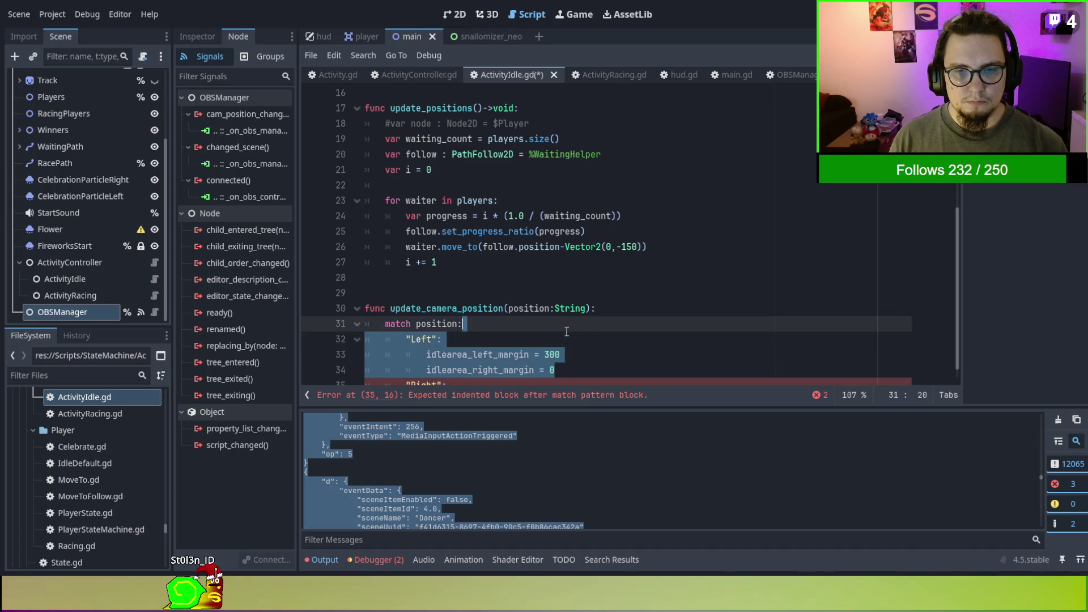
key("shift+Down")
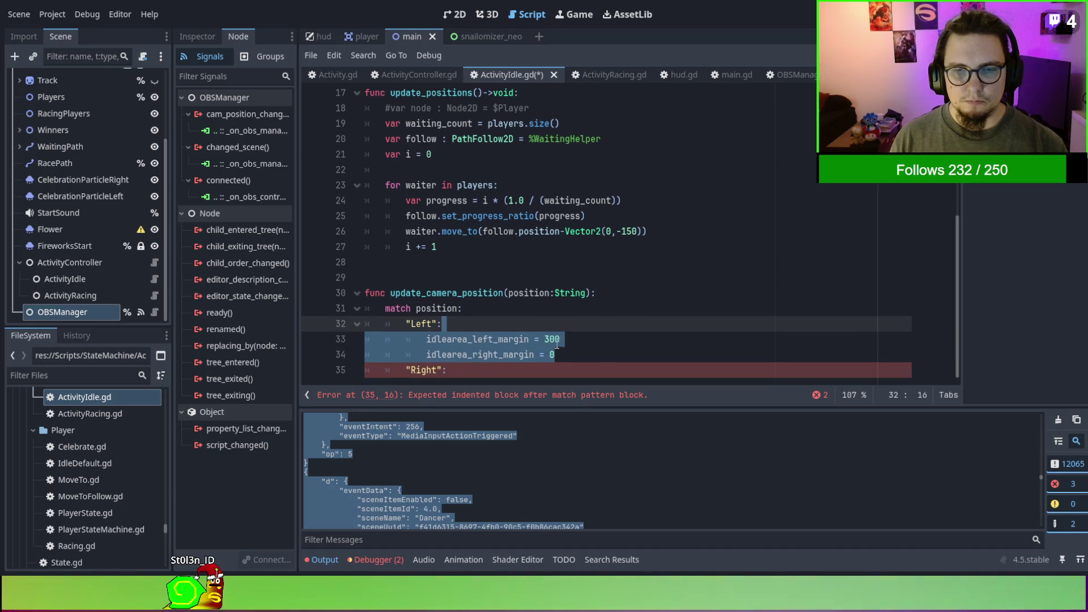
key("ctrl+c")
left_click(553, 370)
key("ctrl+v")
double_click(552, 354)
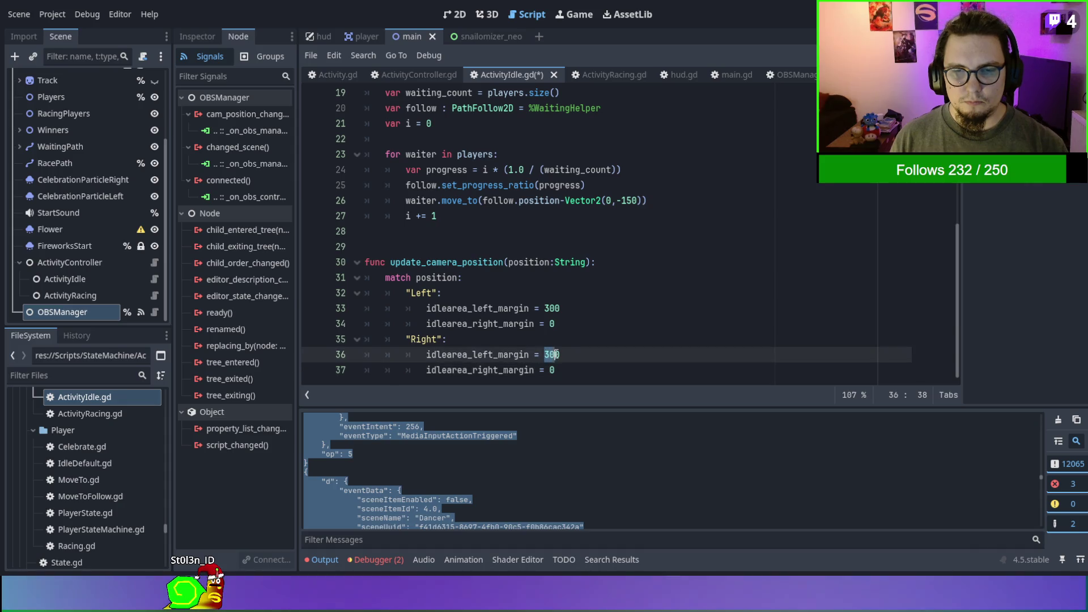
key("BackSpace")
key("Down")
key("End")
key("BackSpace")
type("300")
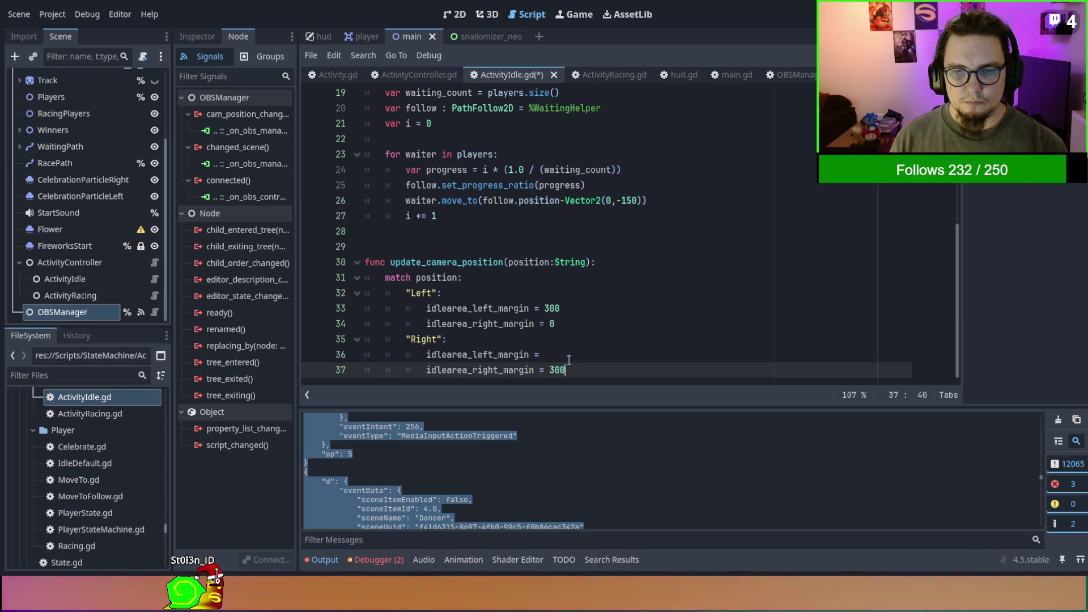
Set the Right case's left margin to 0, then save and run the project.
key("Up")
type("0")
left_click(615, 322)
key("F5")
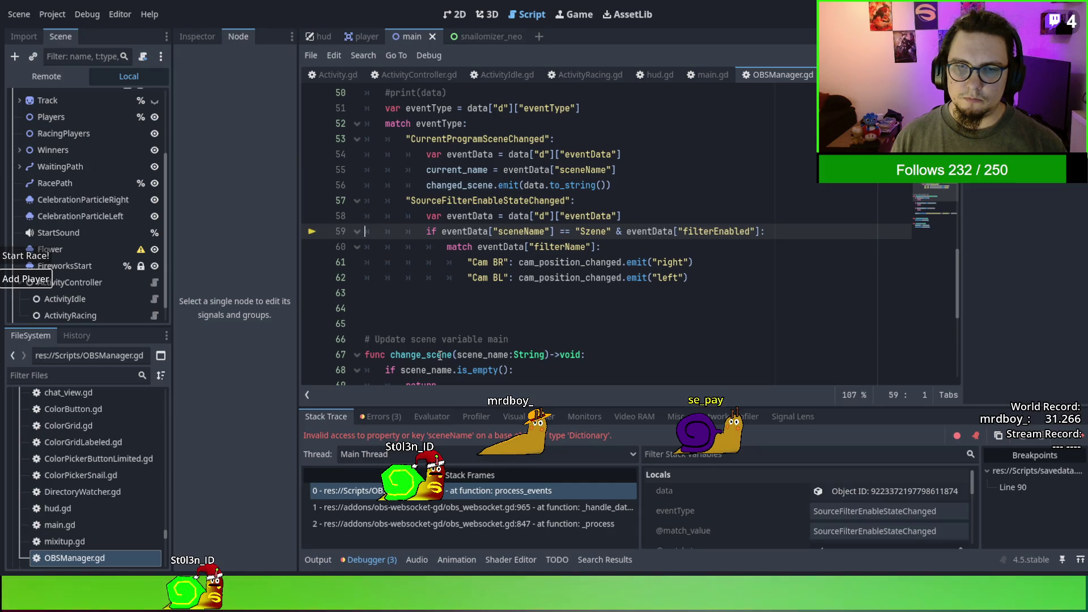
Scroll up to the start of process_events in OBSManager.gd, stopping at the eventData line.
scroll(455, 301, "up", 1)
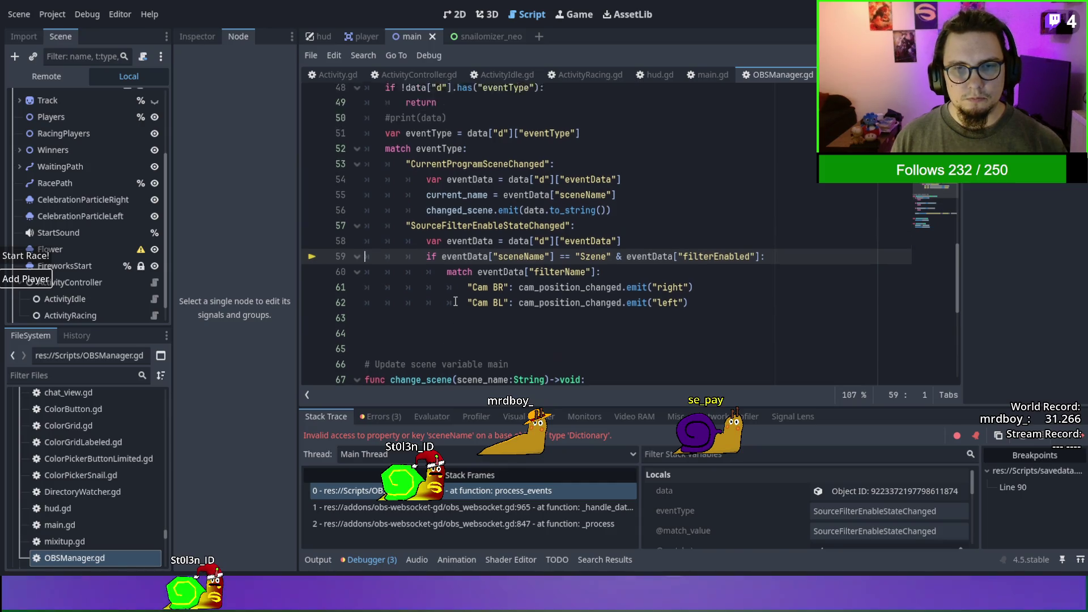
scroll(455, 301, "up", 1)
left_click(639, 267)
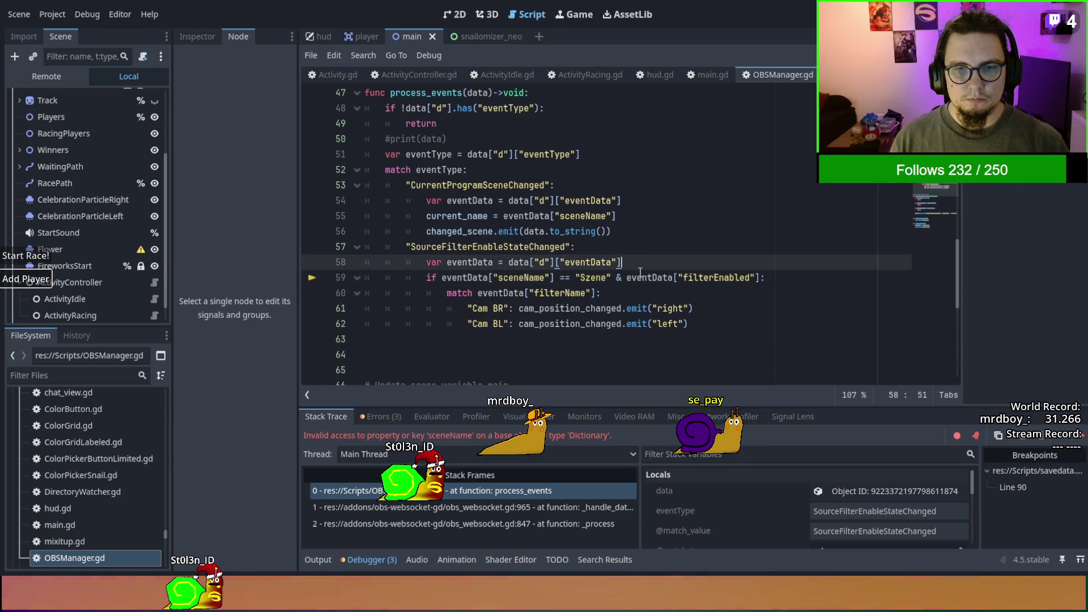
Add an 'if not "sceneName" in eventData' check below the eventData line.
key("Return")
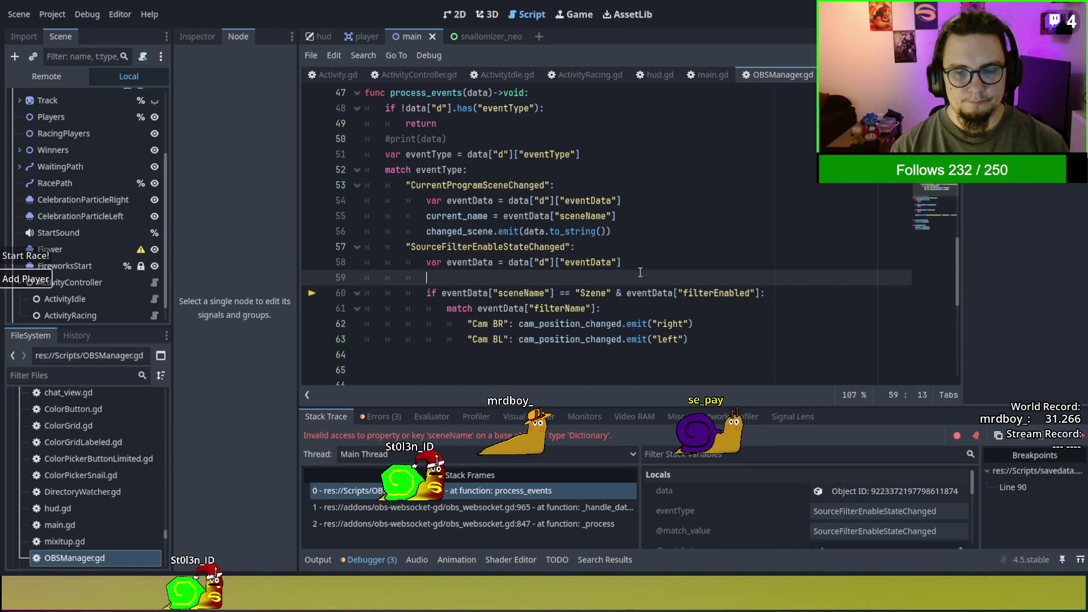
type("if not event")
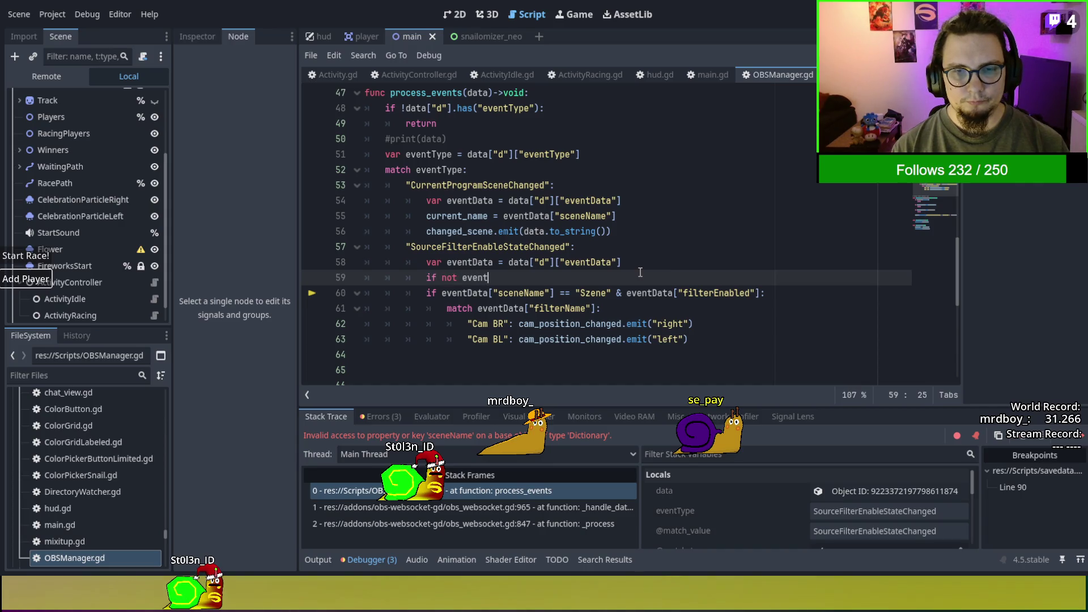
type("DAT")
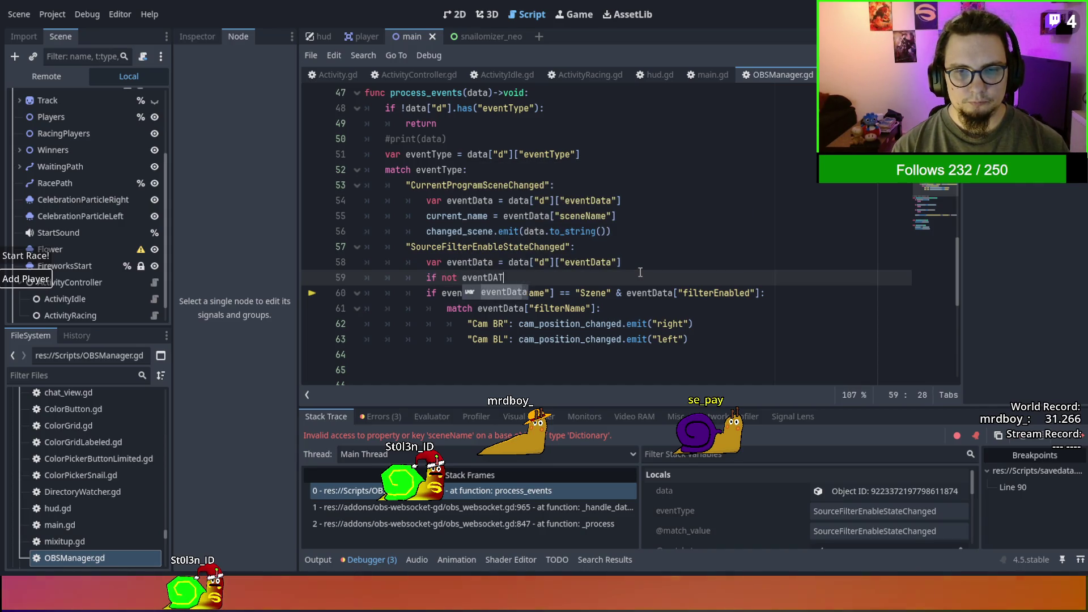
key("BackSpace")
key("BackSpace")
type("a")
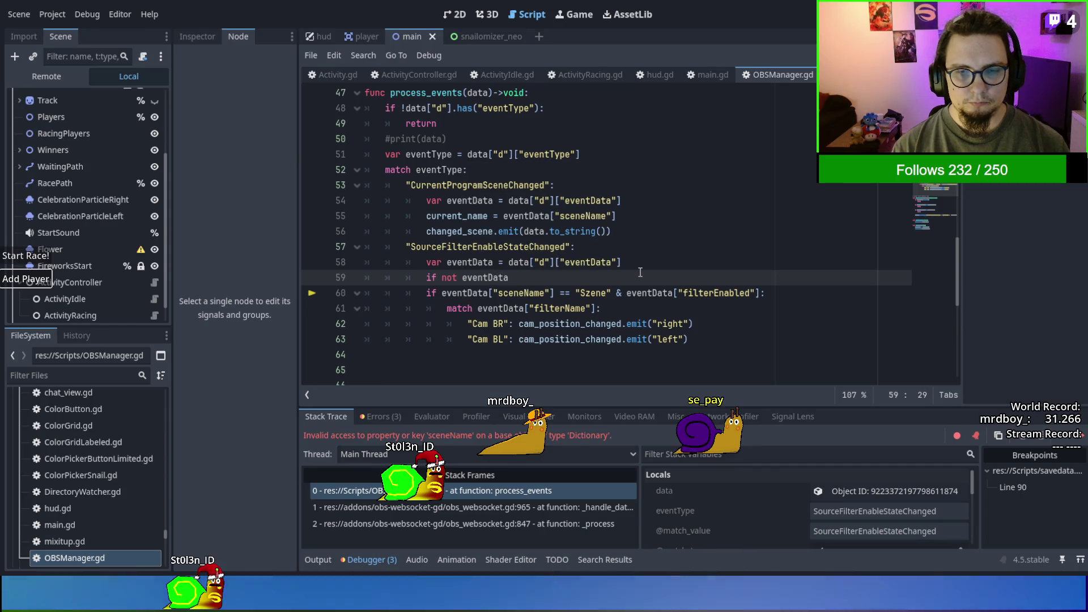
type("aa[\"sceneName")
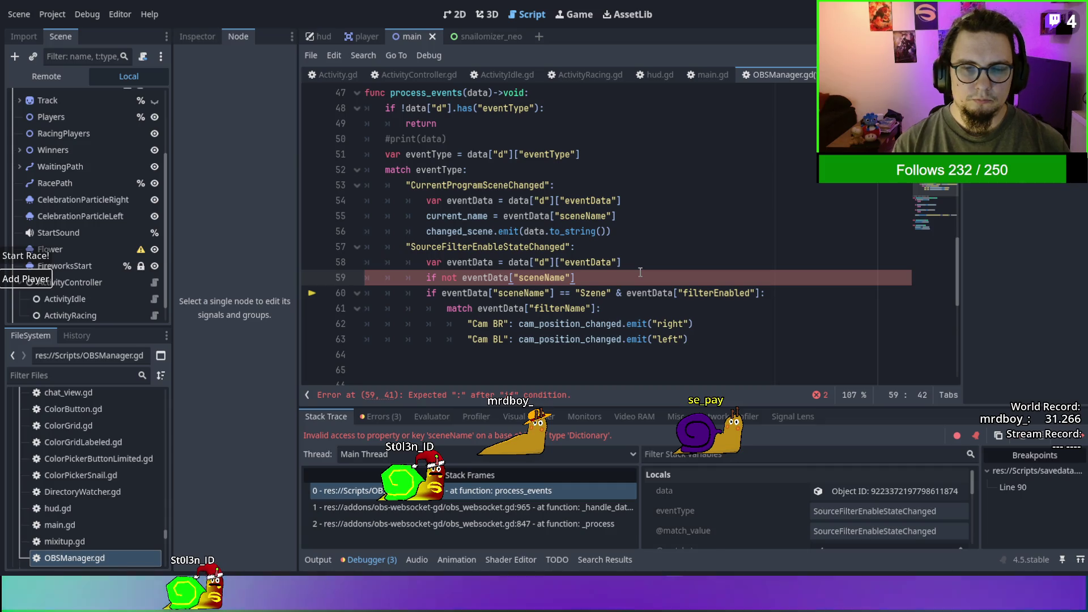
mouse_move(641, 272)
left_mouse_down()
mouse_move(566, 265)
mouse_move(576, 277)
left_mouse_up()
key("ctrl+x")
left_click(461, 277)
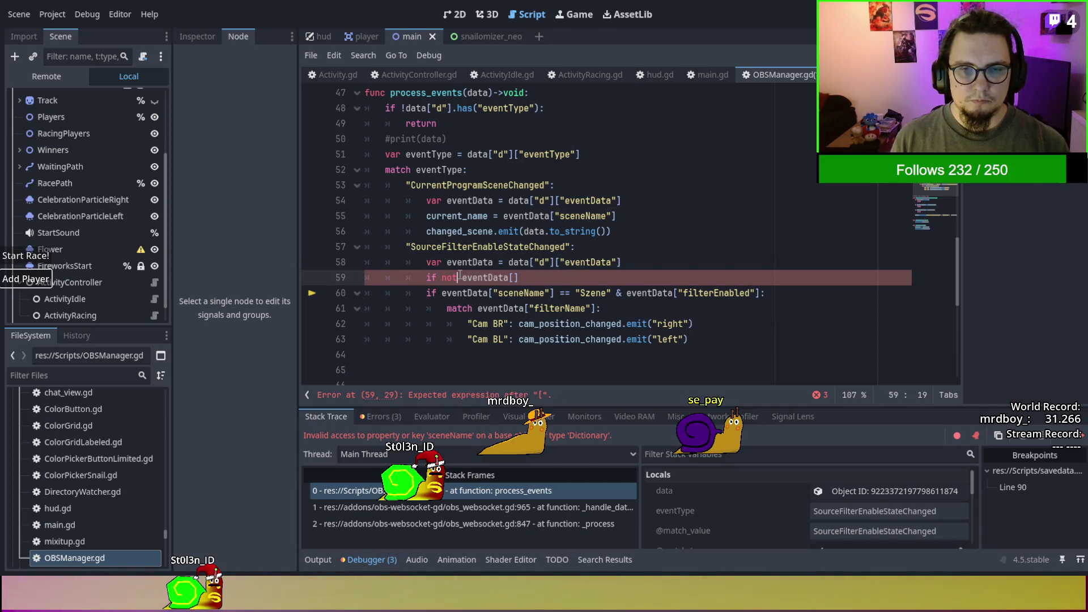
key("ctrl+v")
key("ctrl+v")
type("in")
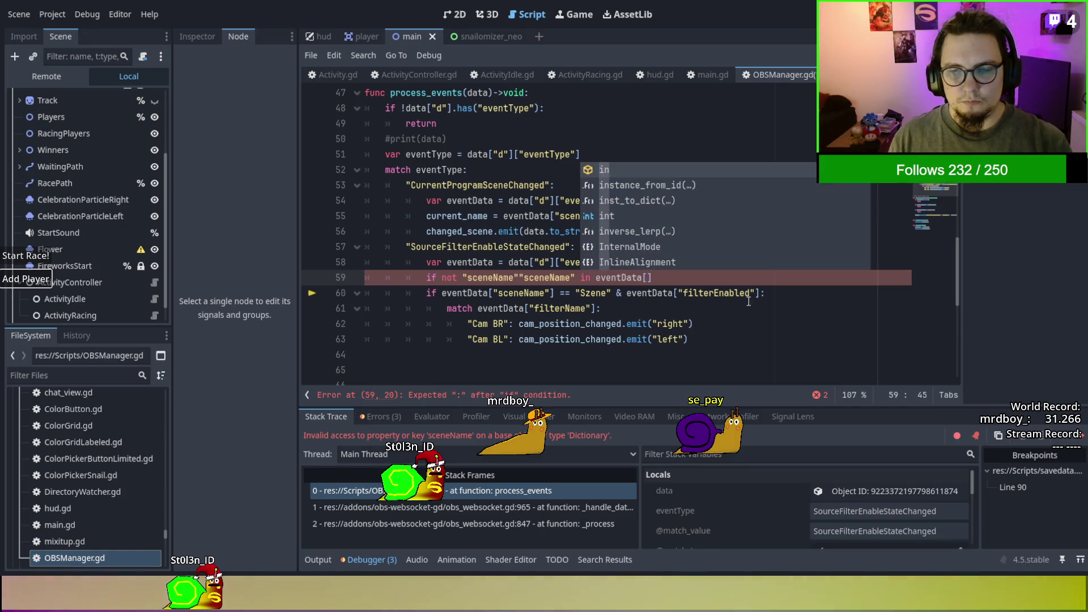
left_click(698, 281)
key("BackSpace")
type(":")
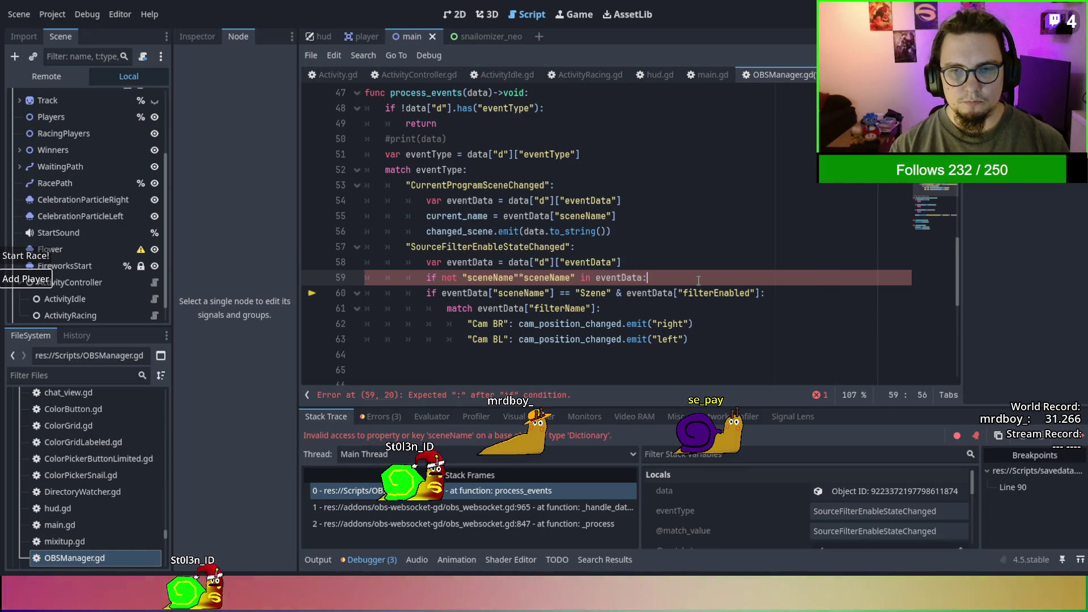
key("BackSpace")
type(":")
key("Return")
type("return")
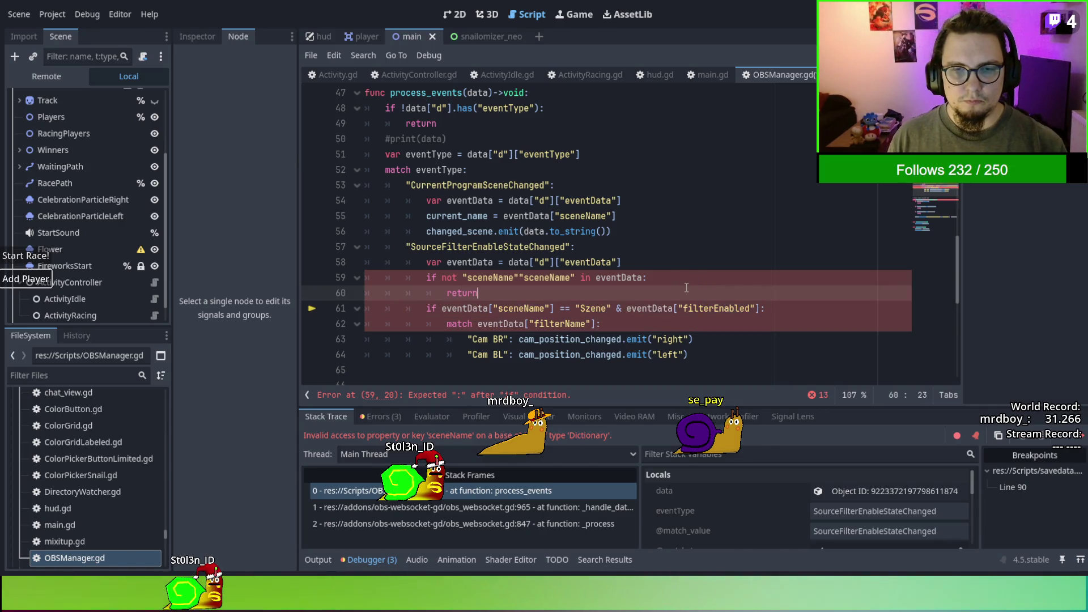
Remove the duplicate sceneName string and join return onto the sceneName check line.
left_click(686, 328)
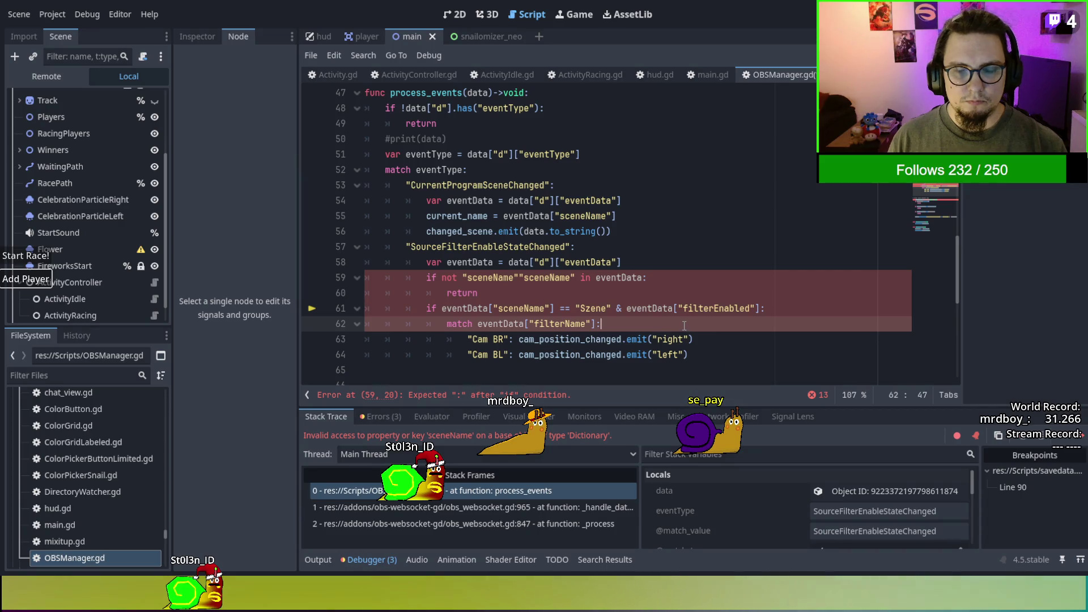
double_click(526, 277)
key("BackSpace")
key("BackSpace")
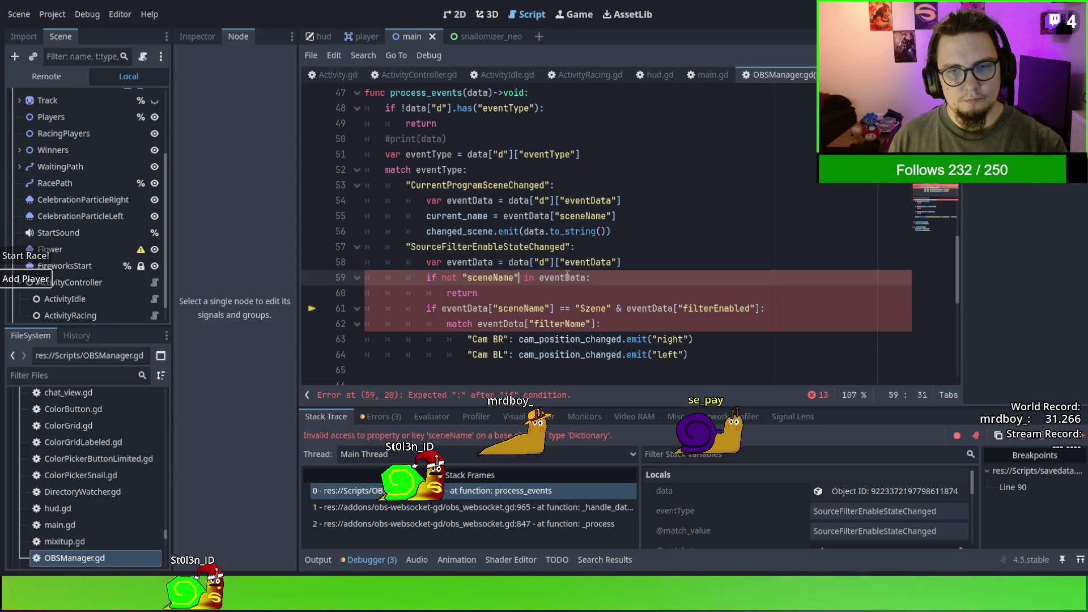
left_click(613, 264)
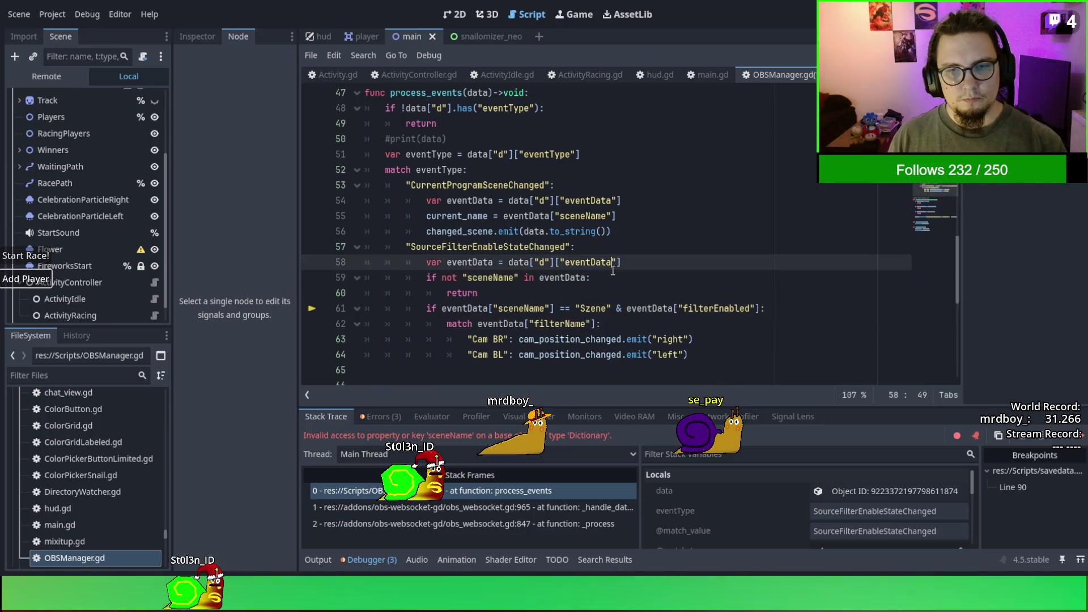
left_click(453, 292)
key("BackSpace")
key("BackSpace")
key("BackSpace")
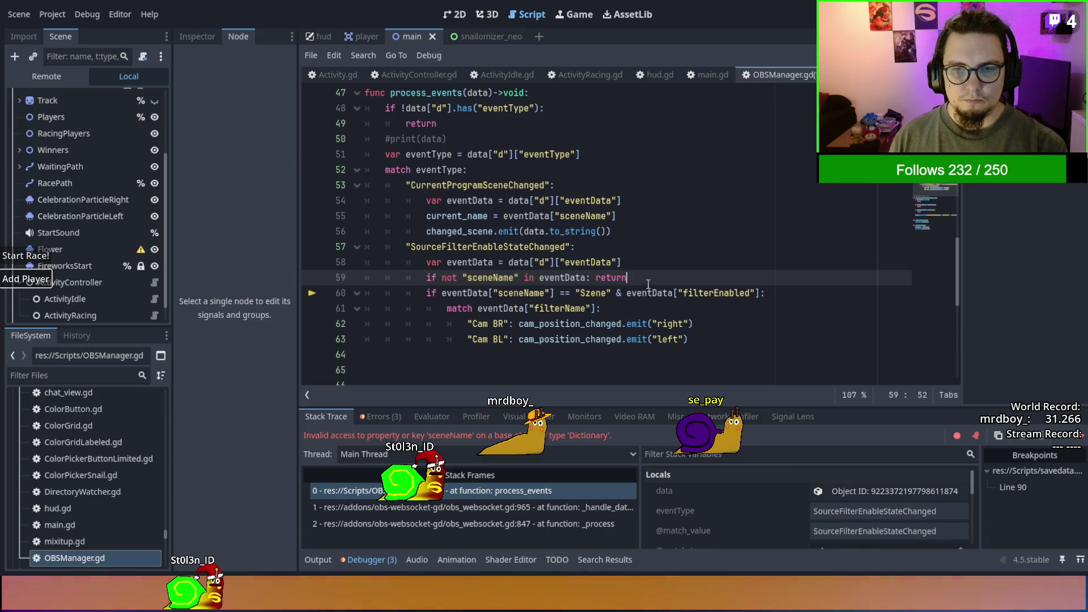
key("Return")
Tidy the blank lines, adding one between the two event cases.
left_click(649, 262)
key("Return")
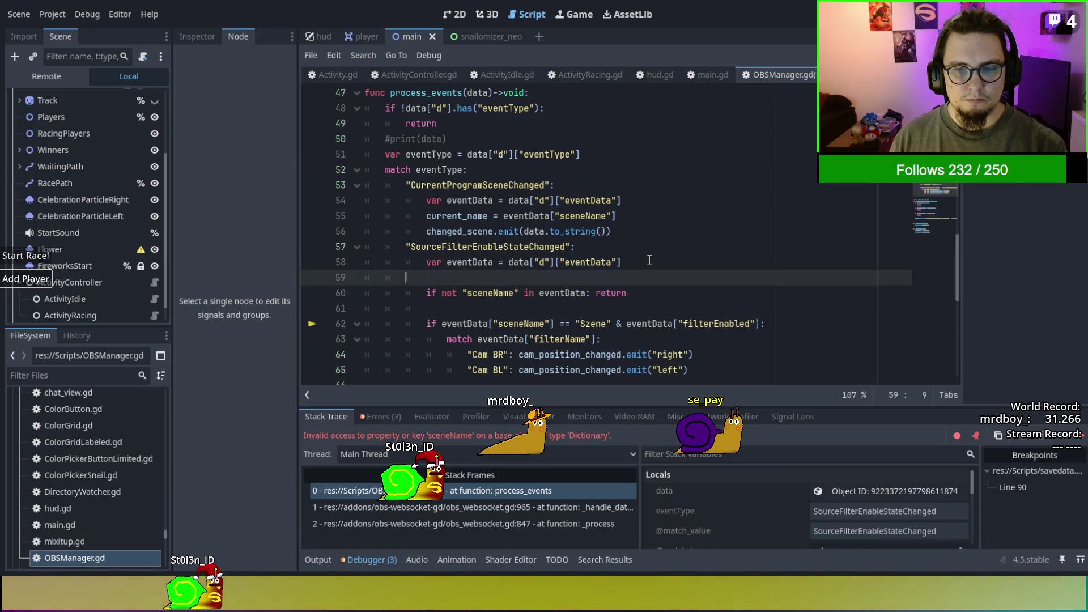
key("BackSpace")
key("BackSpace")
key("BackSpace")
left_click(647, 232)
key("Return")
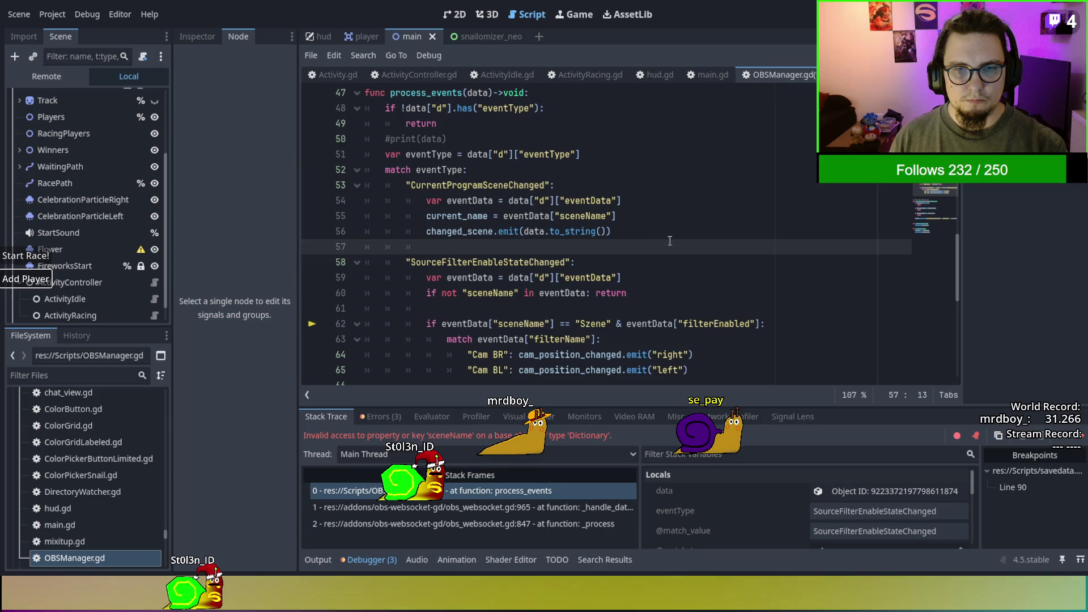
scroll(702, 247, "down", 4)
left_click(700, 247)
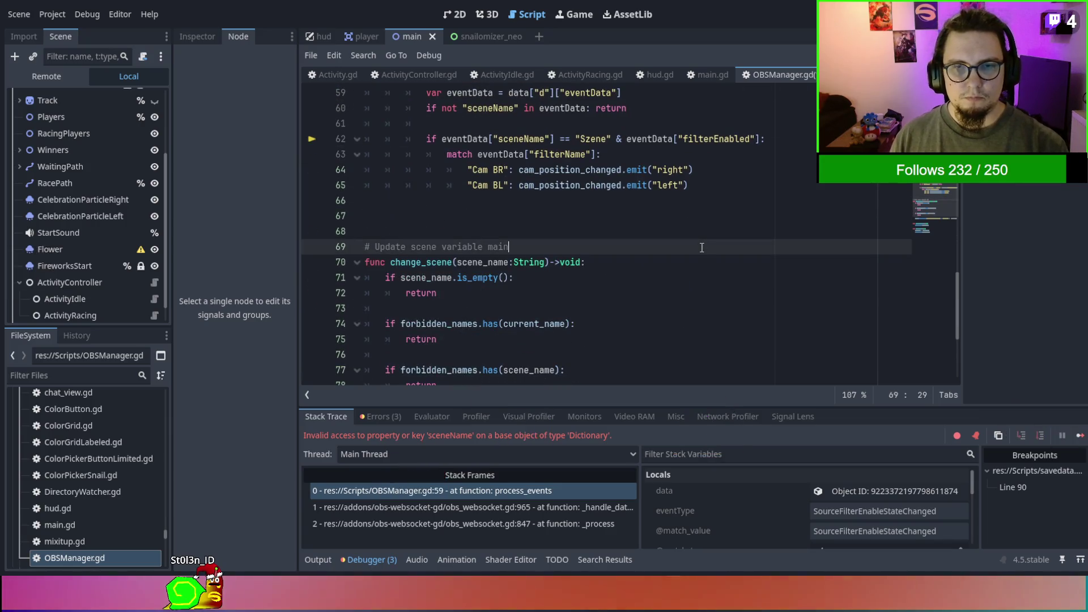
Relaunch the game and switch to the ActivityController.gd and ActivityIdle.gd scripts.
key("F5")
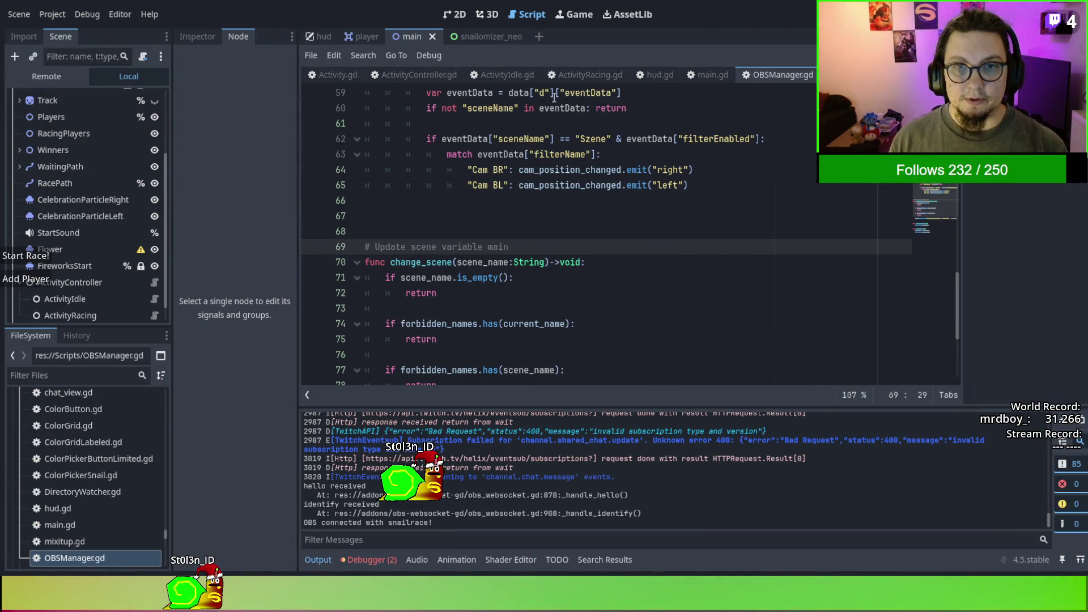
left_click(385, 77)
left_click(499, 72)
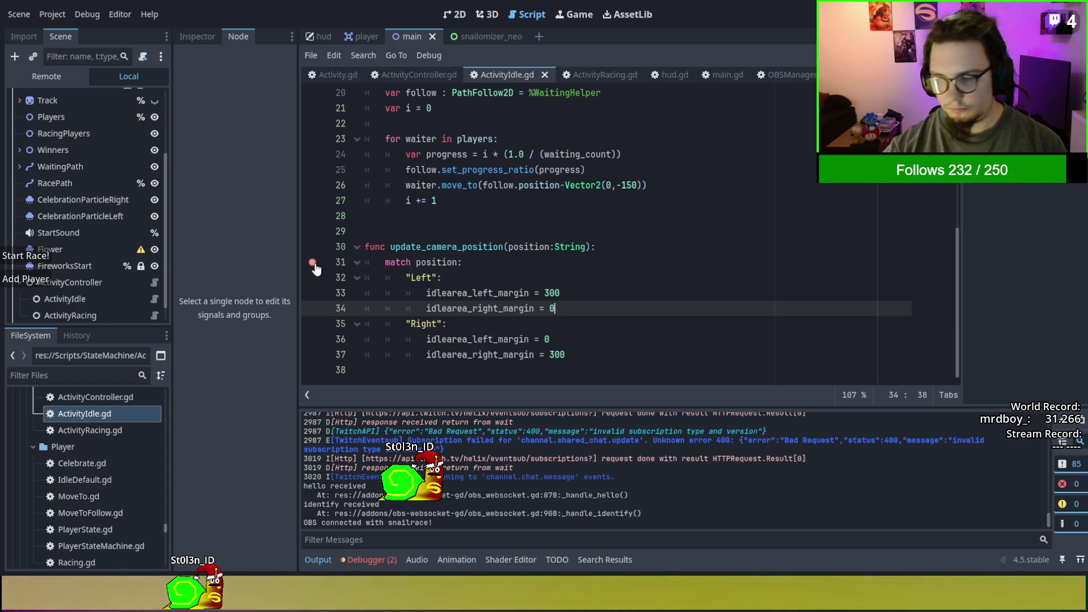
Set a breakpoint on the match at line 31 and inspect OBSManager's signals.
left_click(313, 264)
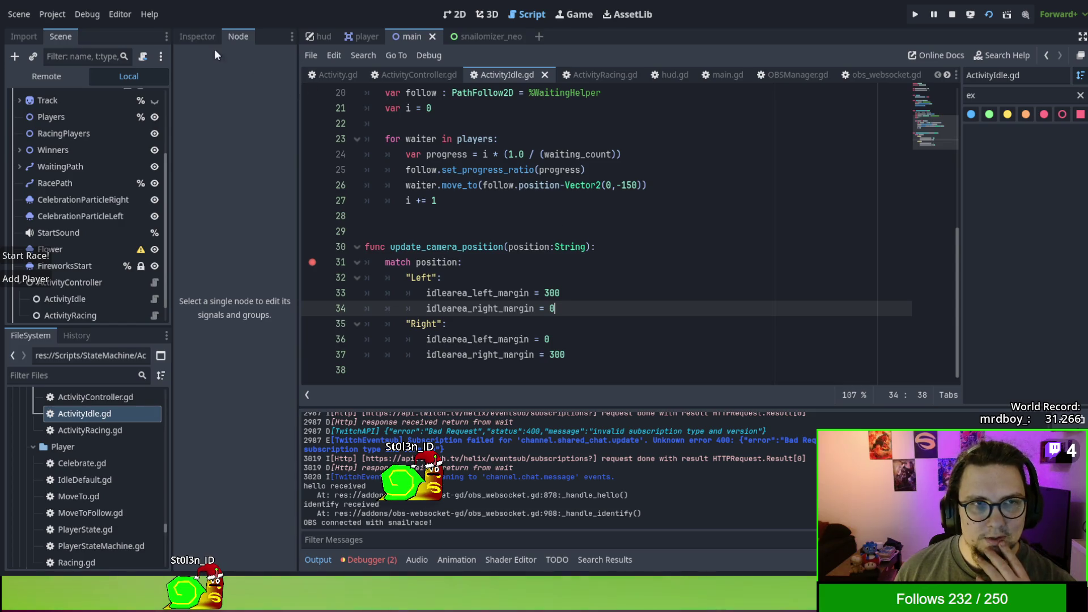
left_click(200, 37)
left_click(236, 43)
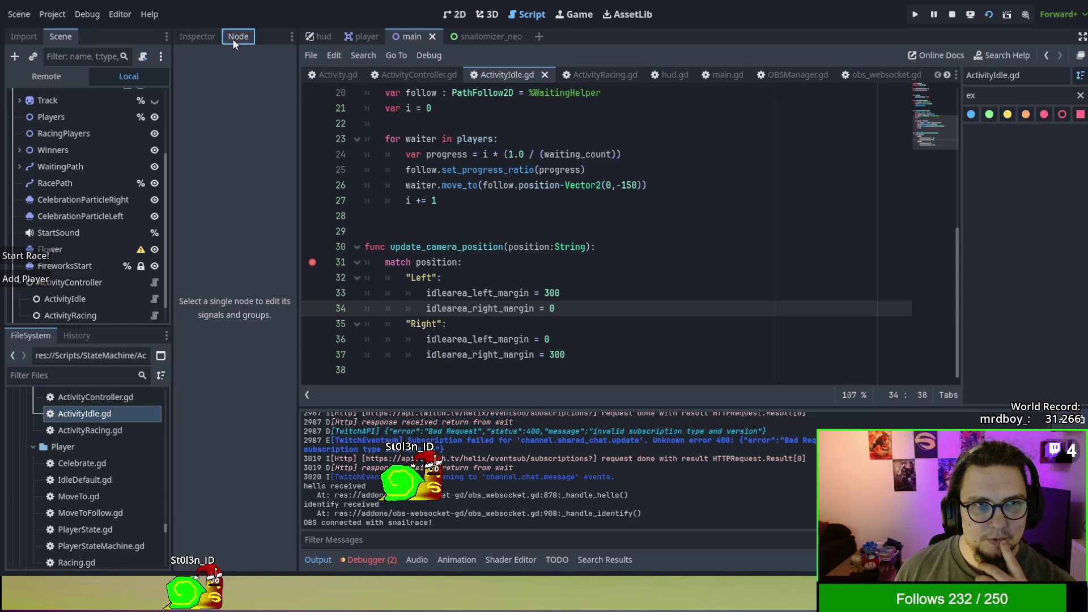
scroll(92, 276, "down", 1)
left_click(84, 315)
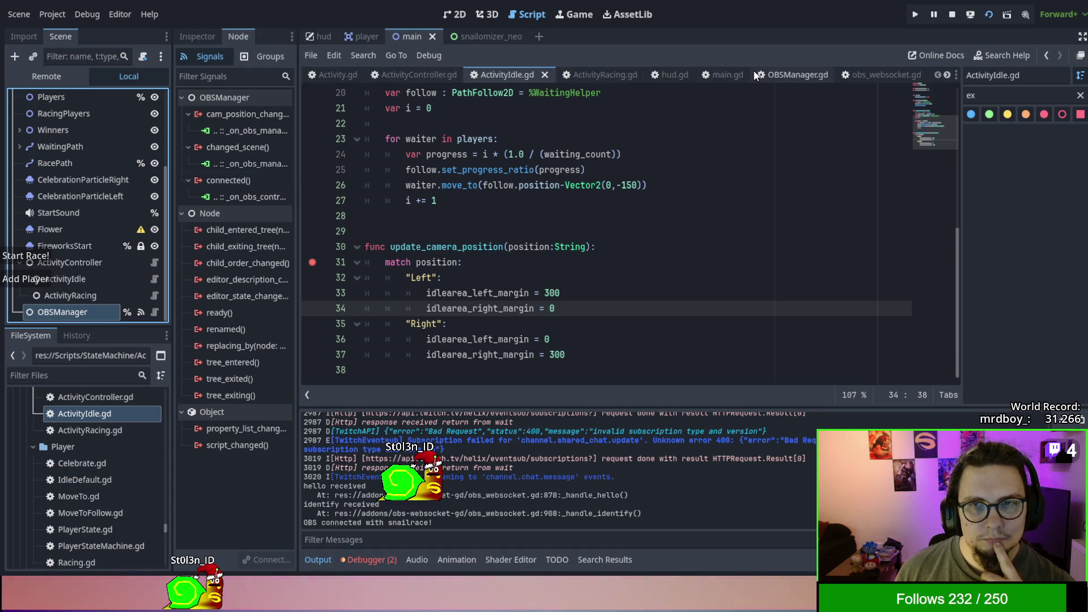
In main.gd, set a breakpoint on the update_camera_position call at line 393.
left_click(711, 76)
left_click(312, 339)
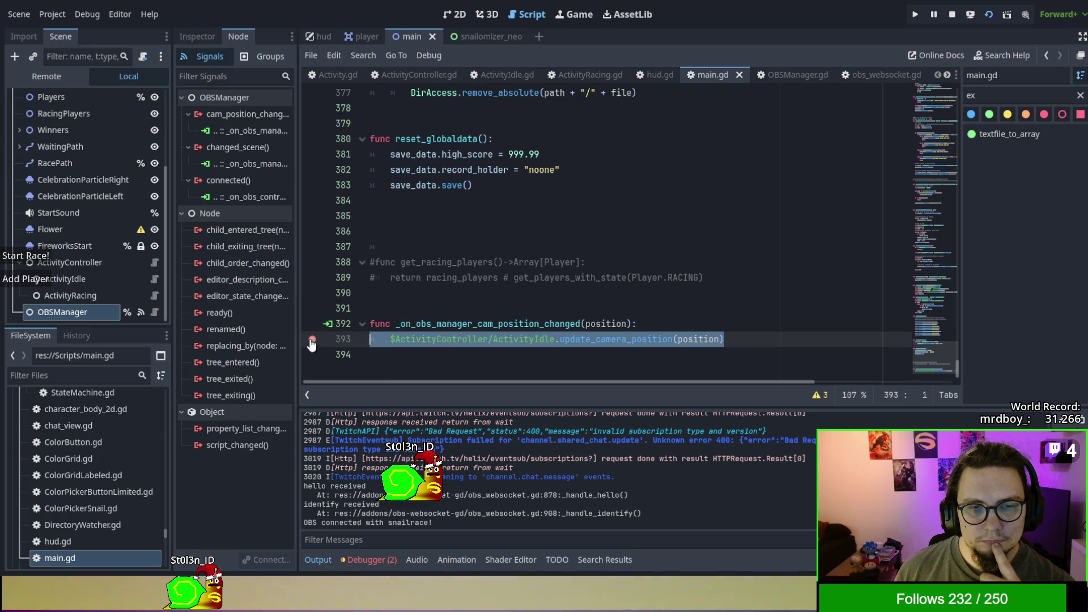
left_click(569, 279)
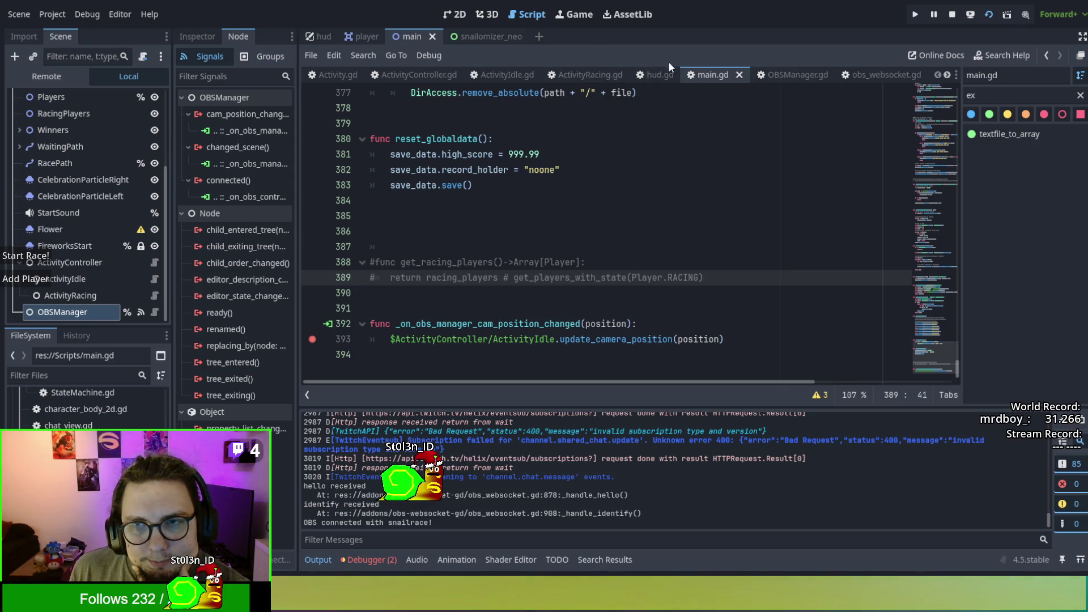
In OBSManager.gd, select sourceName from the sample event data.
left_click(806, 77)
scroll(570, 251, "up", 2)
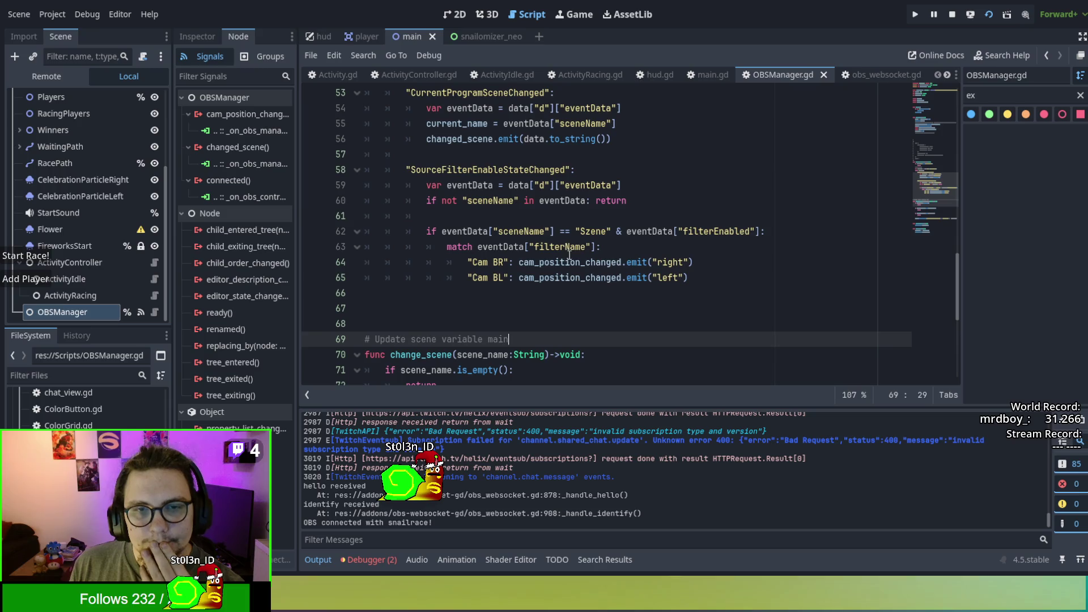
scroll(570, 254, "up", 9)
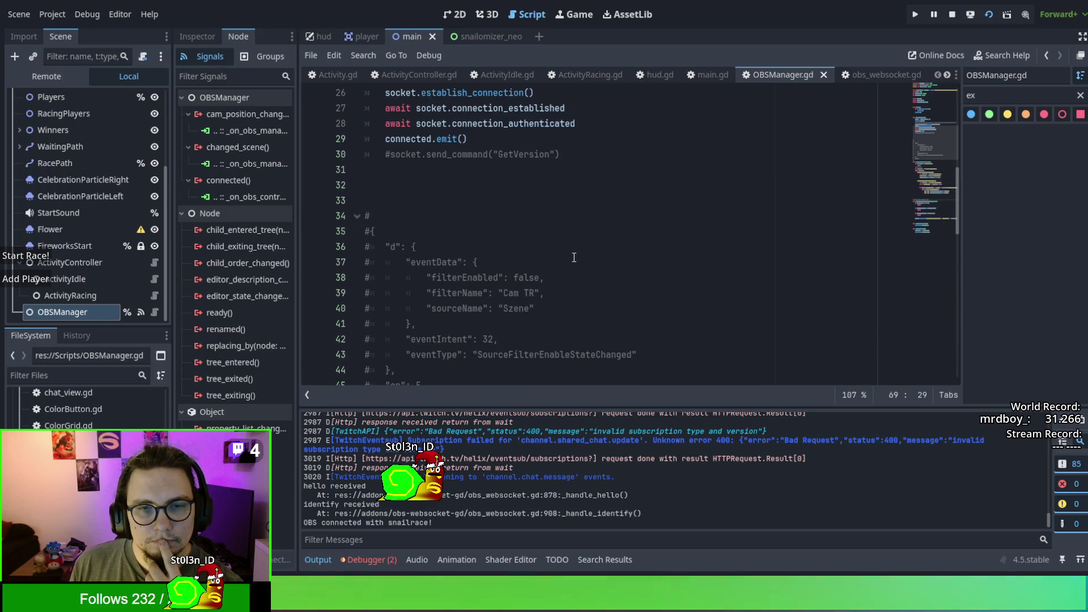
scroll(574, 258, "down", 1)
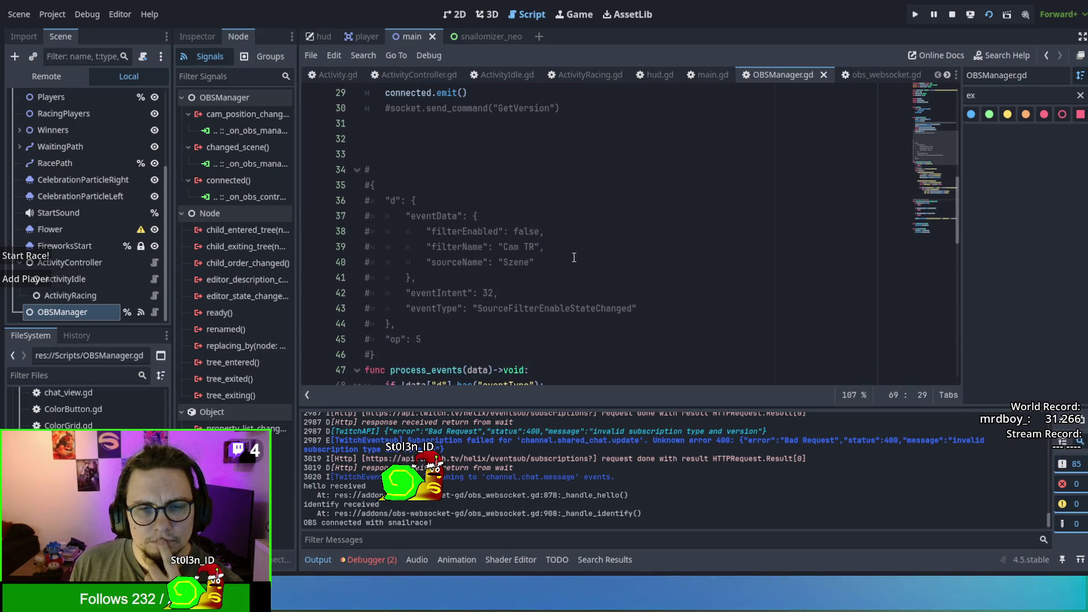
double_click(443, 262)
key("ctrl+c")
Replace sceneName with sourceName on lines 62 and 60, then save and rerun the game.
scroll(644, 260, "down", 7)
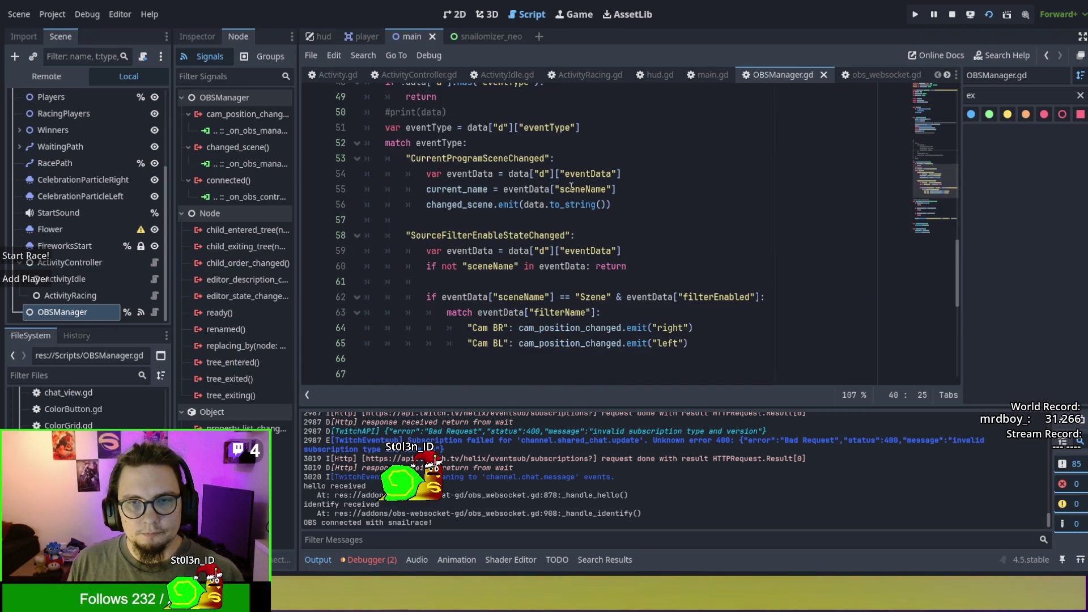
double_click(541, 296)
key("ctrl+v")
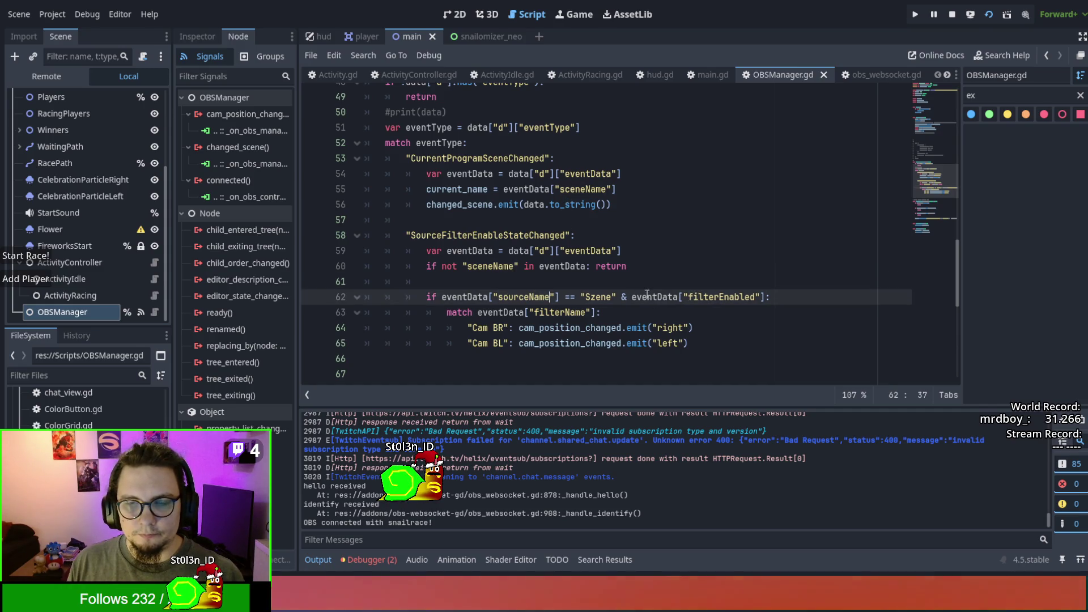
double_click(598, 297)
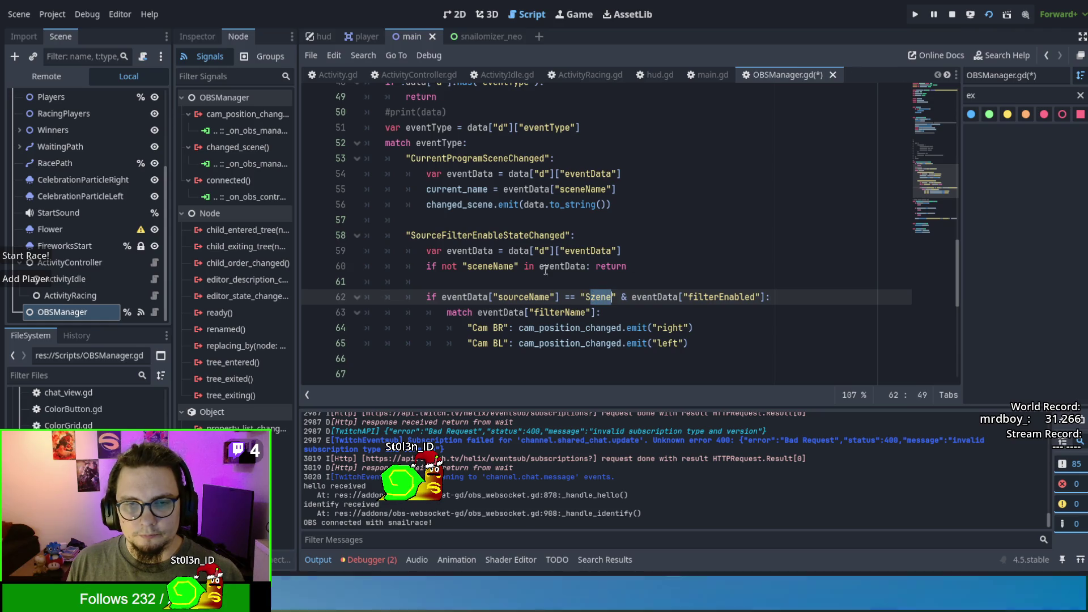
double_click(491, 266)
key("ctrl+v")
left_click(729, 249)
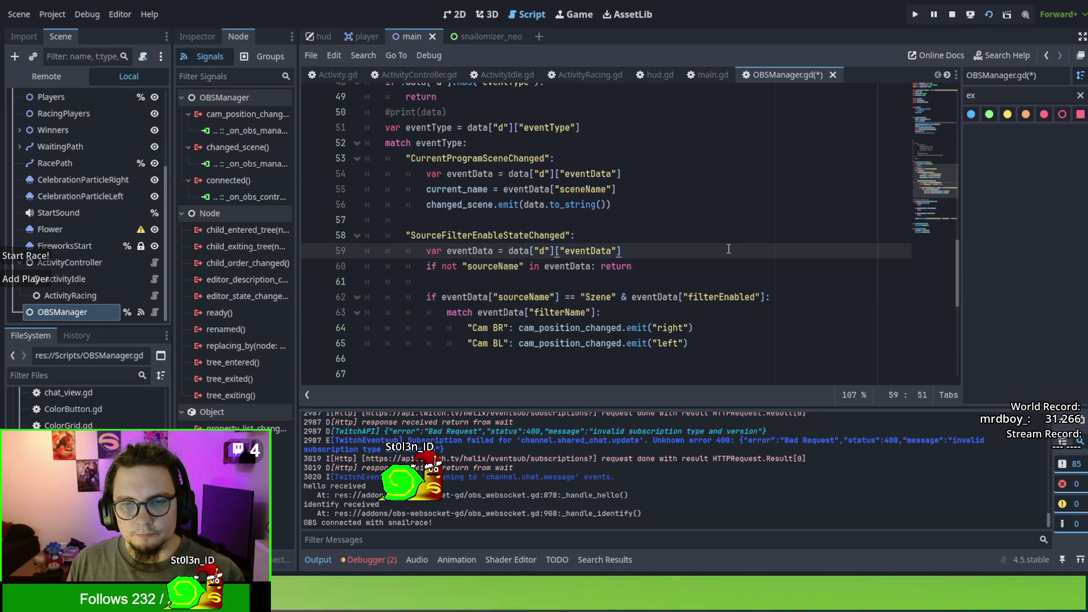
key("F5")
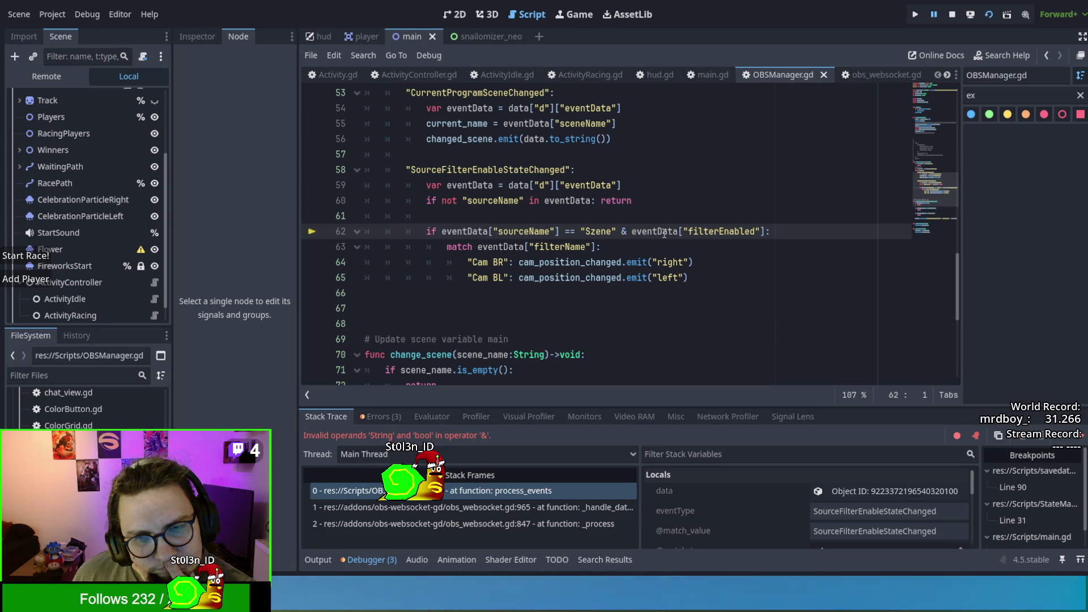
Change line 62's & operator to and before the filterEnabled check.
left_click(633, 232)
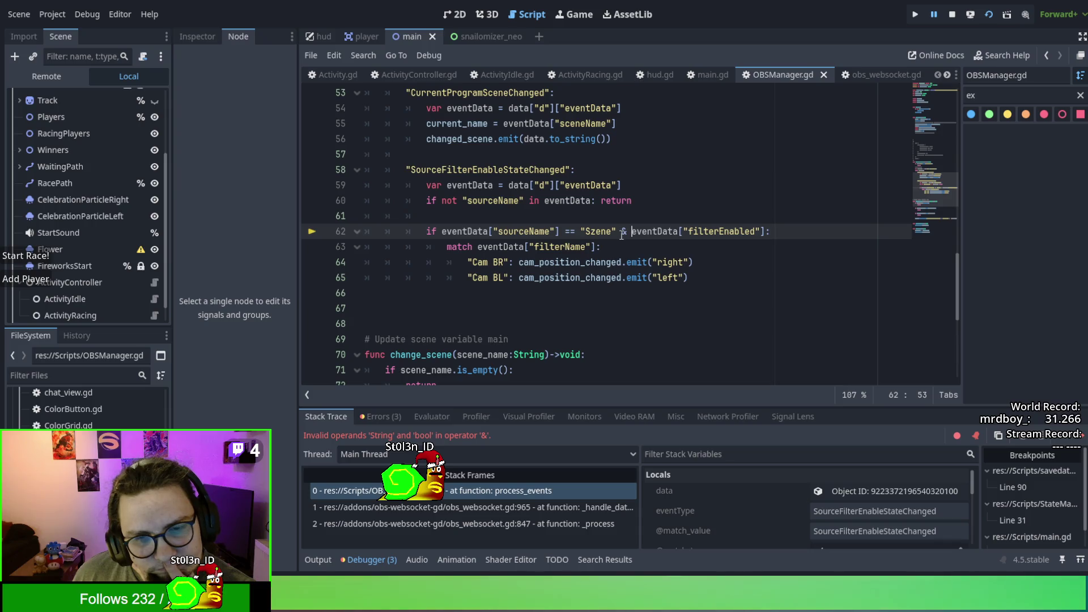
left_click(621, 232)
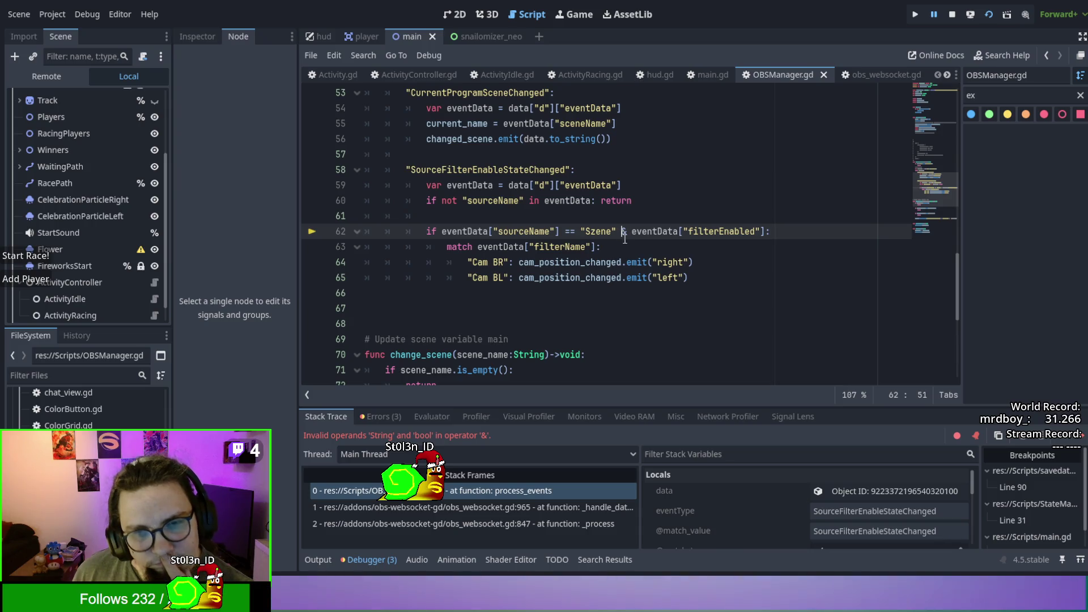
key("Delete")
type("aand")
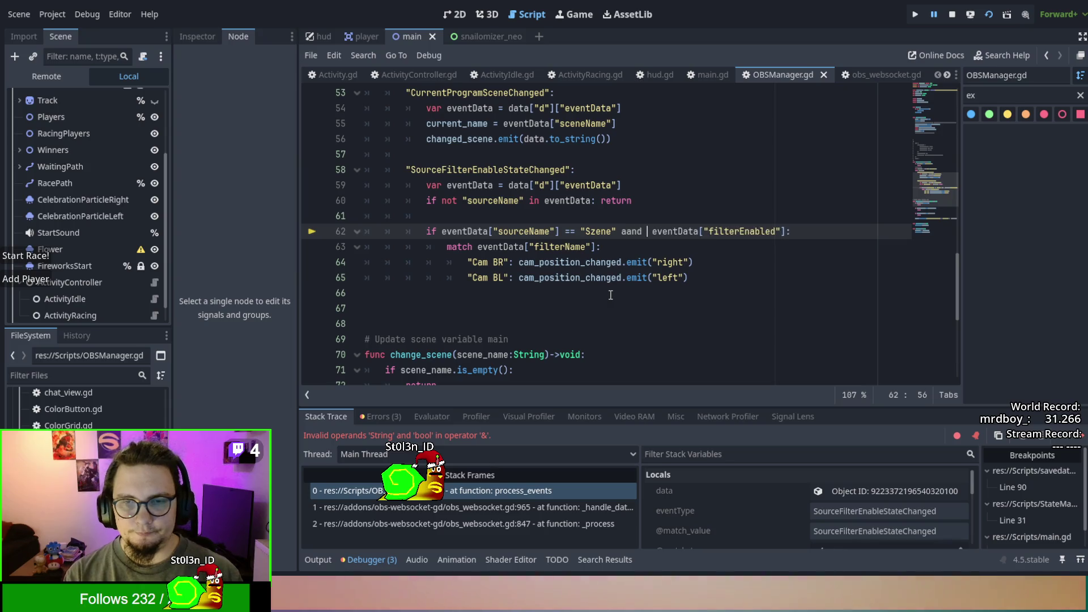
key("BackSpace")
key("BackSpace")
key("BackSpace")
type("and")
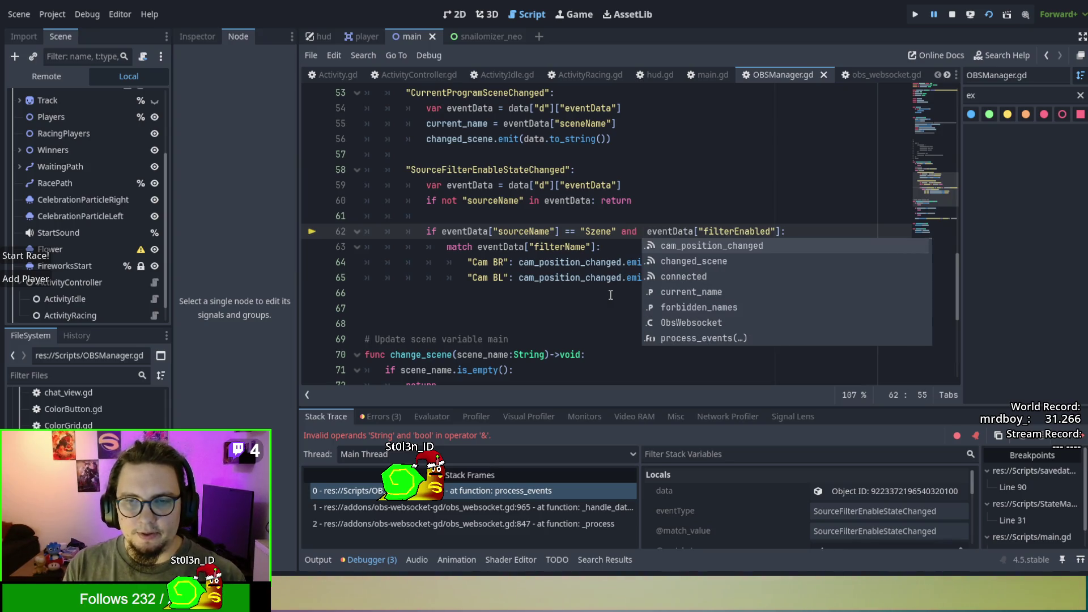
key("BackSpace")
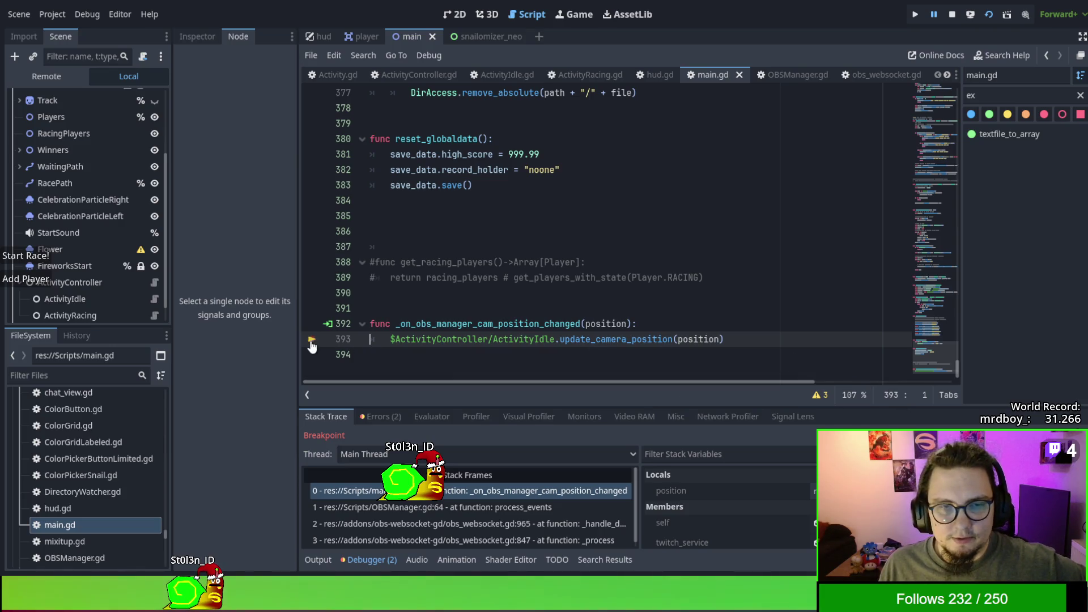
Step into update_camera_position and lowercase the match labels to 'left' and 'right'.
key("F11")
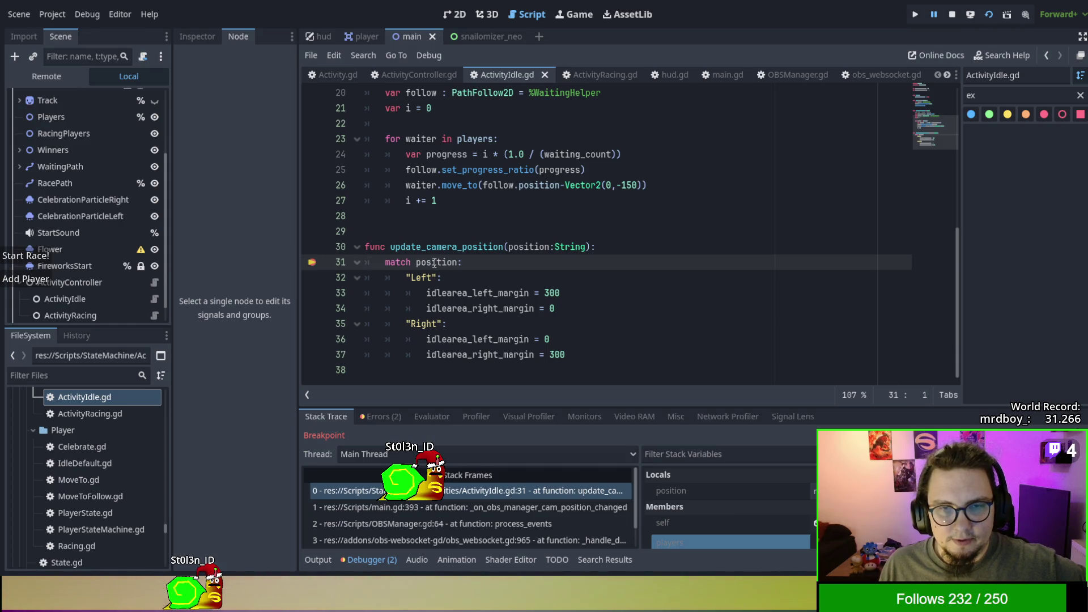
left_click(413, 278)
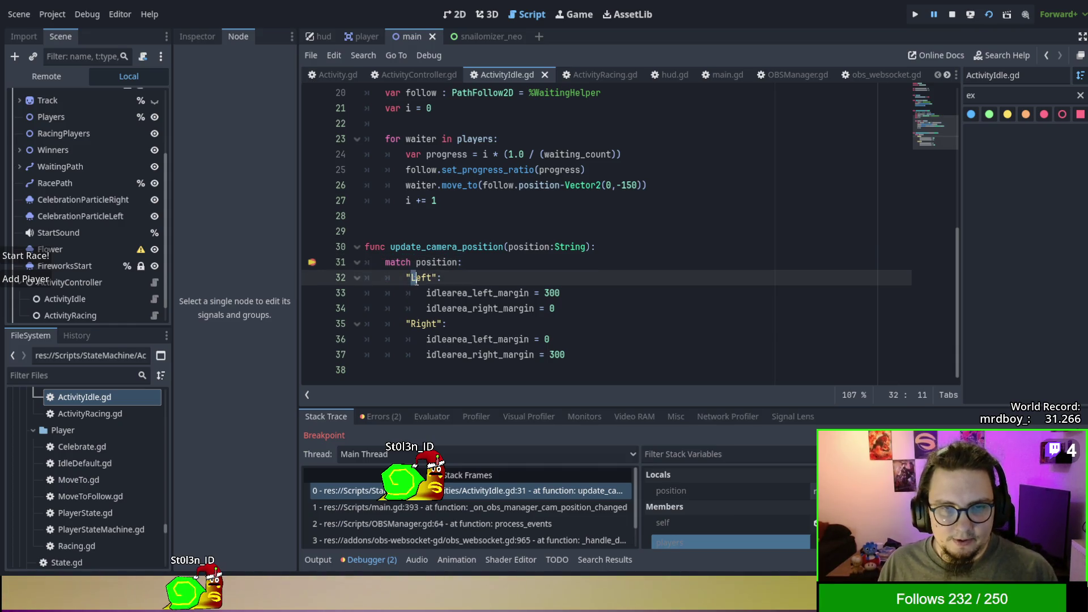
key("BackSpace")
type("l")
left_click(415, 324)
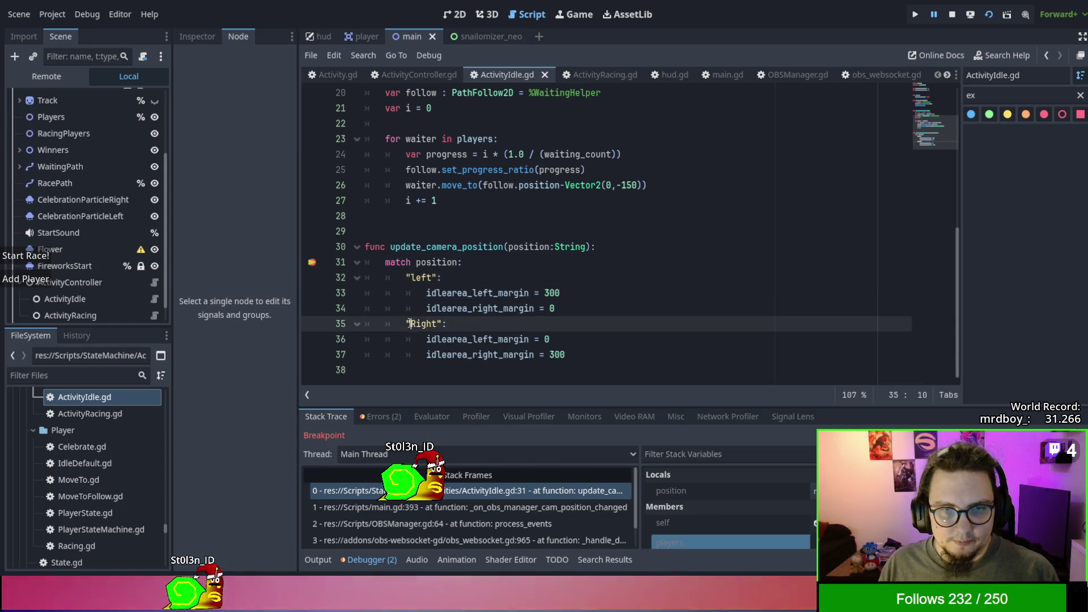
key("BackSpace")
type("r")
Remove the line 31 breakpoint and jump to move_to's definition in player.gd.
left_click(311, 262)
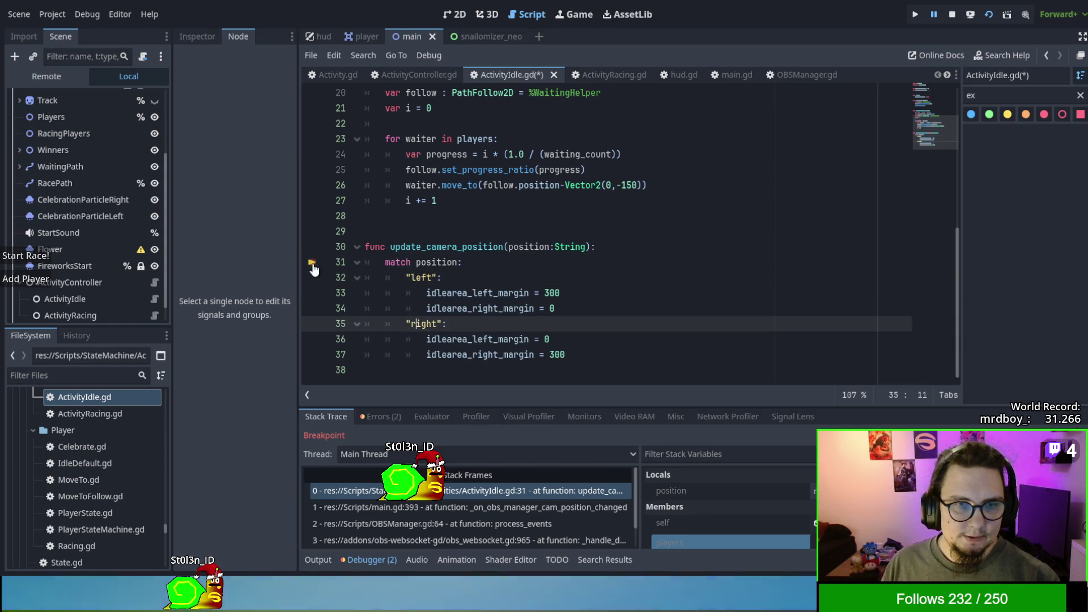
left_click(453, 232)
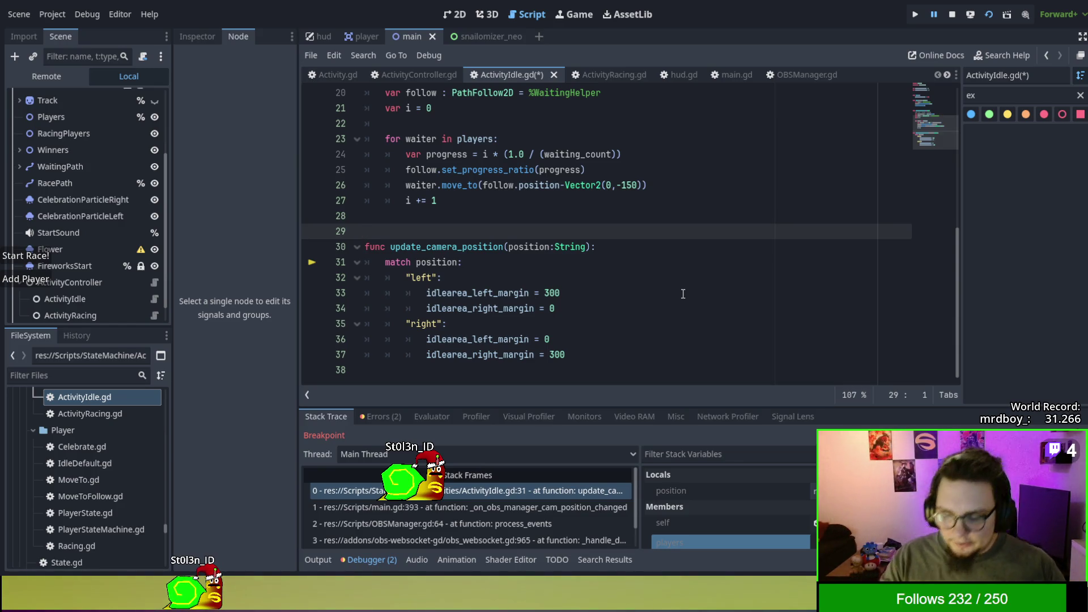
scroll(682, 293, "up", 5)
scroll(681, 293, "down", 2)
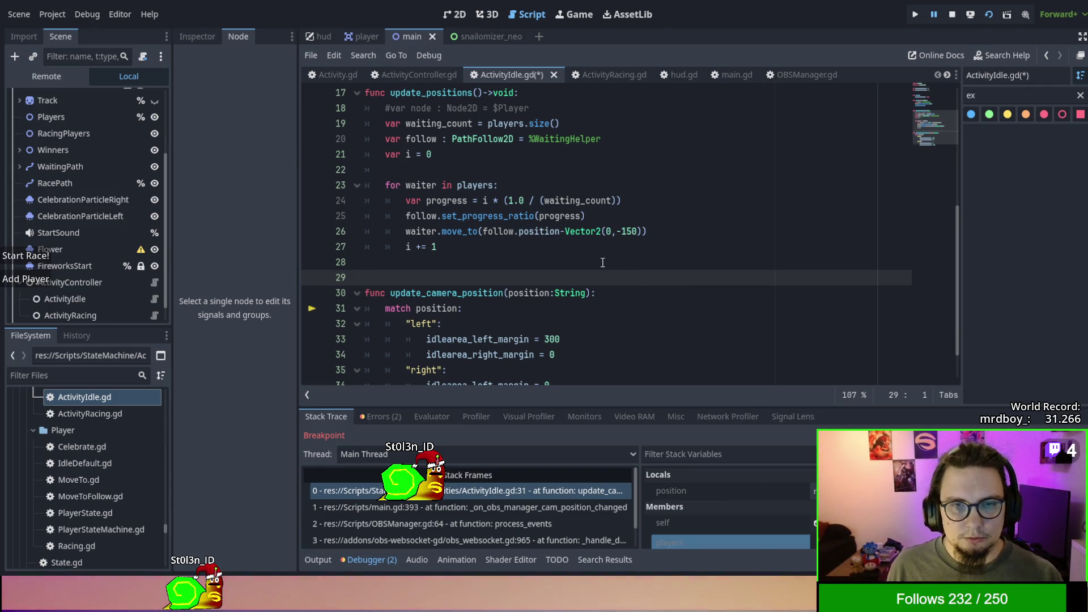
scroll(605, 233, "up", 2)
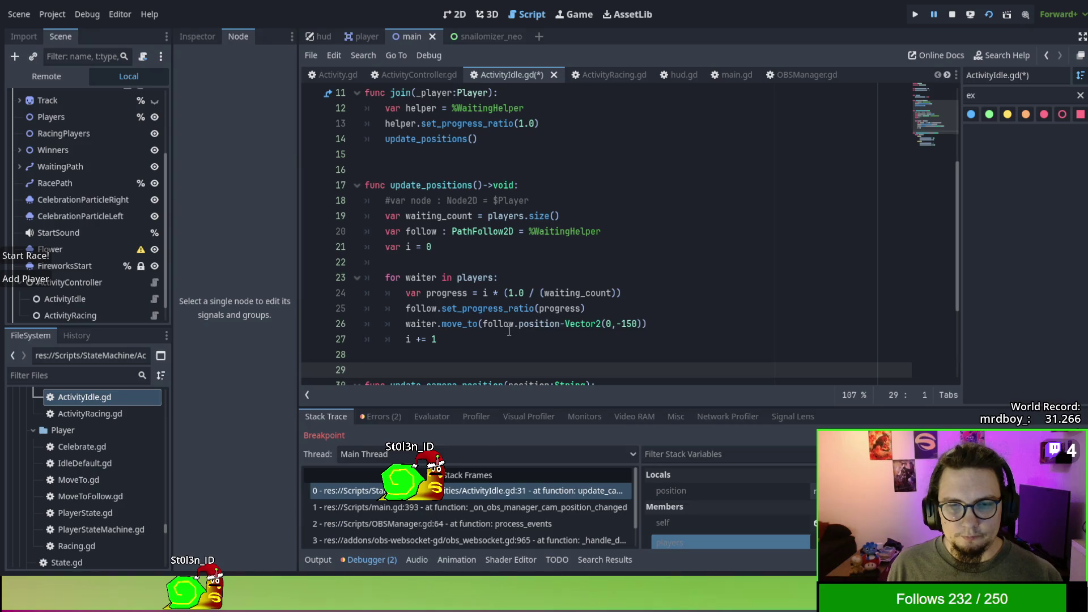
left_click(454, 324, "ctrl")
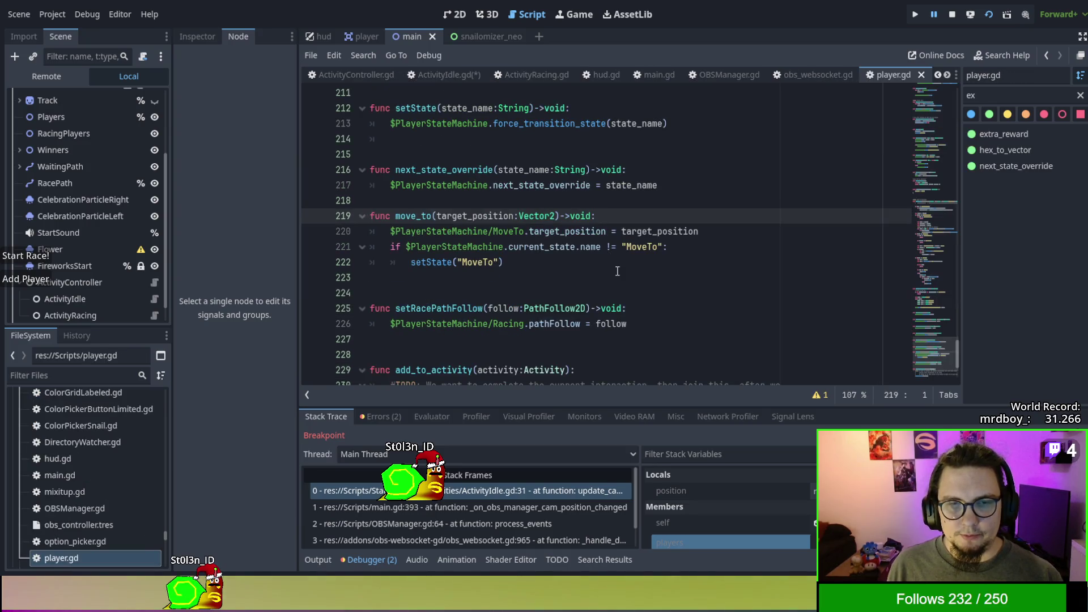
Back in ActivityIdle.gd, try a waiting_count-1 divisor on line 24, then revert to waiting_count.
scroll(619, 272, "down", 1)
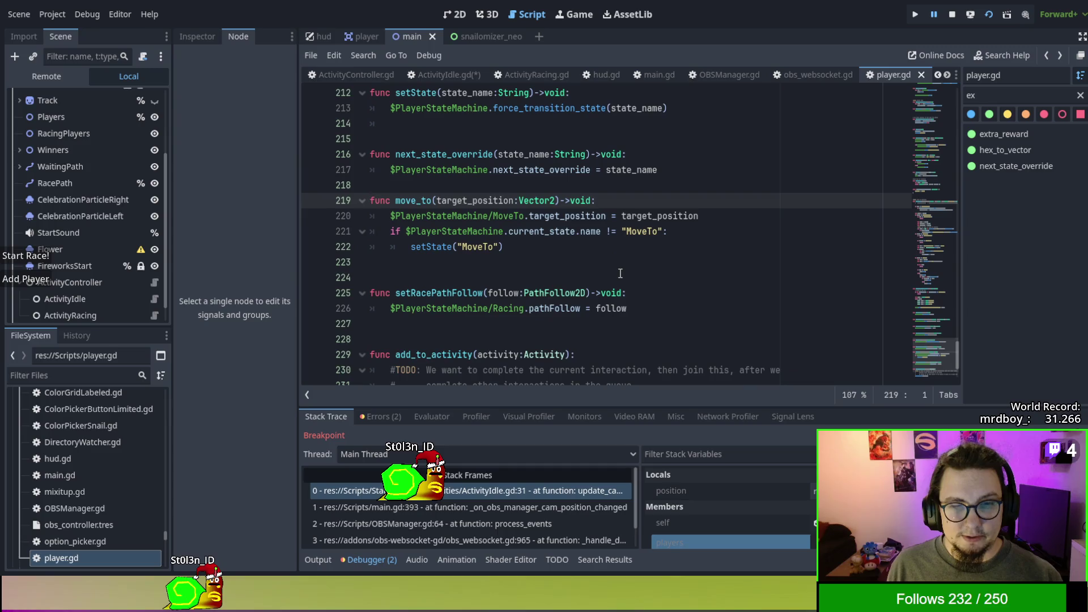
key("alt+Left")
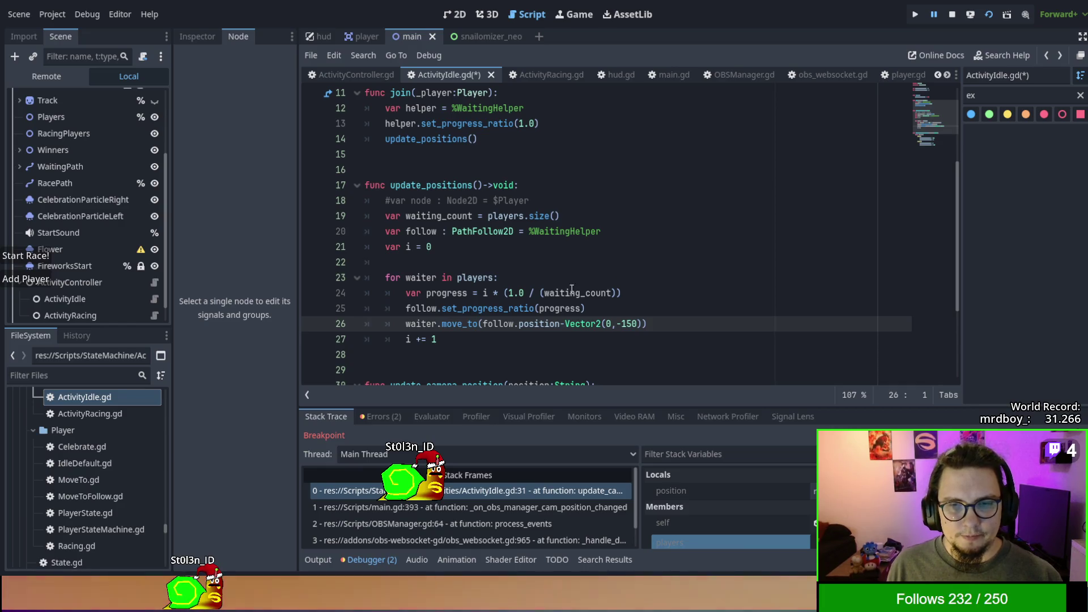
left_click_drag(623, 293, 396, 293)
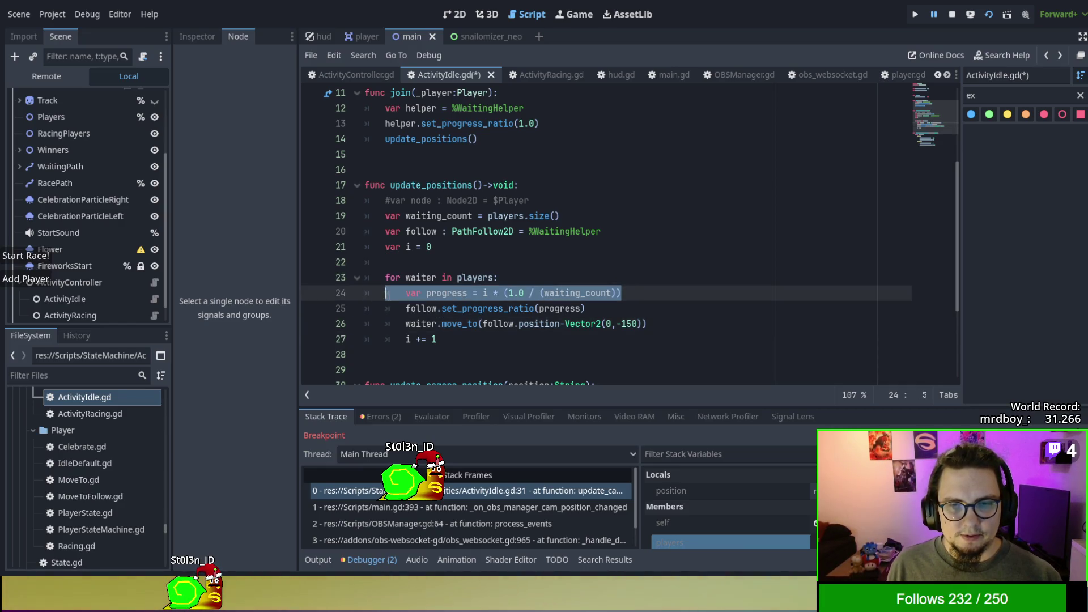
key("End")
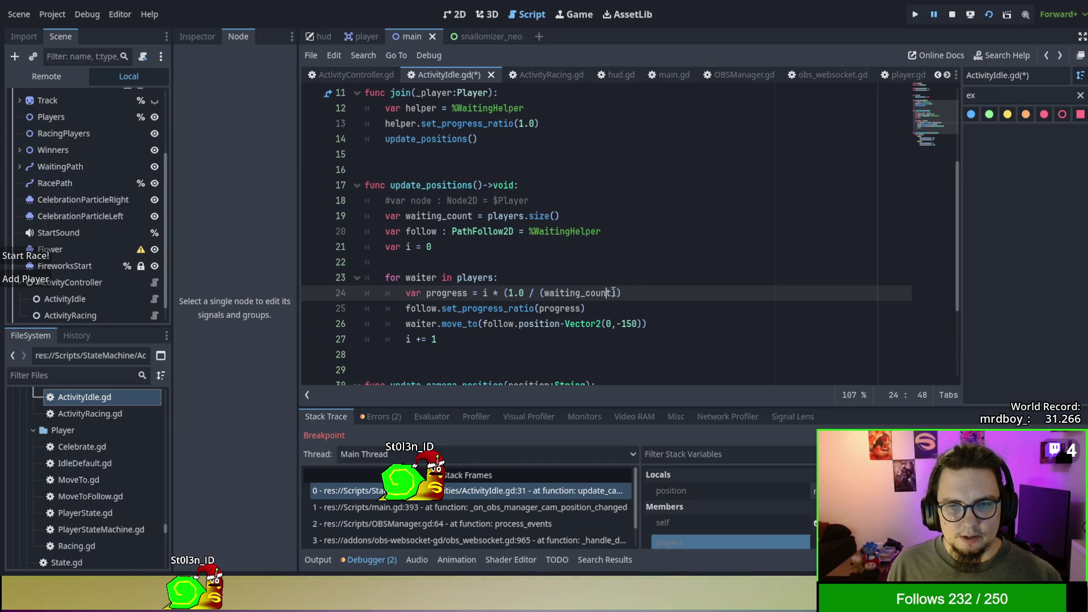
type("-1)")
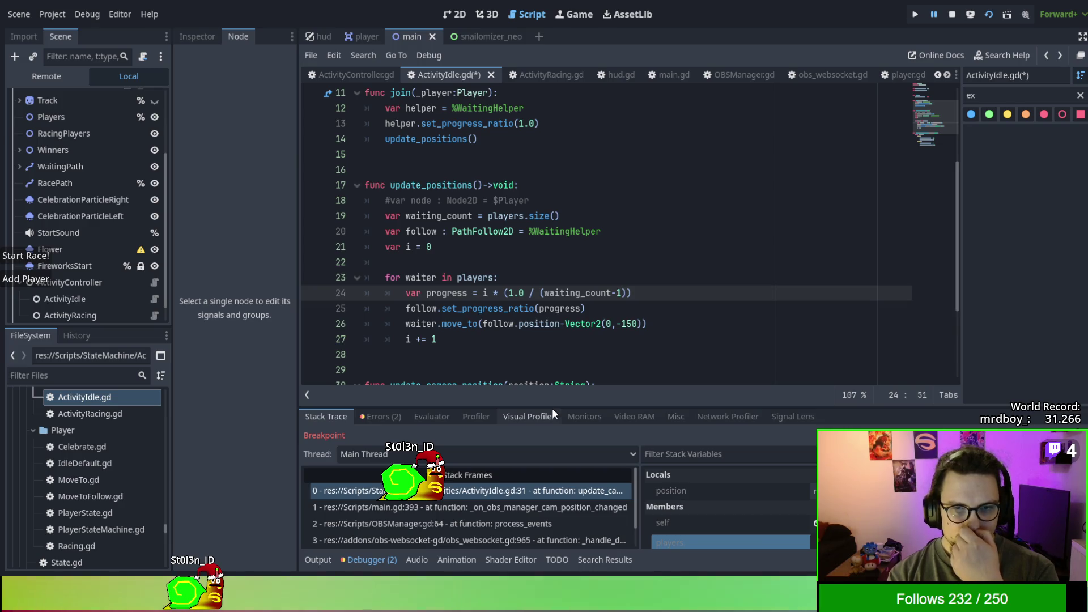
key("BackSpace")
key("BackSpace")
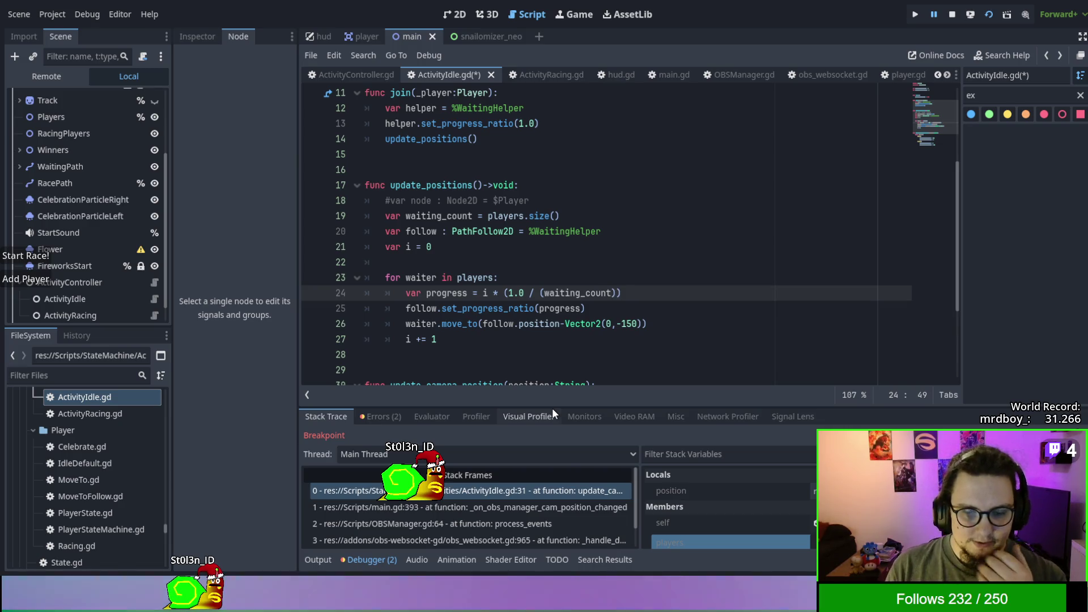
Delete the set_progress_ratio line from the update_positions loop.
left_click(649, 306)
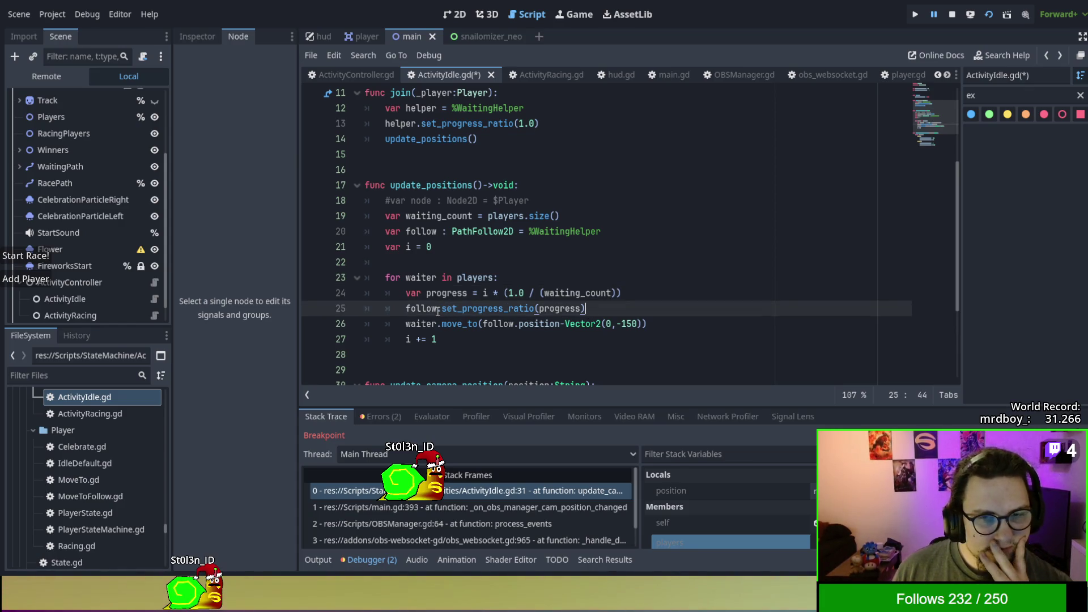
double_click(543, 307)
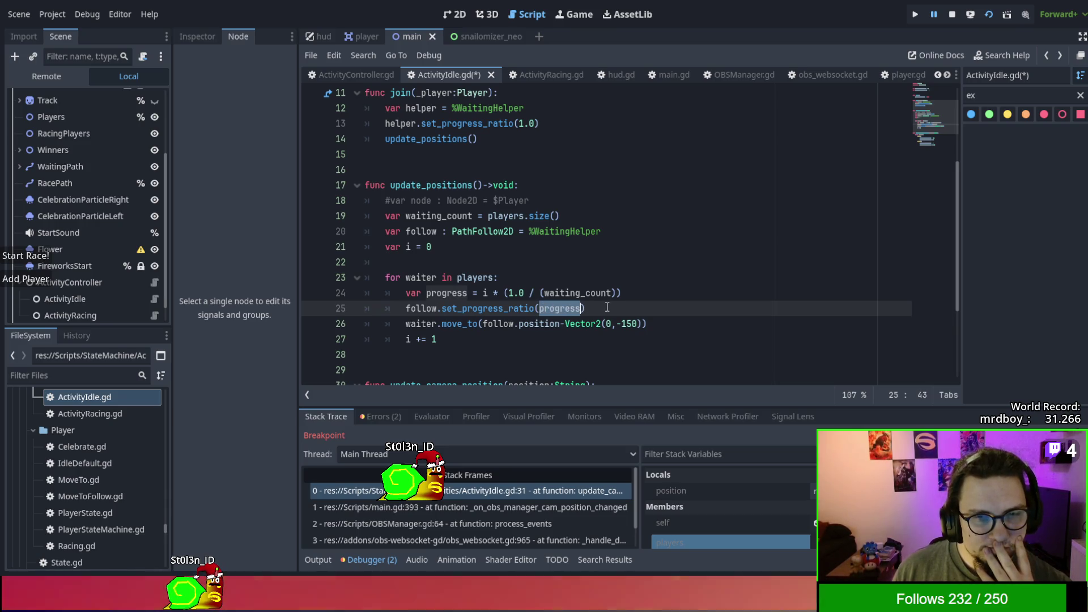
mouse_move(607, 307)
left_mouse_down()
mouse_move(668, 289)
mouse_move(689, 297)
left_mouse_up()
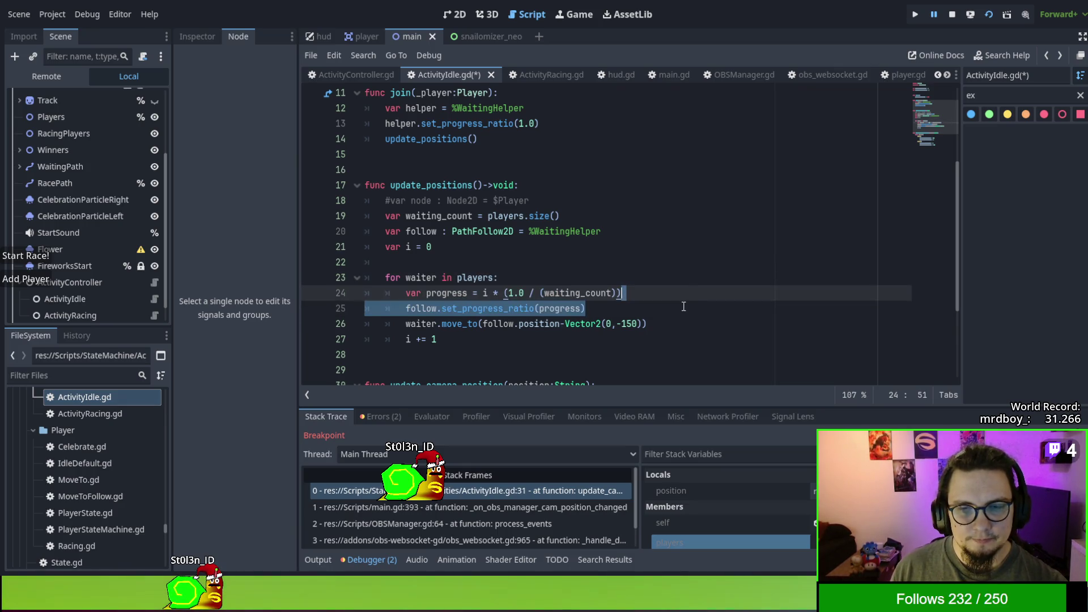
key("BackSpace")
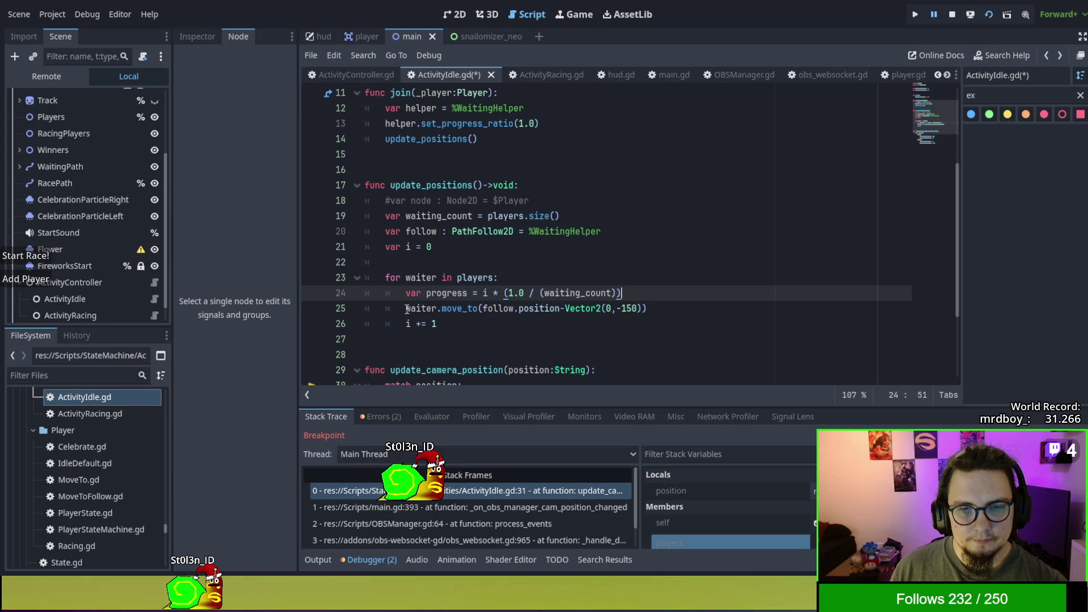
Rename the progress variable to percentage.
double_click(406, 309)
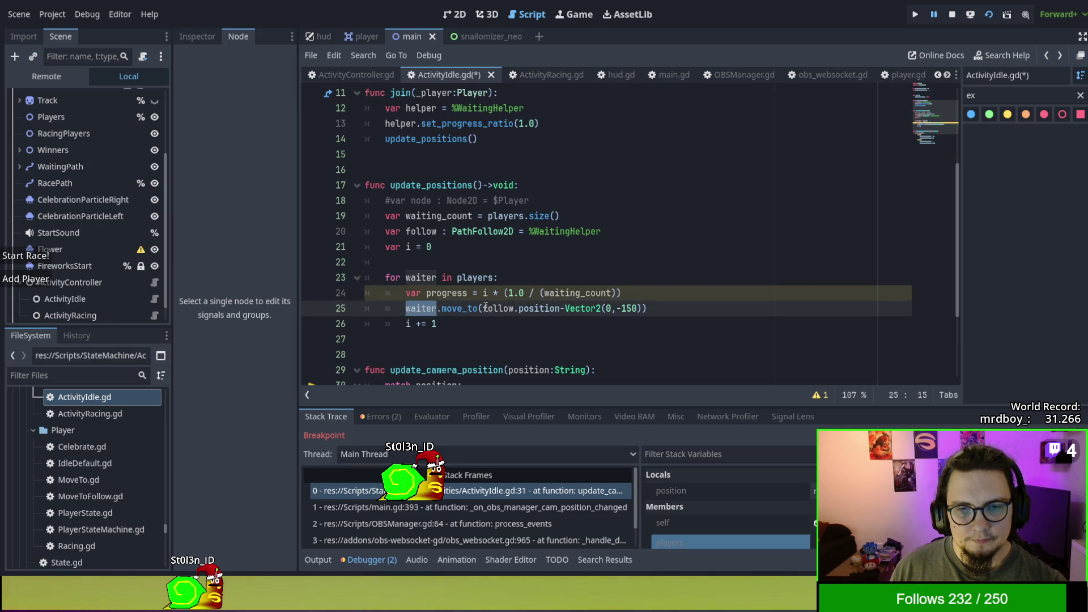
double_click(433, 293)
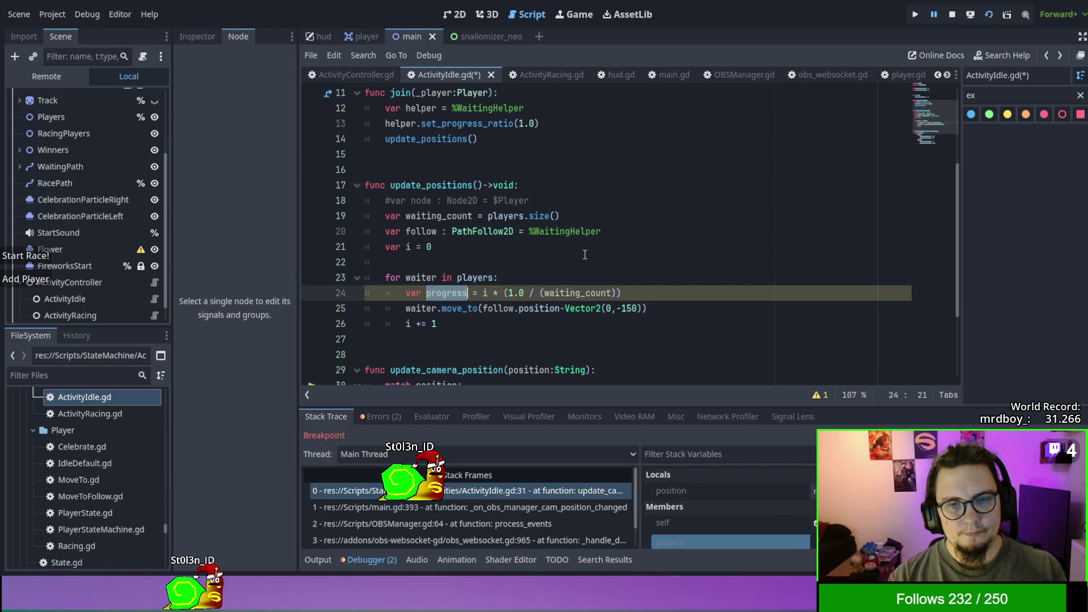
type("percent")
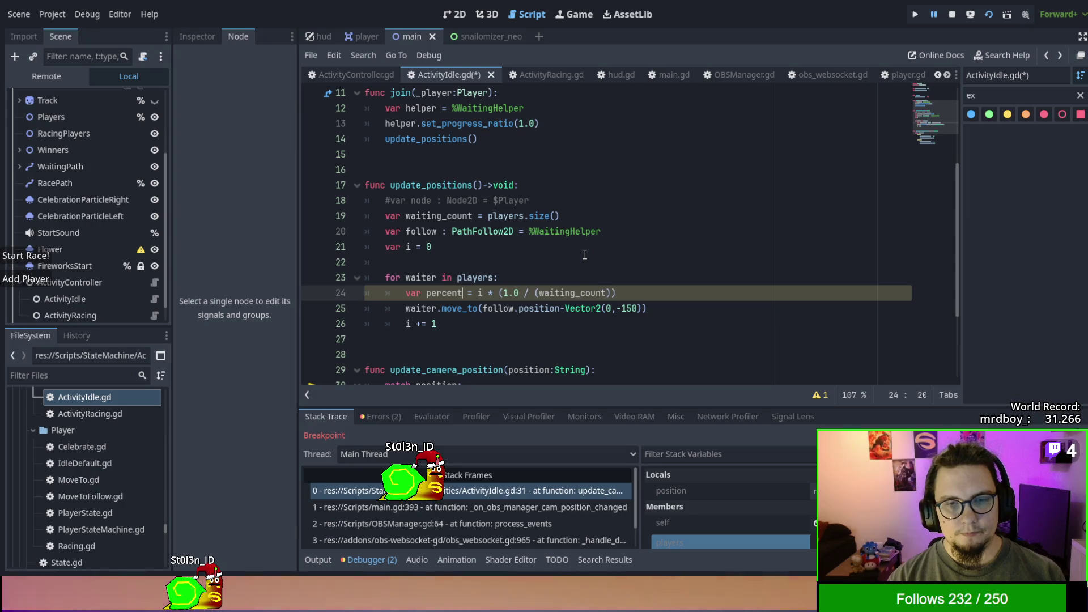
type("age")
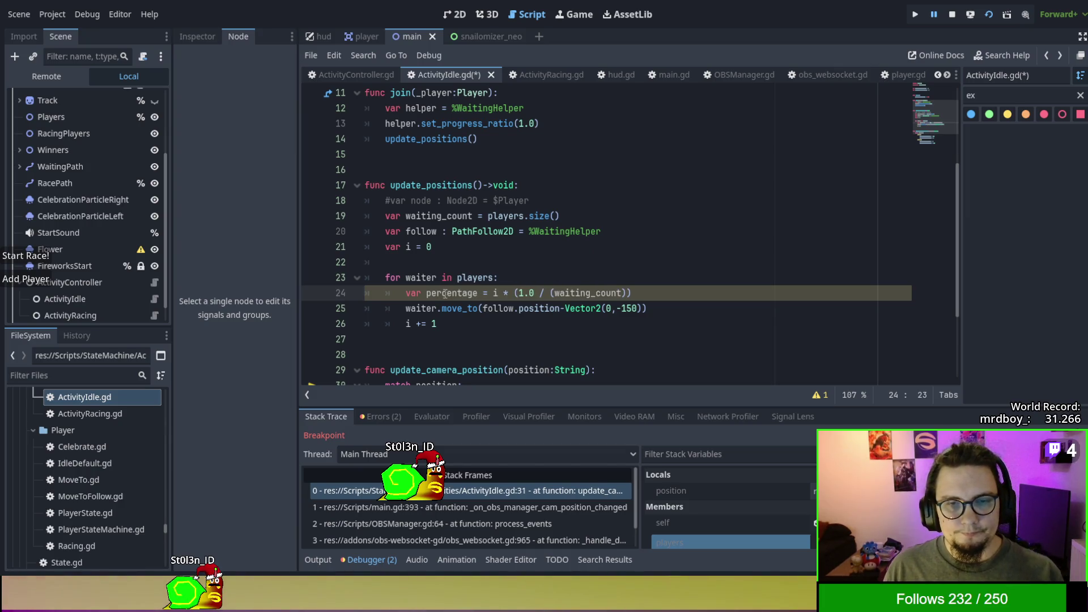
double_click(445, 293)
left_click(488, 308)
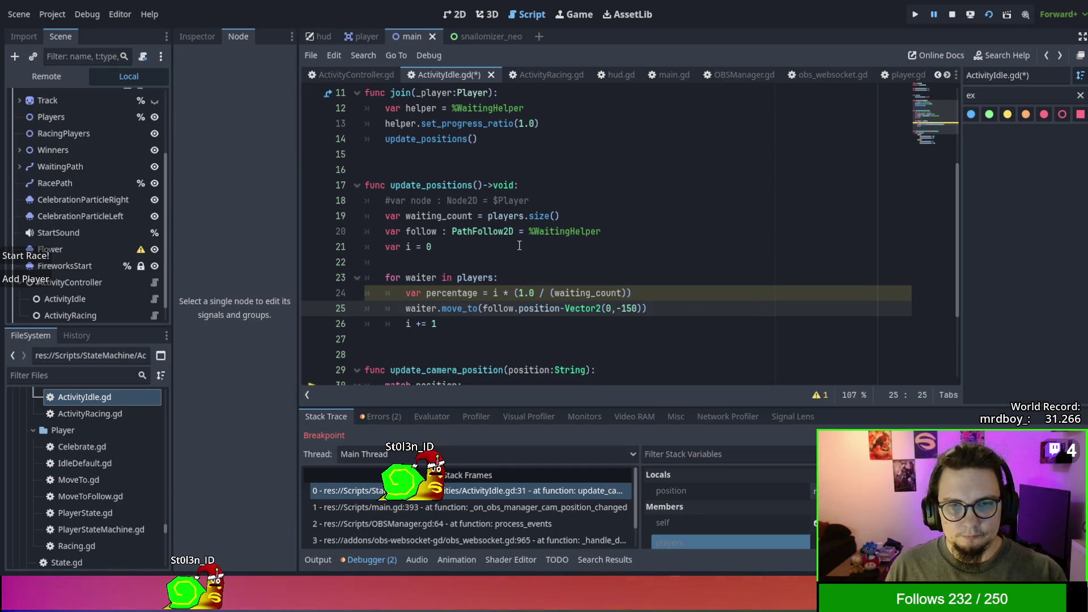
Move the counter declaration down by the loop and inline players.size() in place of waiting_count.
left_click(389, 244)
key("End")
key("alt+Down")
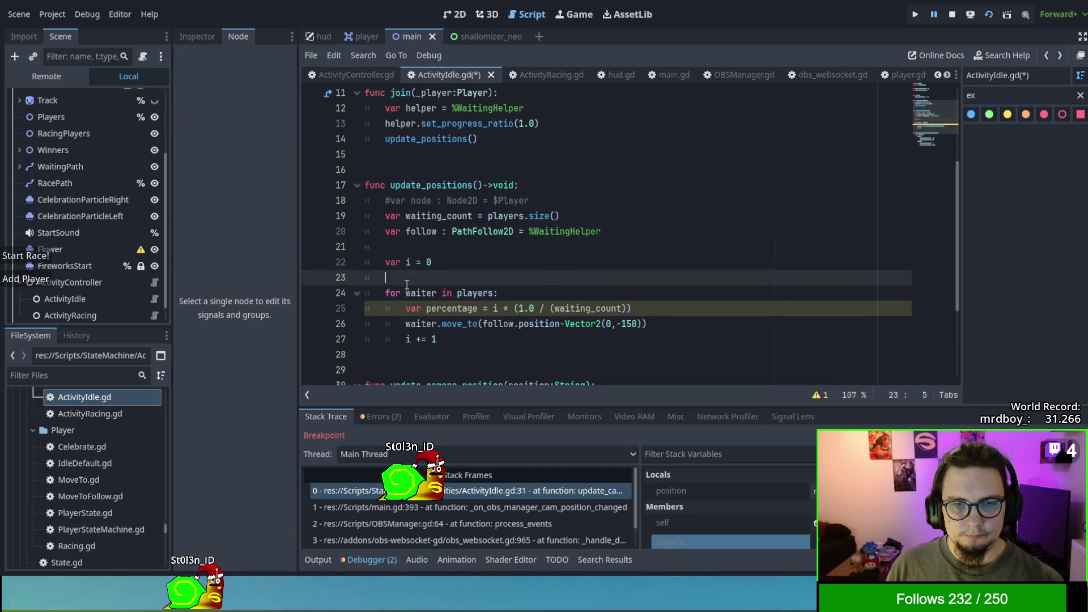
left_click(591, 292)
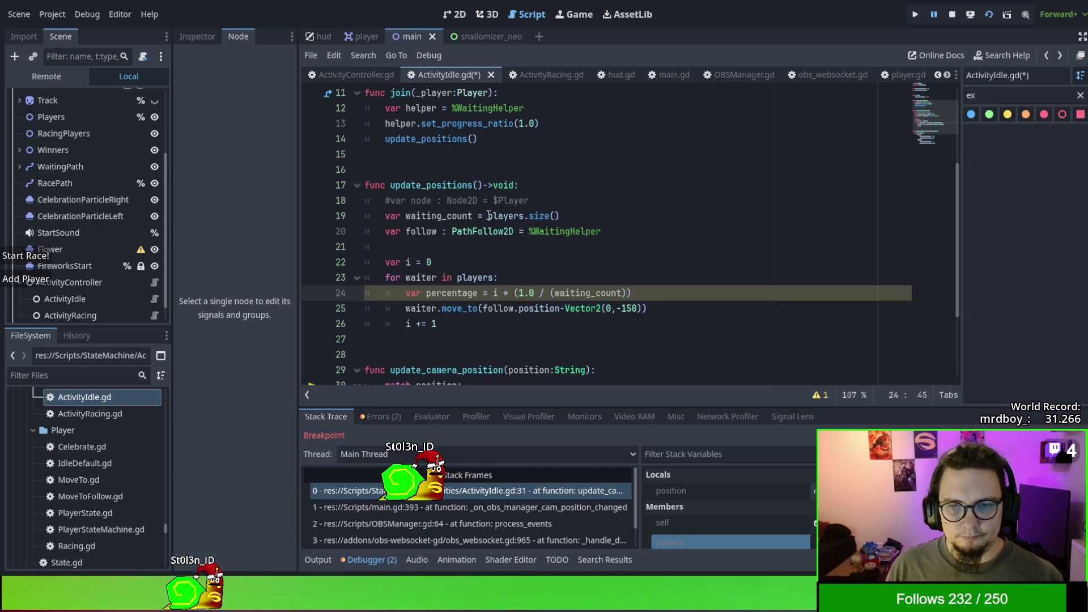
left_click_drag(488, 216, 560, 216)
key("ctrl+x")
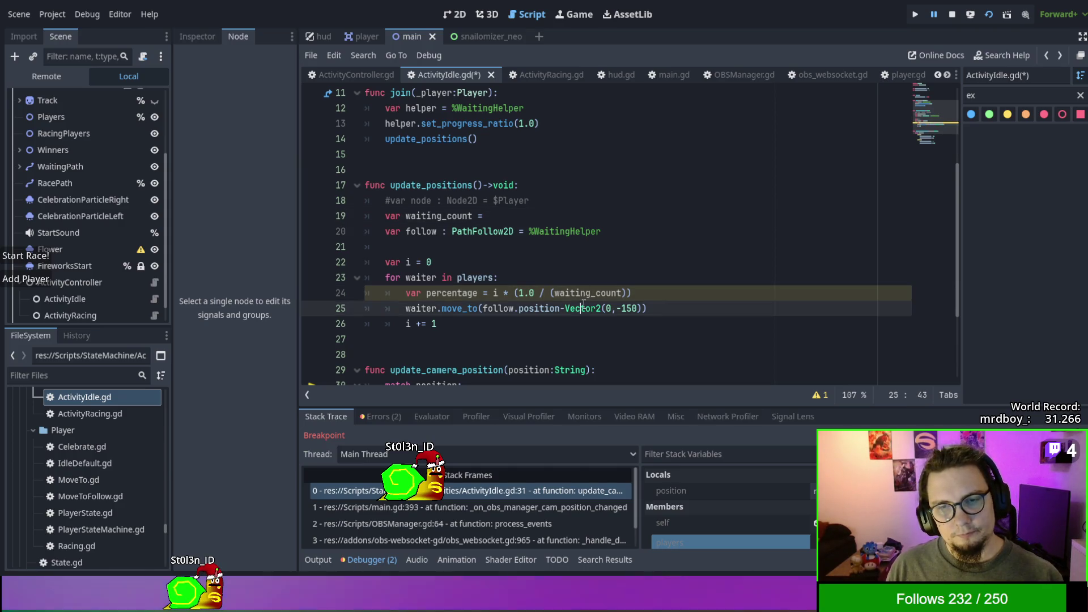
left_click(586, 284)
double_click(586, 292)
key("ctrl+v")
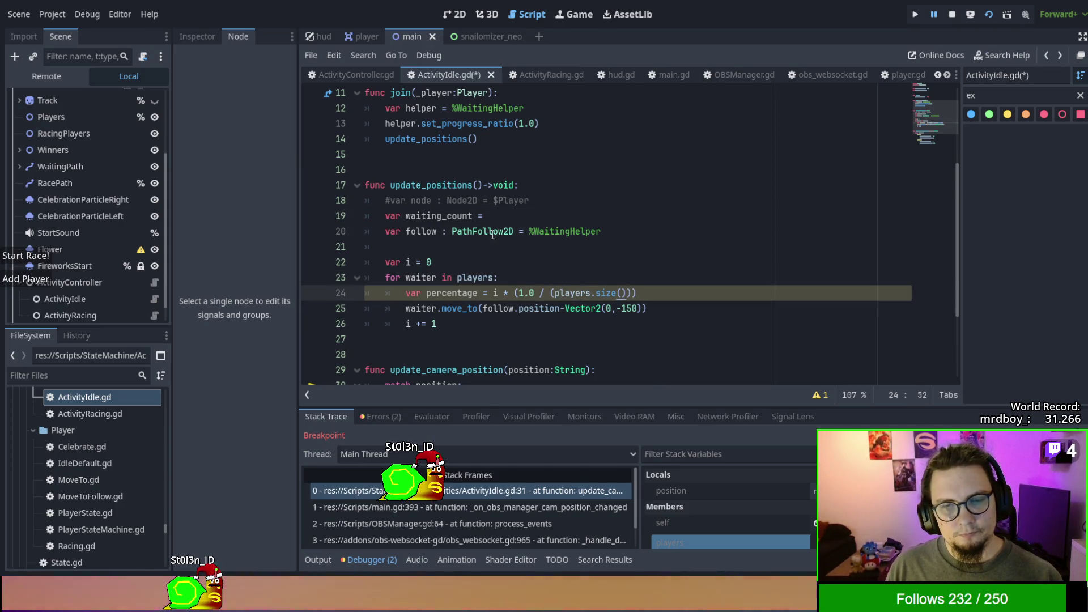
Delete the waiting_count declaration, the commented-out node line and the follow declaration.
left_click(584, 210)
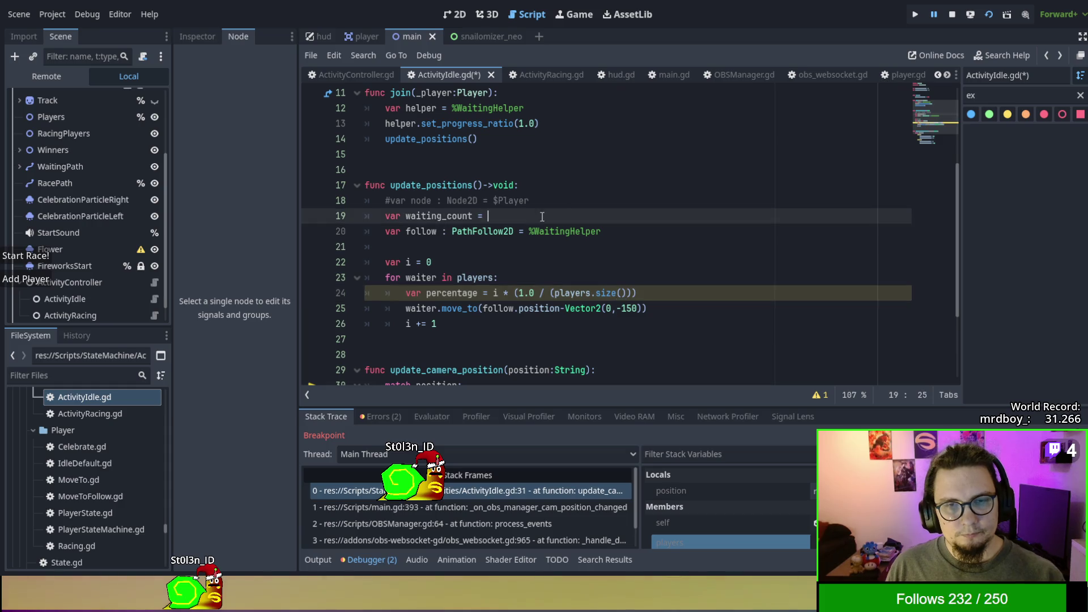
left_click(581, 207)
key("shift+Down")
key("BackSpace")
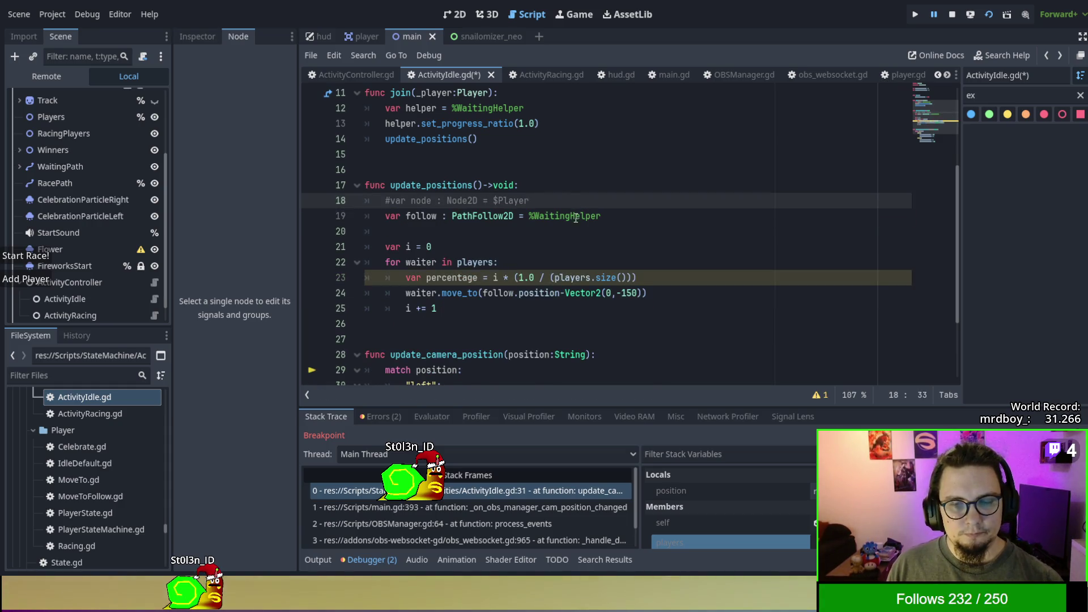
key("shift+Up")
key("BackSpace")
key("Down")
key("Down")
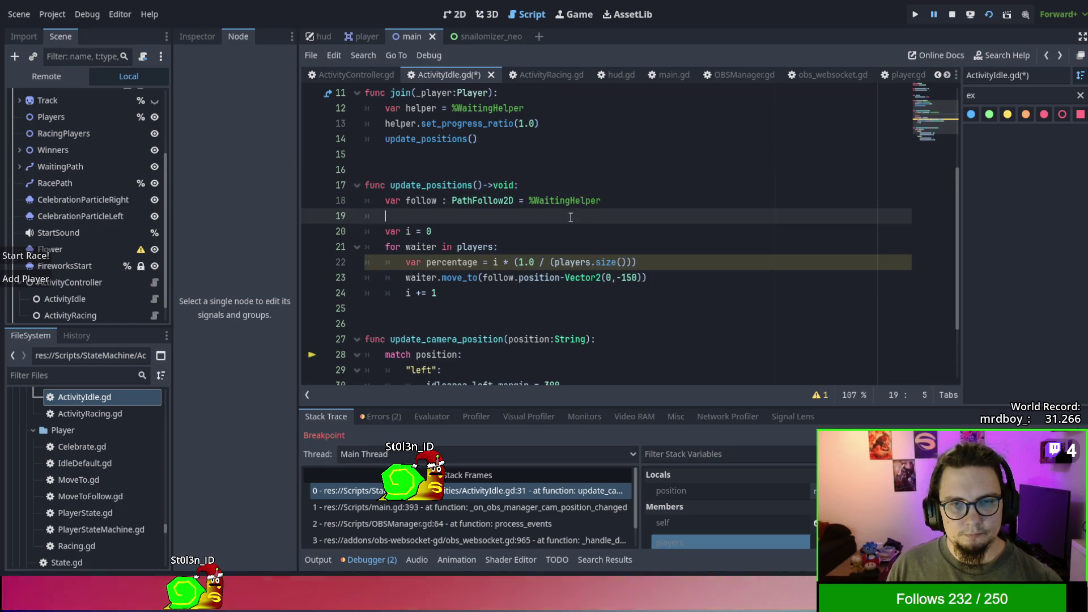
left_click(613, 196)
key("shift+Up")
key("BackSpace")
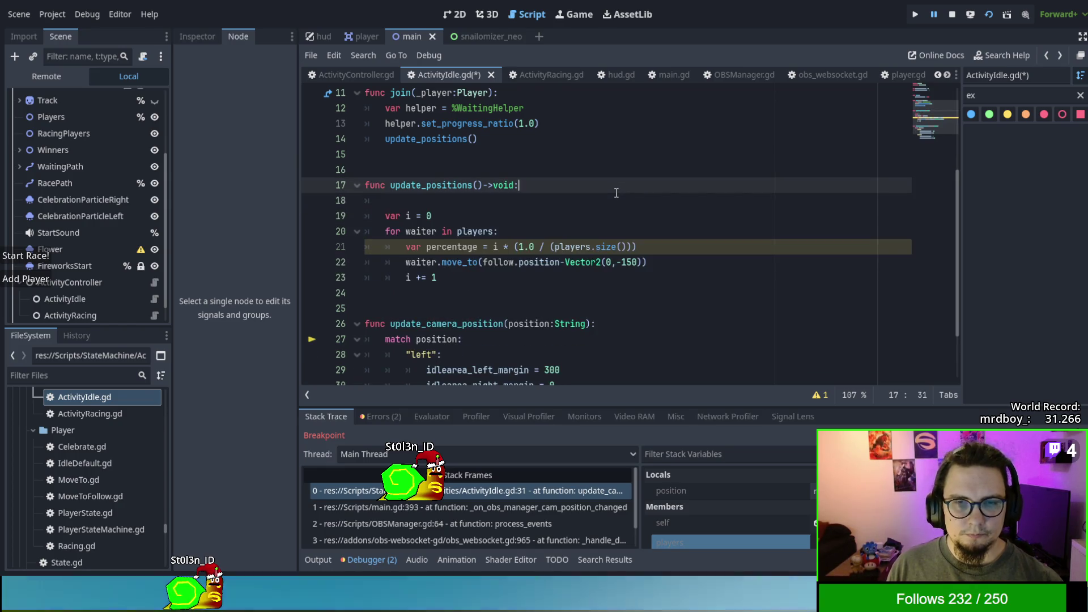
left_click(574, 247)
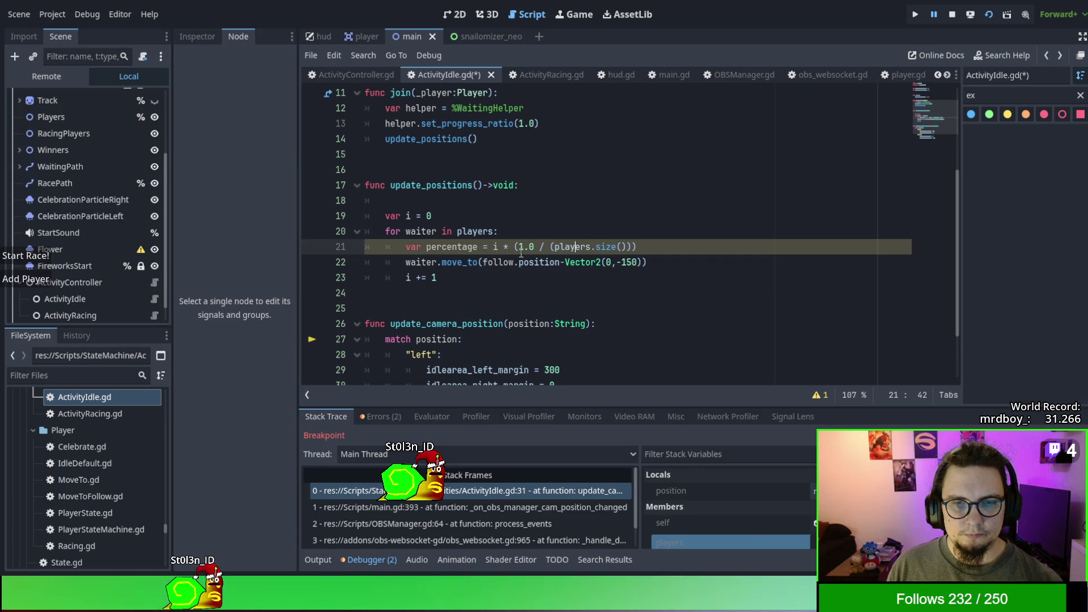
double_click(453, 248)
left_click(454, 248)
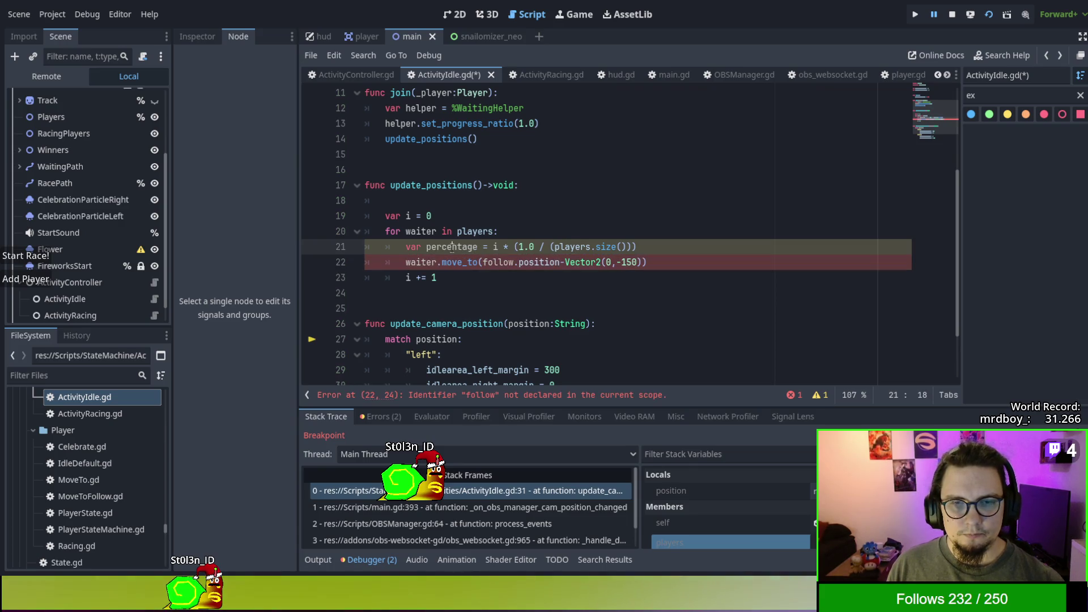
Remove follow.position- from move_to so each waiter targets Vector2(0,-150).
left_click(454, 280)
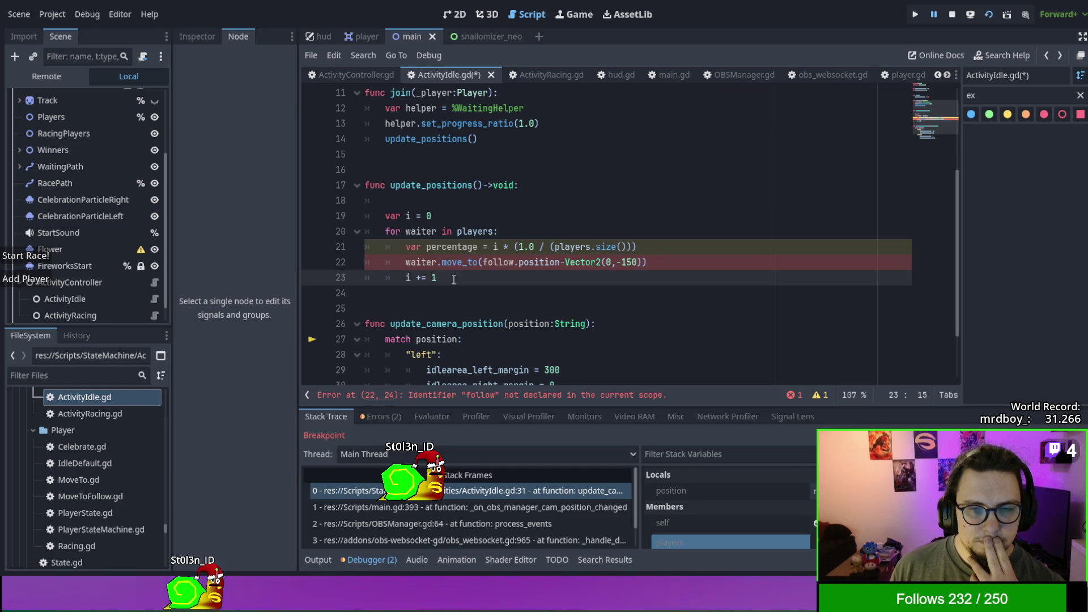
scroll(454, 279, "down", 2)
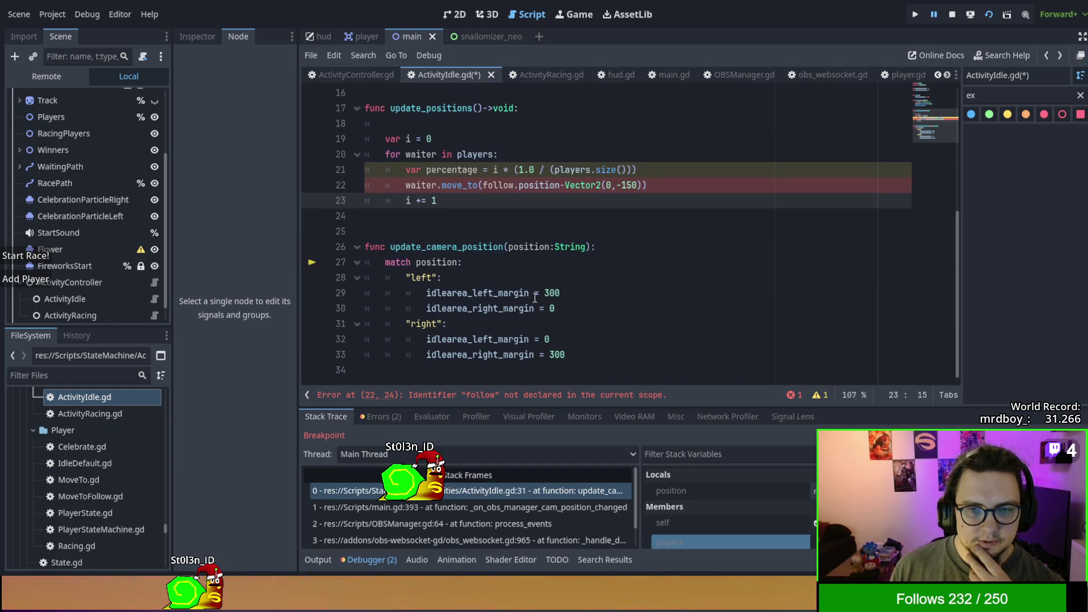
scroll(461, 297, "up", 3)
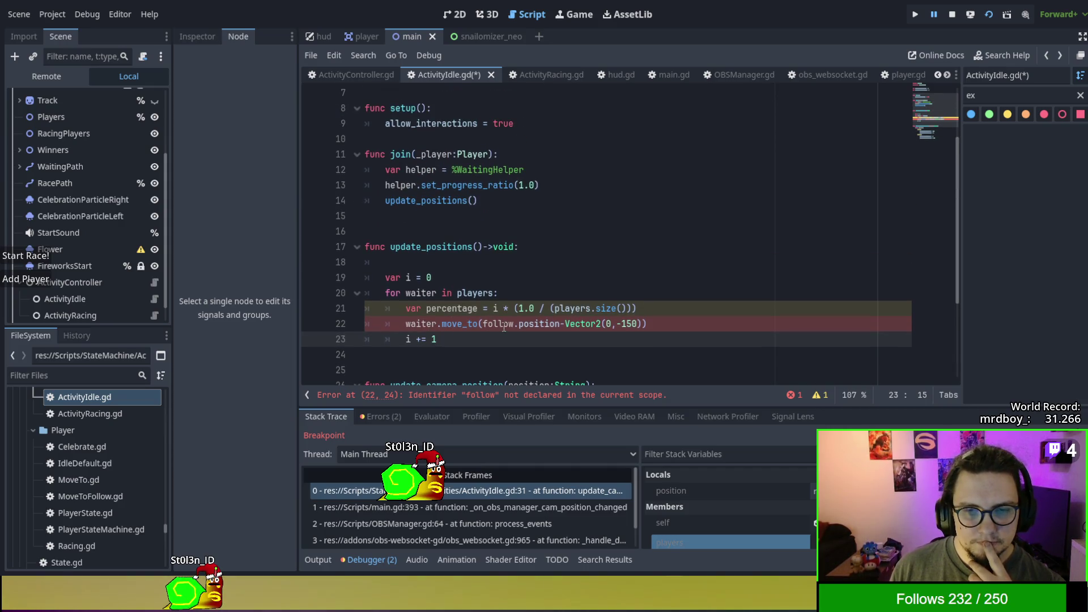
left_click_drag(483, 323, 565, 324)
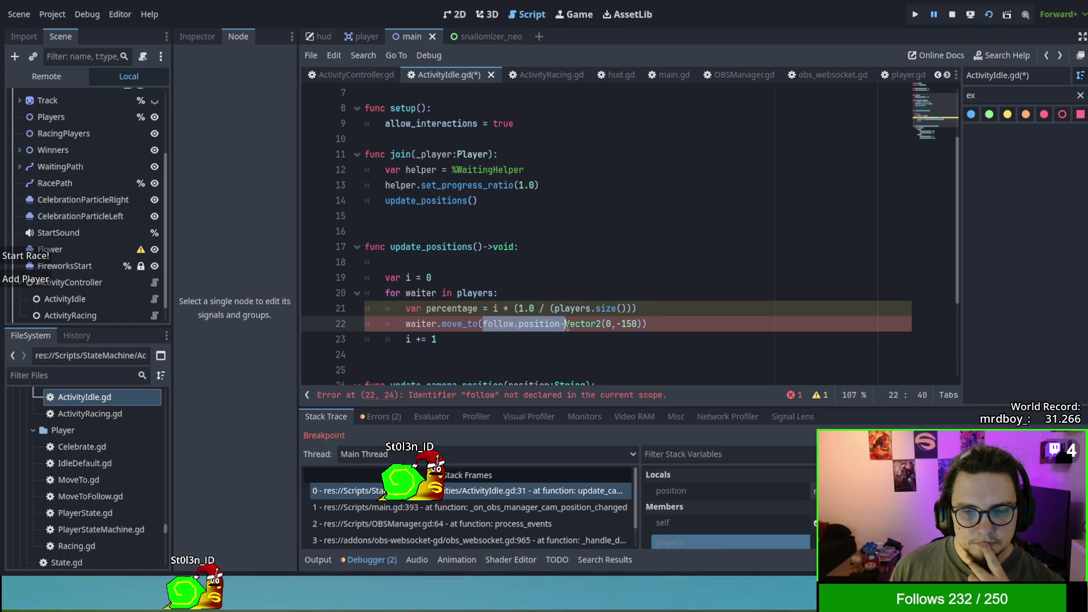
key("BackSpace")
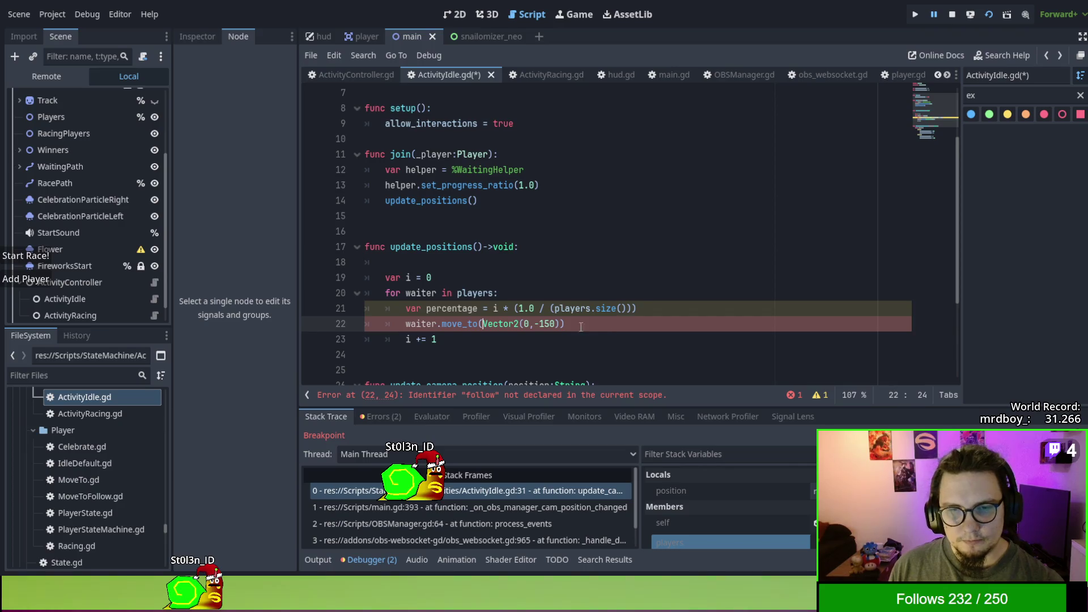
type("-")
left_click_drag(534, 324, 544, 323)
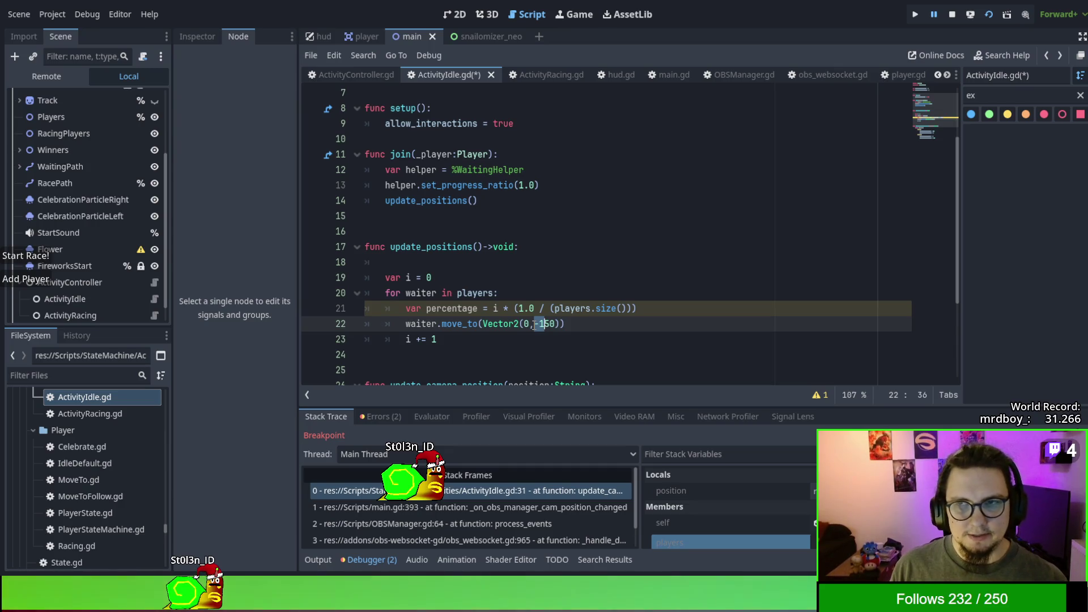
left_click(498, 231)
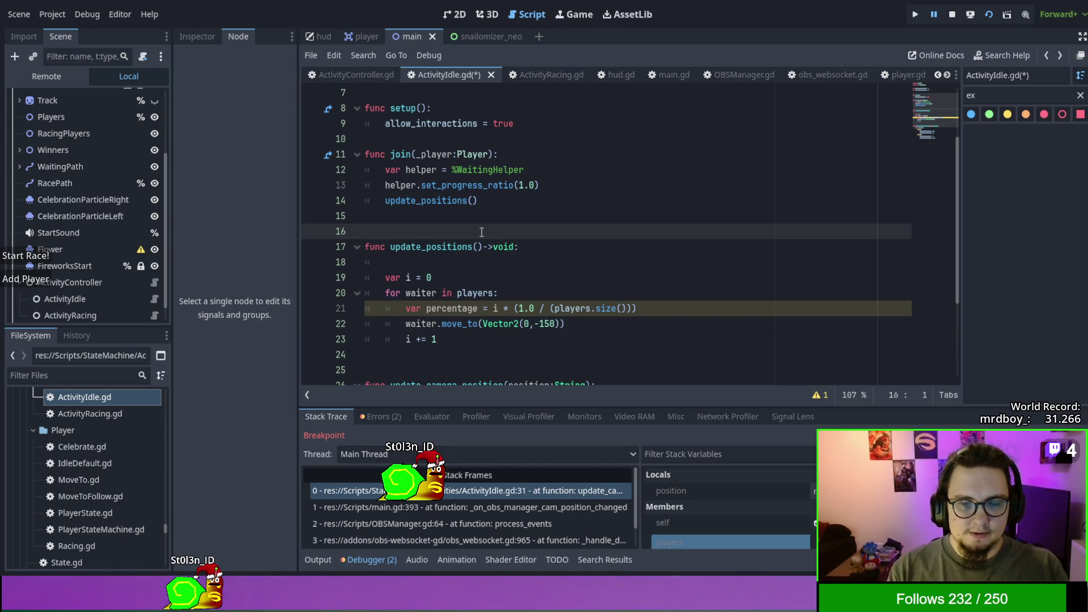
Declare SCREEN_HEIGHT = 900 and use it in place of -150 in the Vector2 target.
type("varSCREEN_HEIGHT")
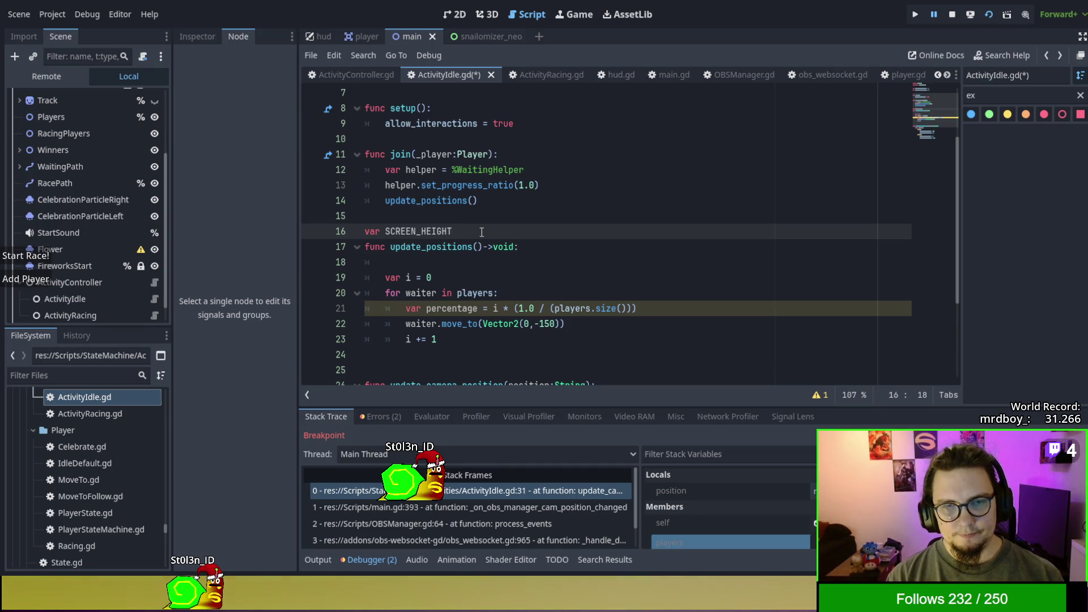
type(" 9-1")
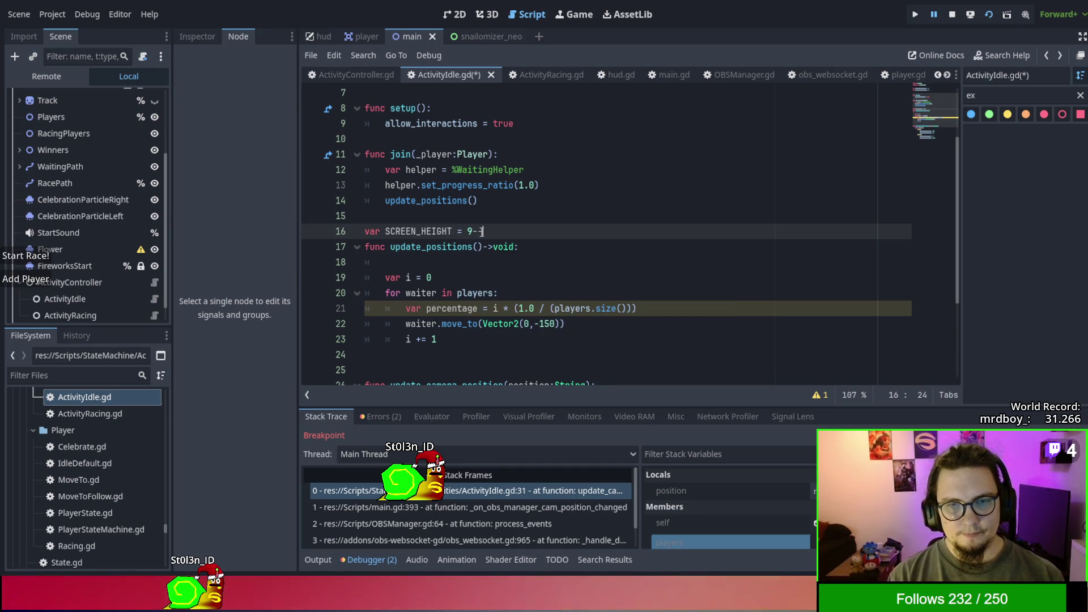
left_click(452, 231)
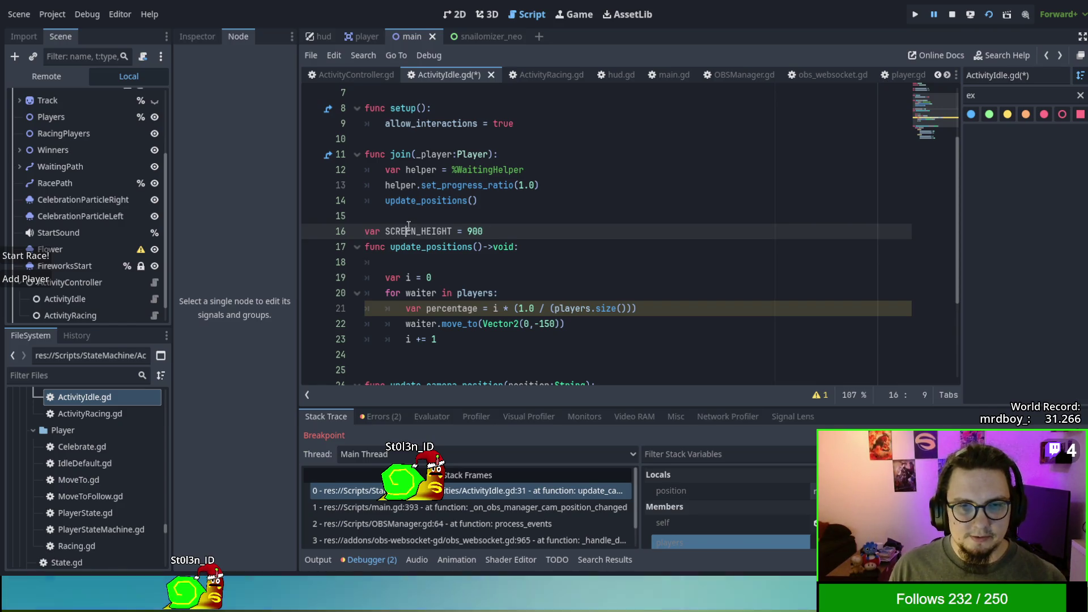
left_click_drag(533, 324, 559, 323)
type("SCREEN_HEIGHT")
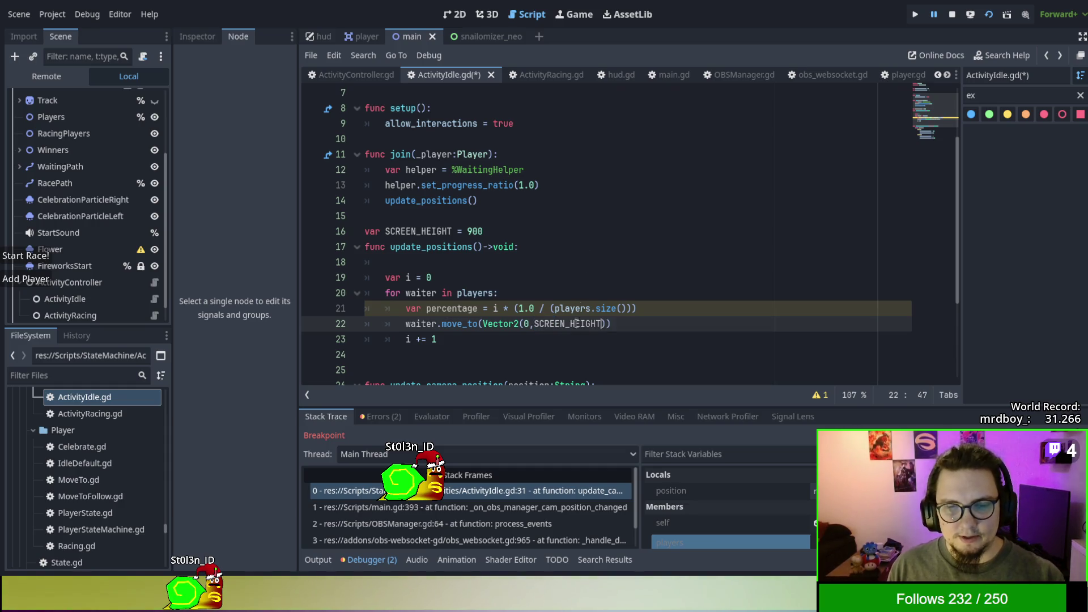
Save ActivityIdle.gd, resume the game from the breakpoint, then stop it.
key("ctrl+s")
key("F8")
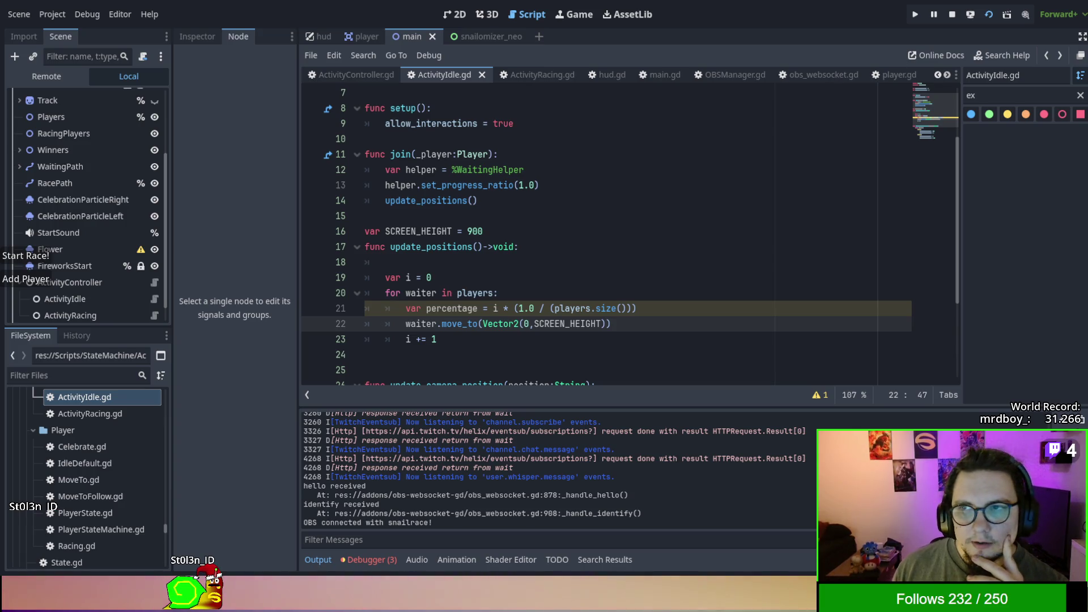
key("F8")
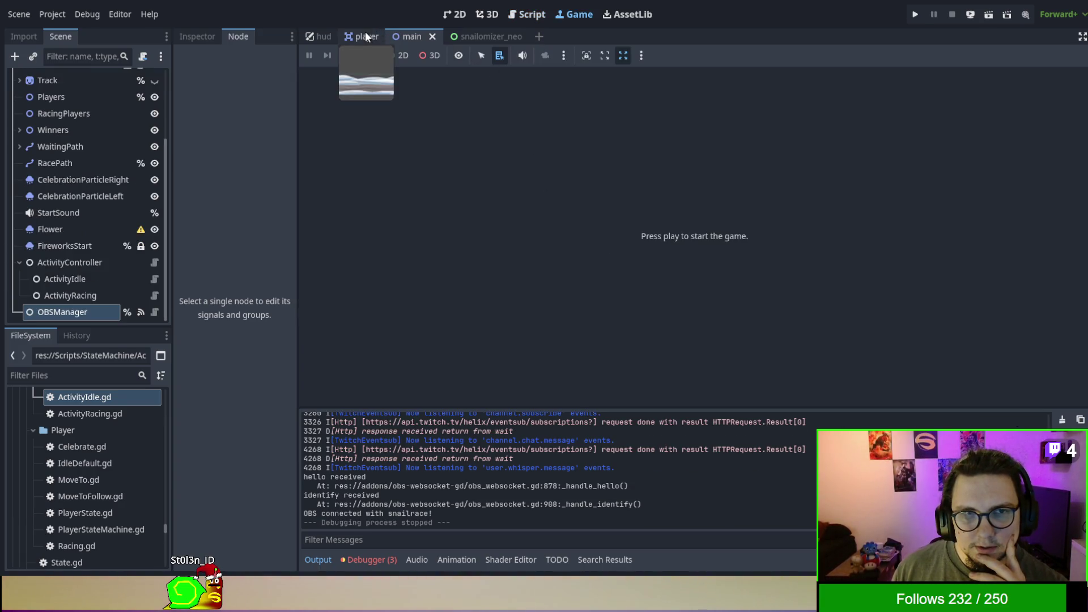
Return to the ActivityIdle.gd script in the code editor.
left_click(365, 31)
left_click(430, 36)
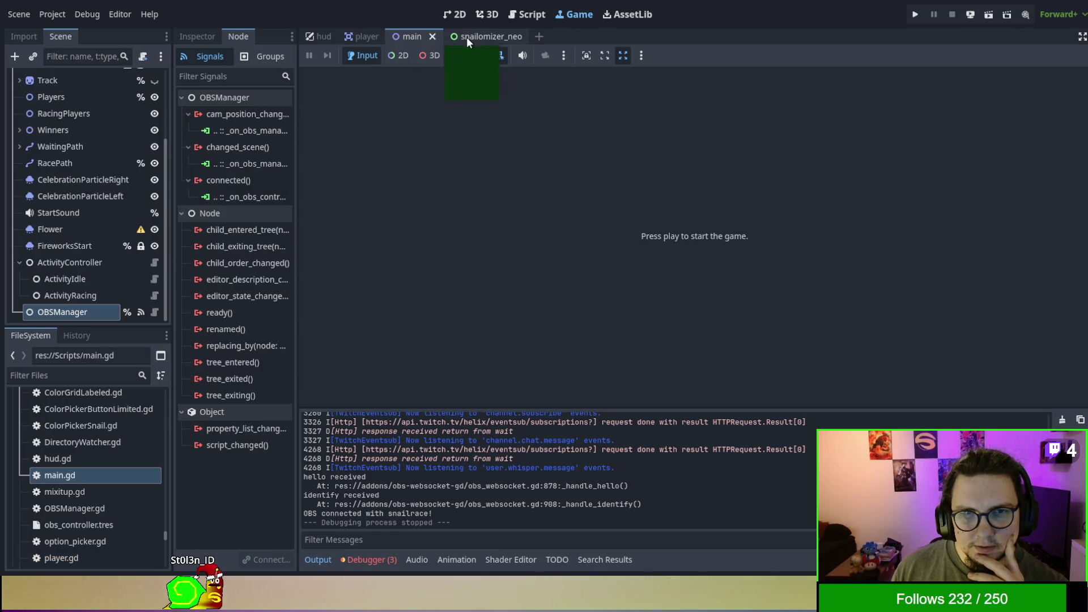
left_click(467, 36)
left_click(529, 15)
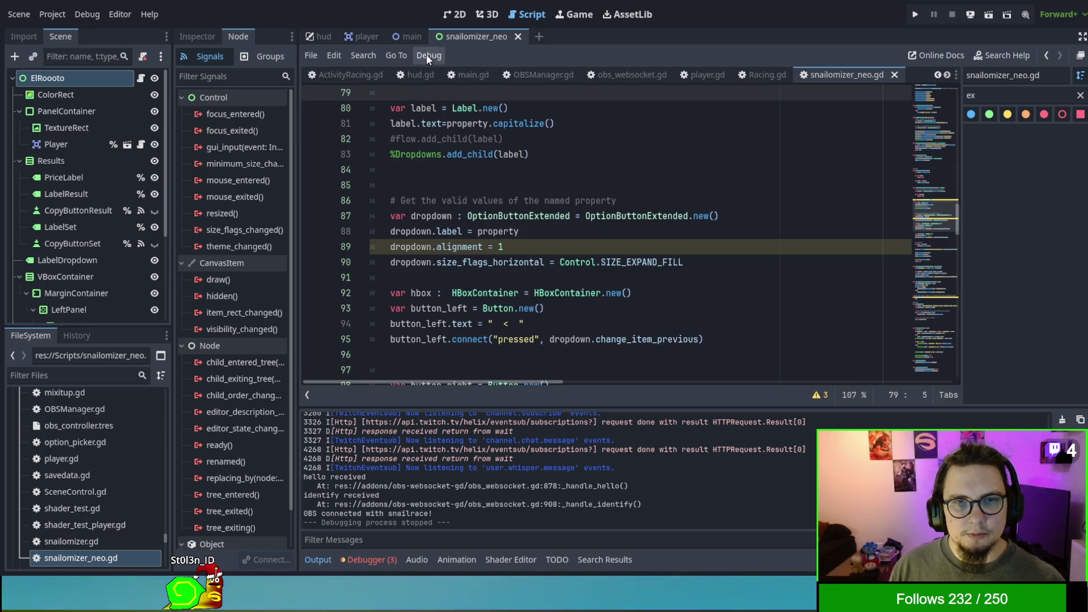
left_click(406, 38)
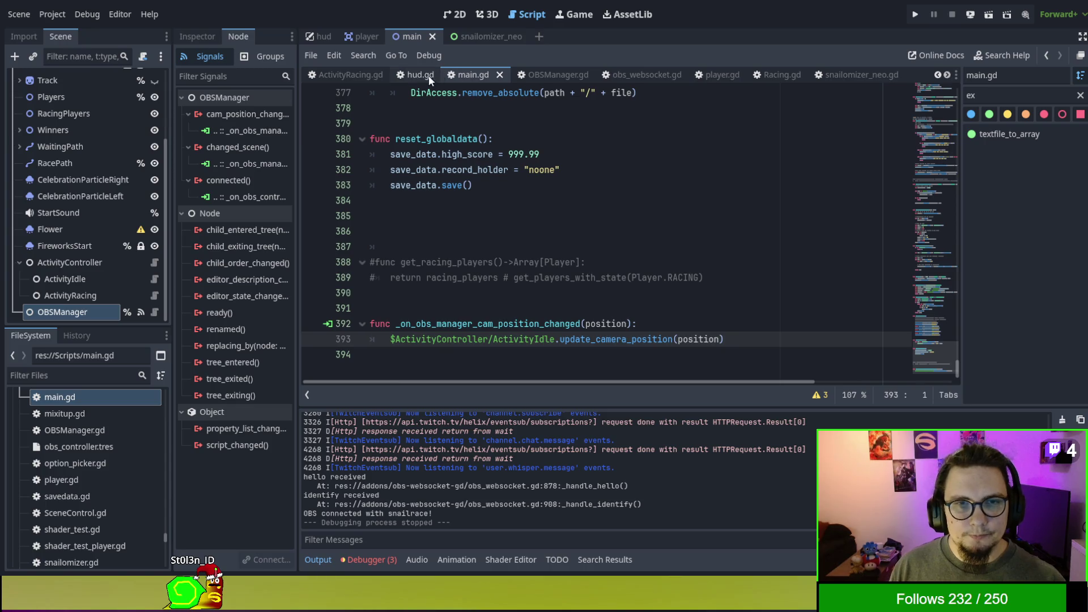
left_click(349, 76)
left_click(393, 75)
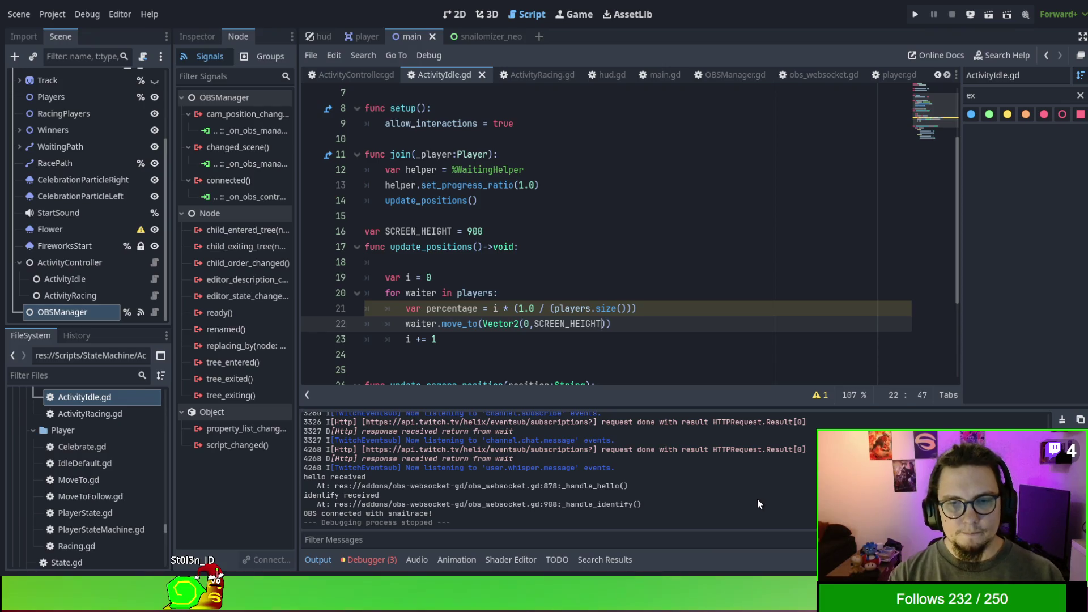
Change the waiters' target to Vector2(0,SCREEN_HEIGHT-150) and test-run the game once.
type("-150")
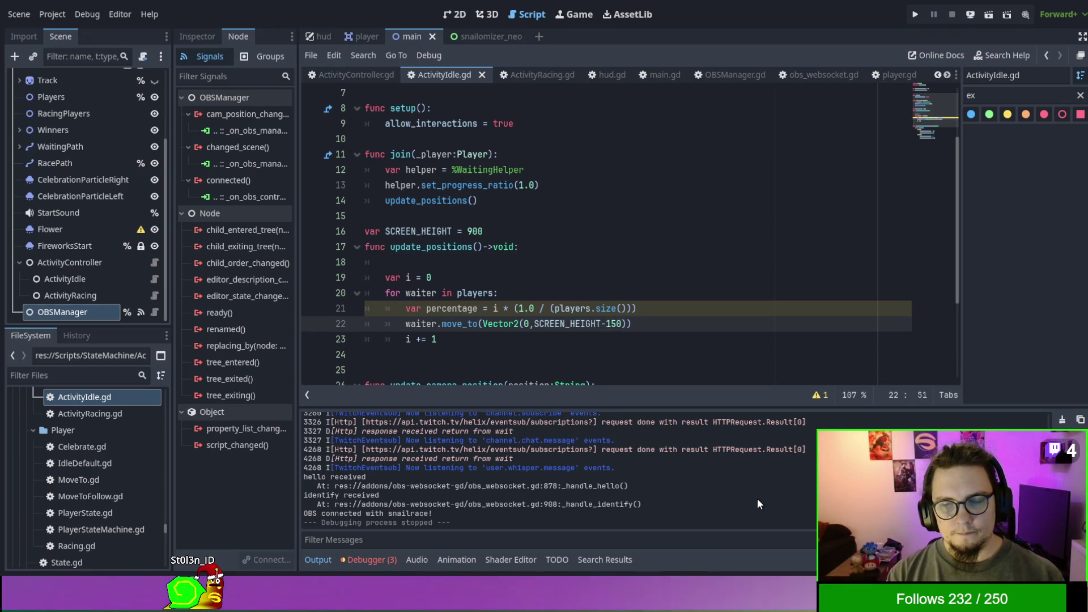
key("F5")
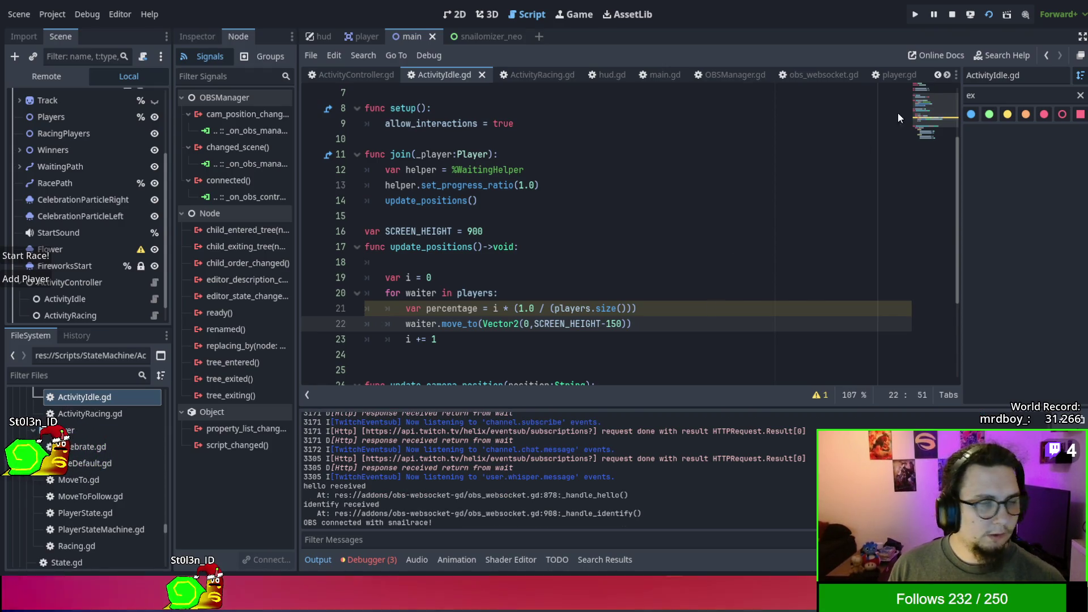
key("F8")
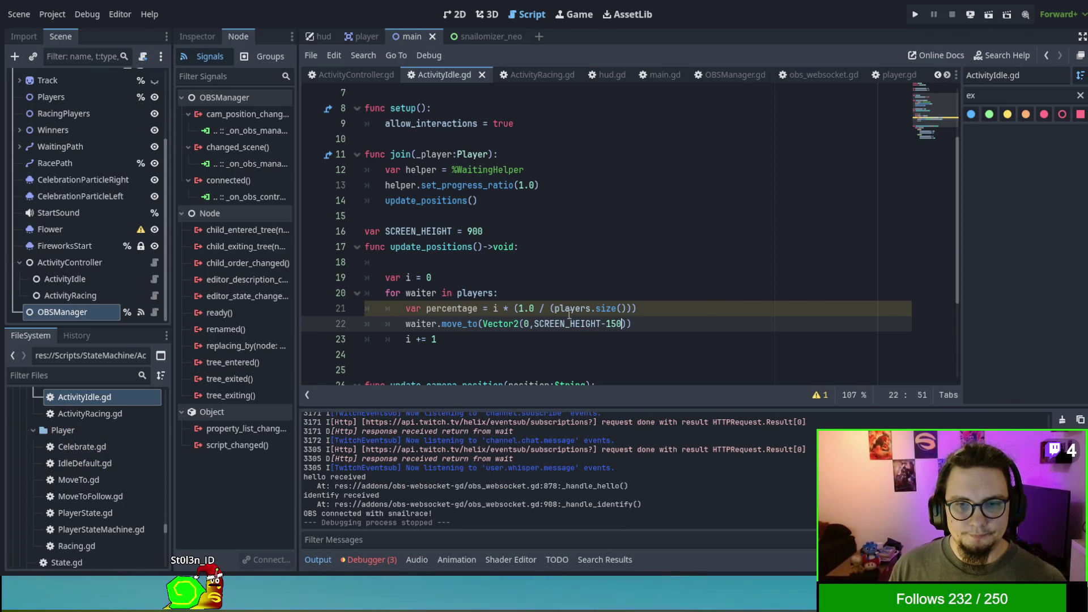
Zoom and pan on the snail in the Player scene's 2D view to gauge its height.
left_click(361, 35)
left_click(455, 14)
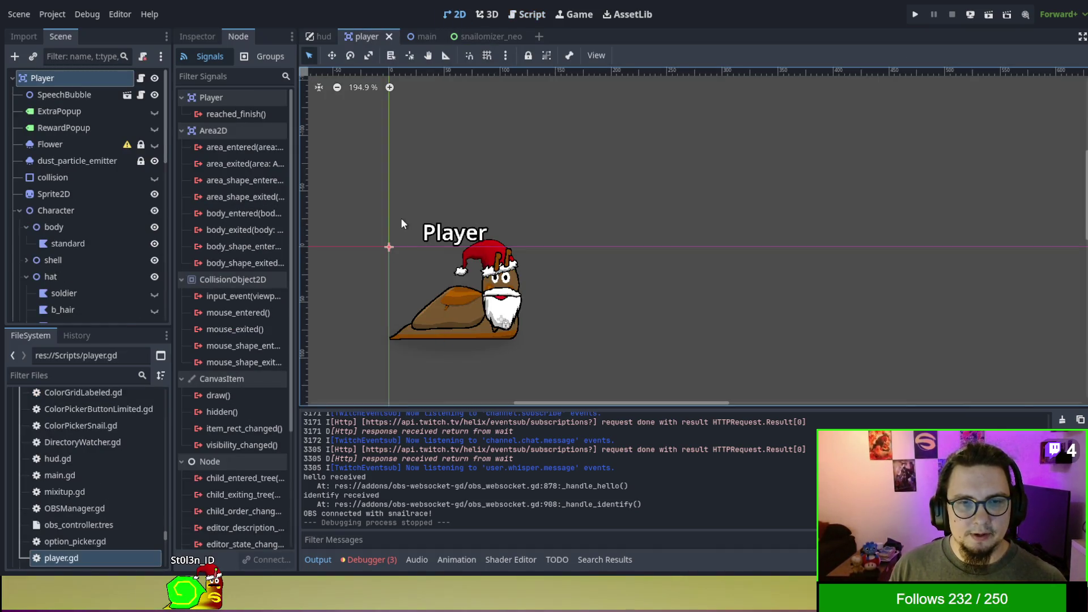
scroll(401, 223, "down", 3)
scroll(410, 231, "up", 5)
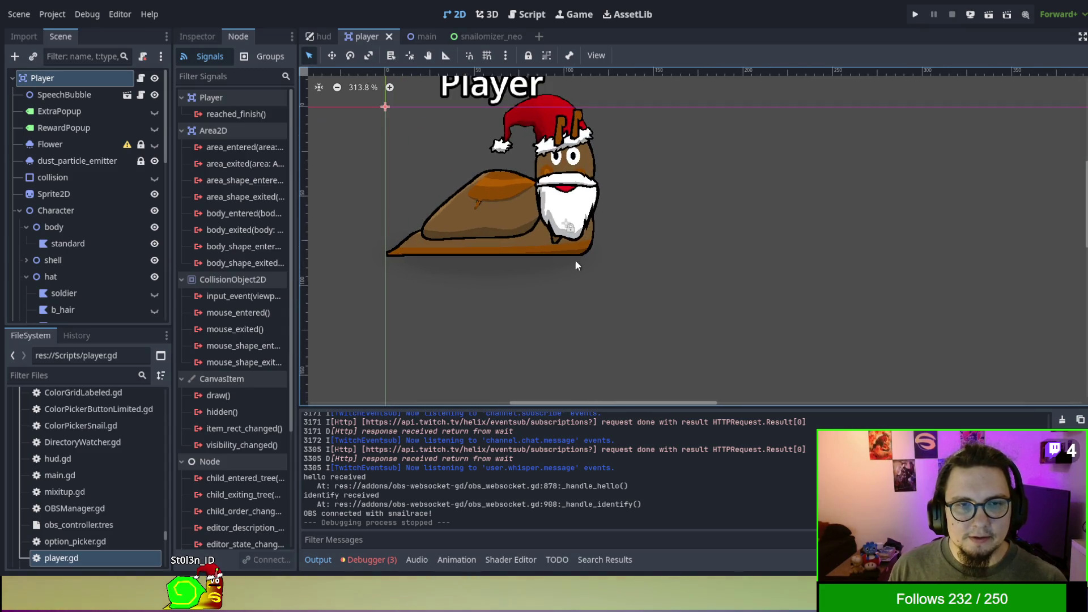
mouse_move(634, 268)
left_mouse_down()
mouse_move(521, 286)
mouse_move(548, 285)
left_mouse_up()
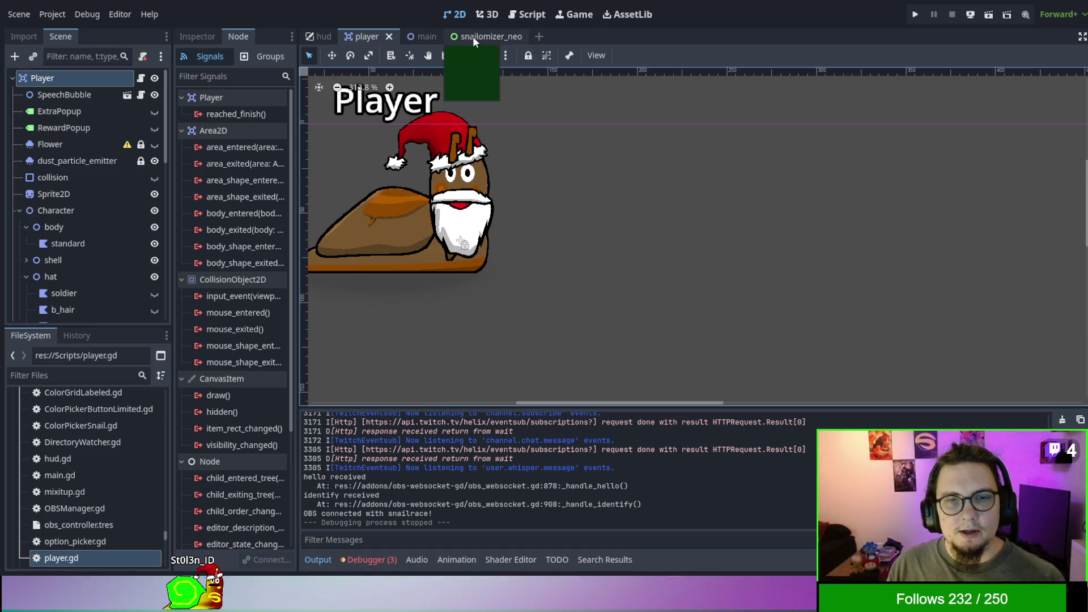
left_click(423, 35)
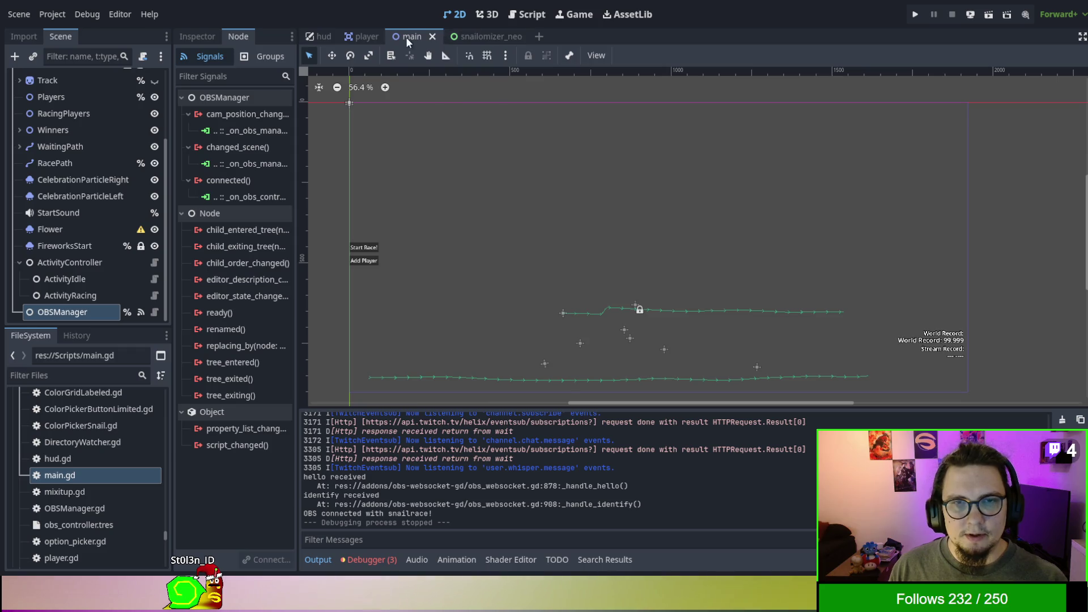
In ActivityIdle.gd, replace the 150 in SCREEN_HEIGHT-150 with 80.
left_click(524, 14)
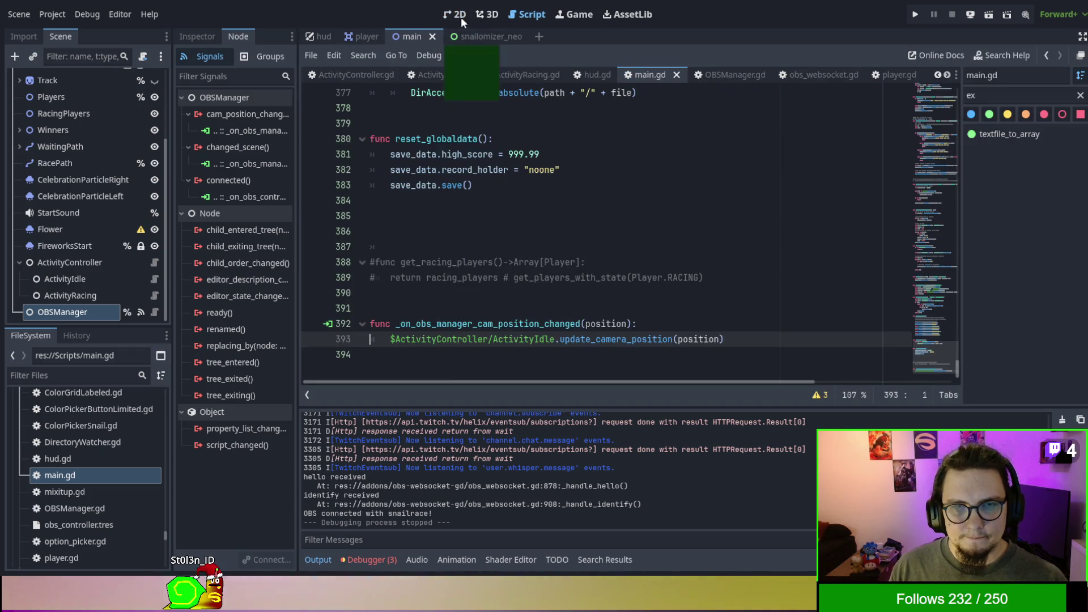
left_click(437, 74)
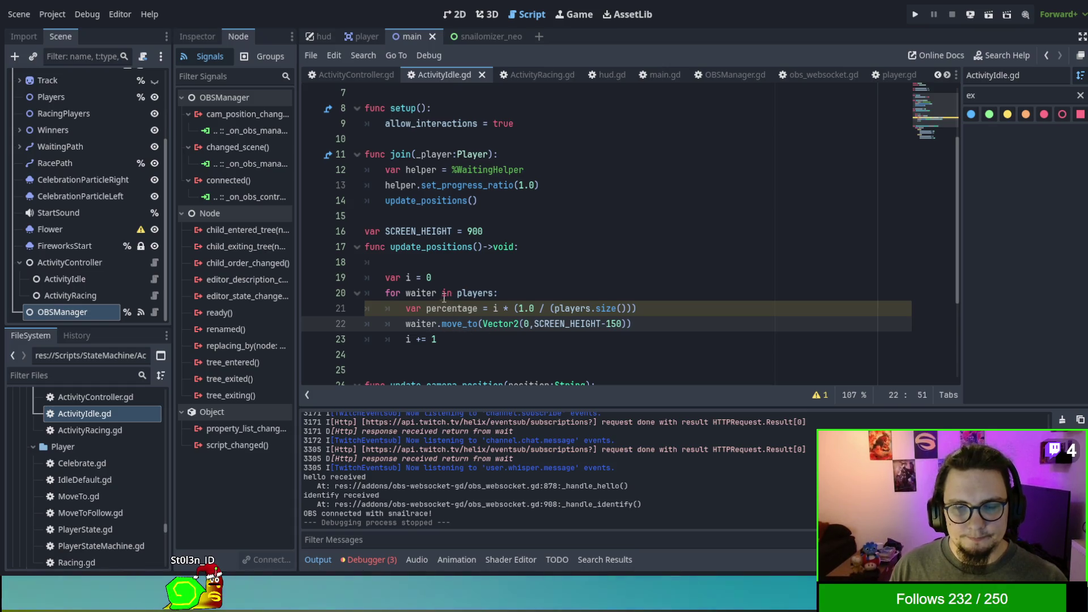
double_click(607, 323)
type("8")
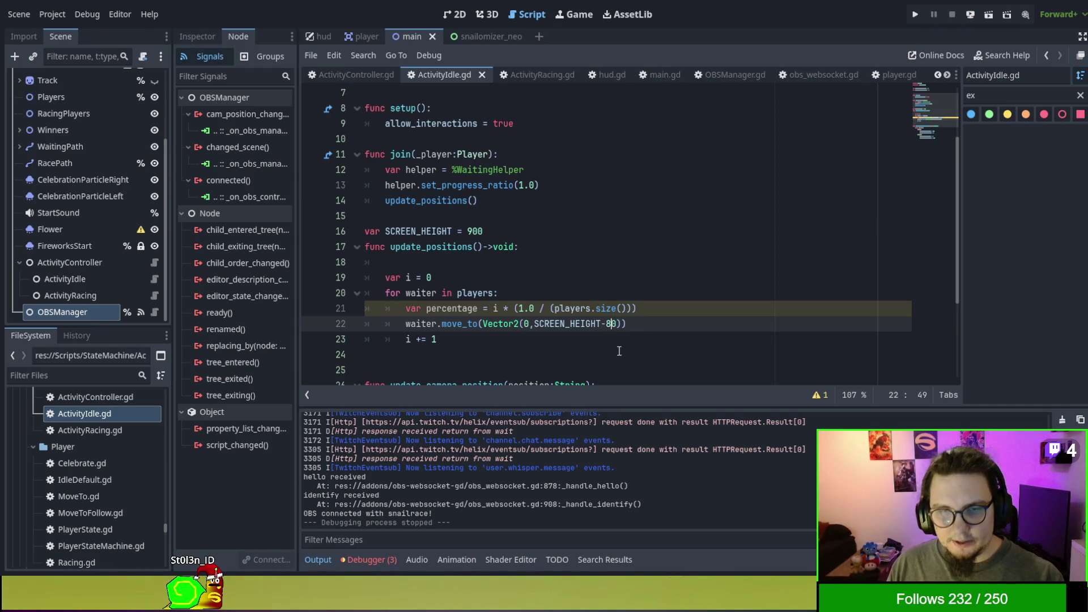
type("0")
left_click(579, 347)
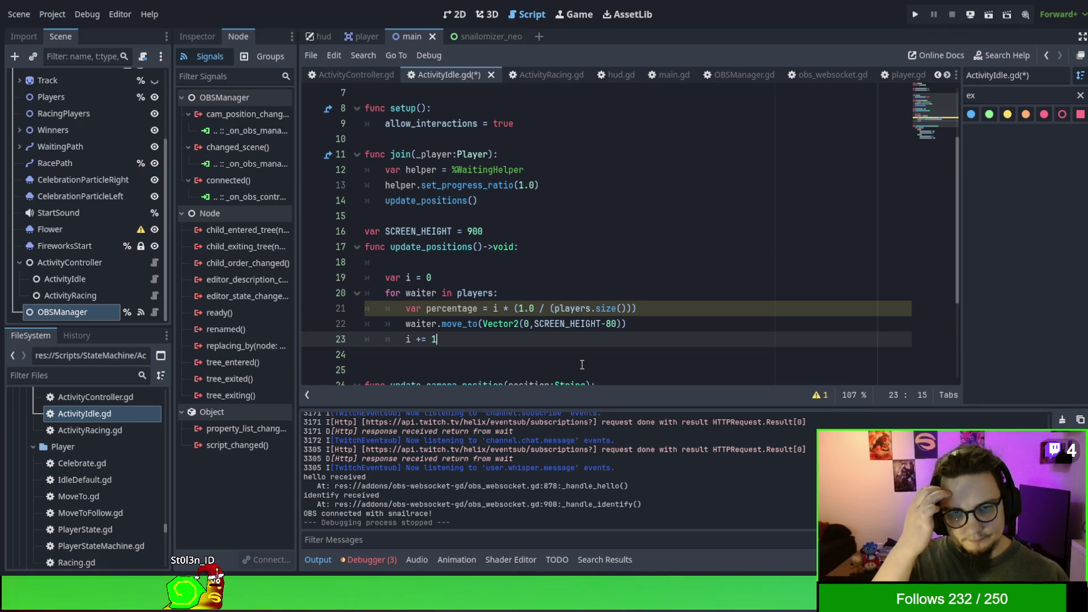
left_click(505, 233)
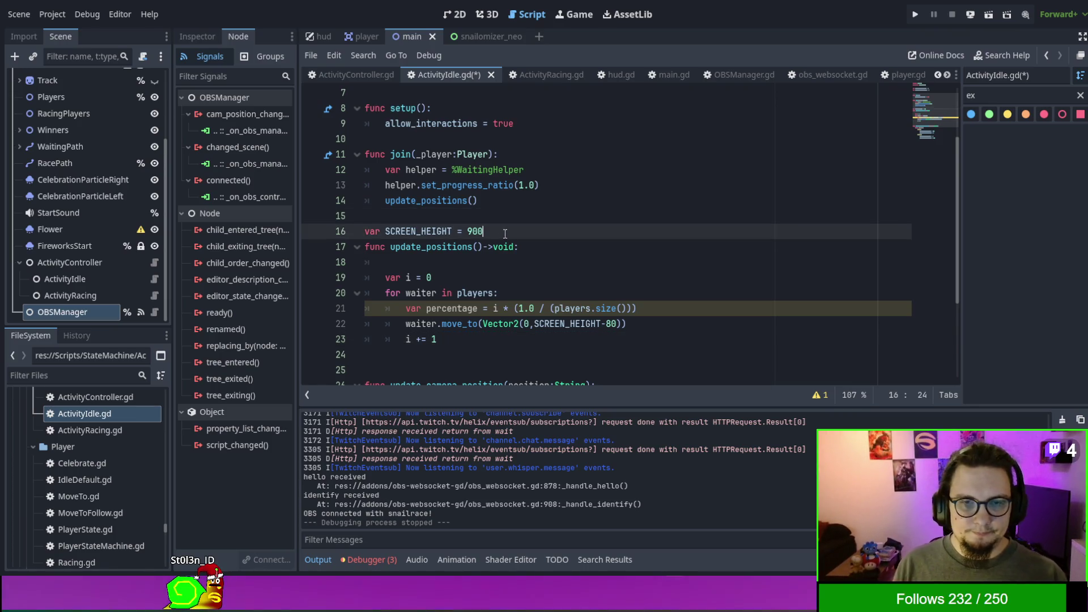
Declare var SNAIL_HEIGHT = 85 and use it in place of 80 in the vertical target.
key("Return")
type("var SNAIL_HEIGHT")
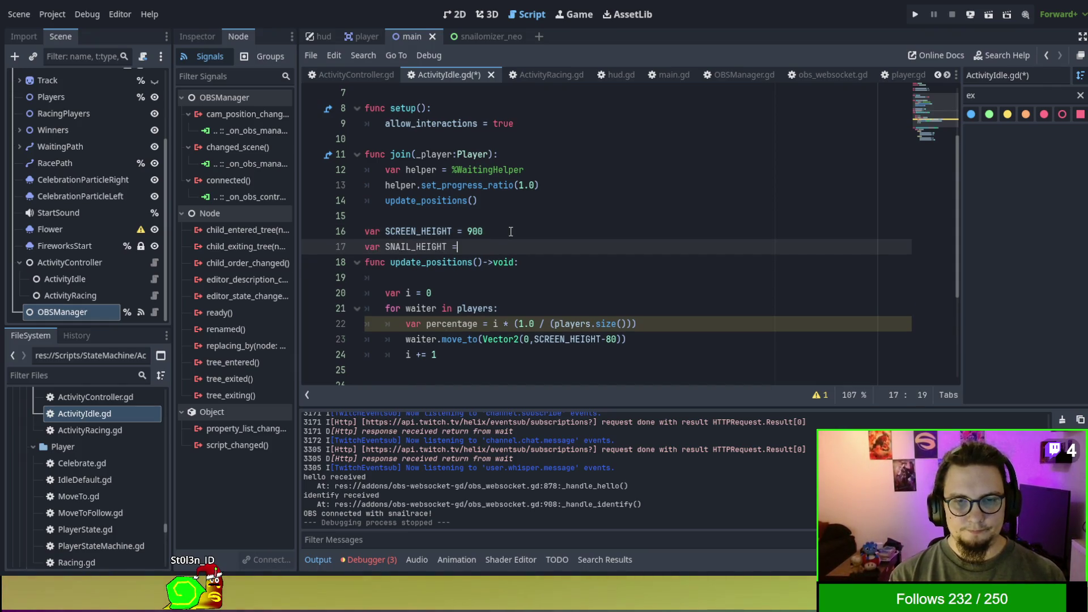
type(" = 890")
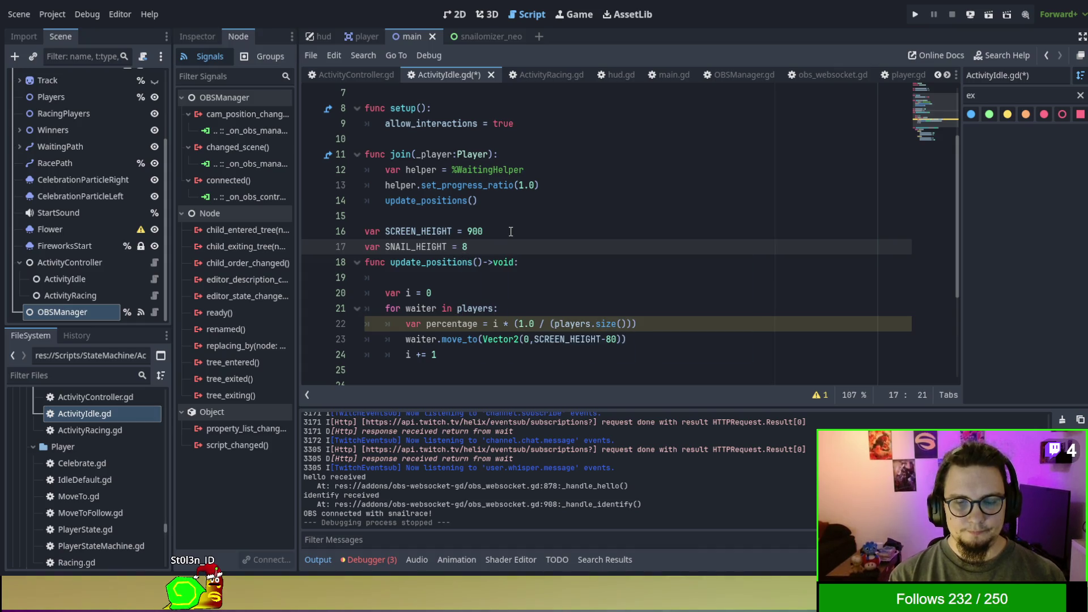
type("5")
double_click(415, 247)
key("ctrl+c")
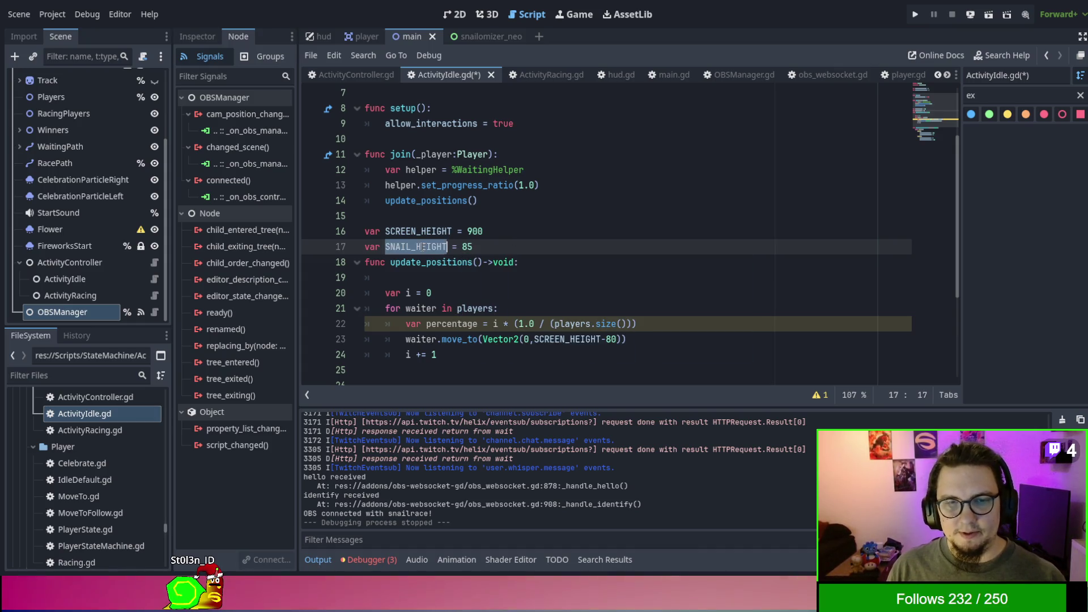
double_click(610, 339)
key("ctrl+v")
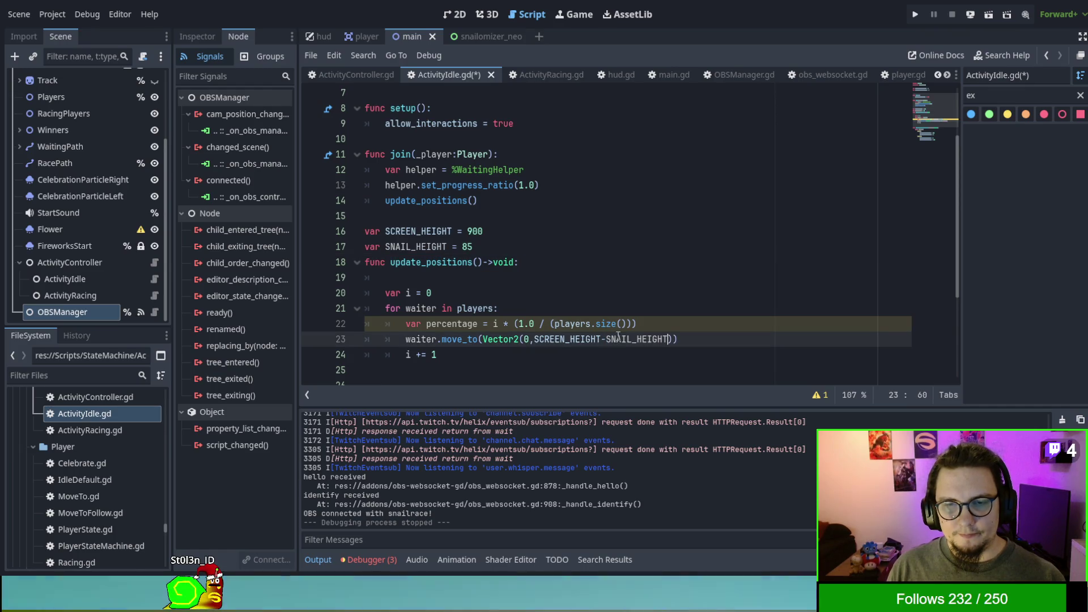
left_click(660, 278)
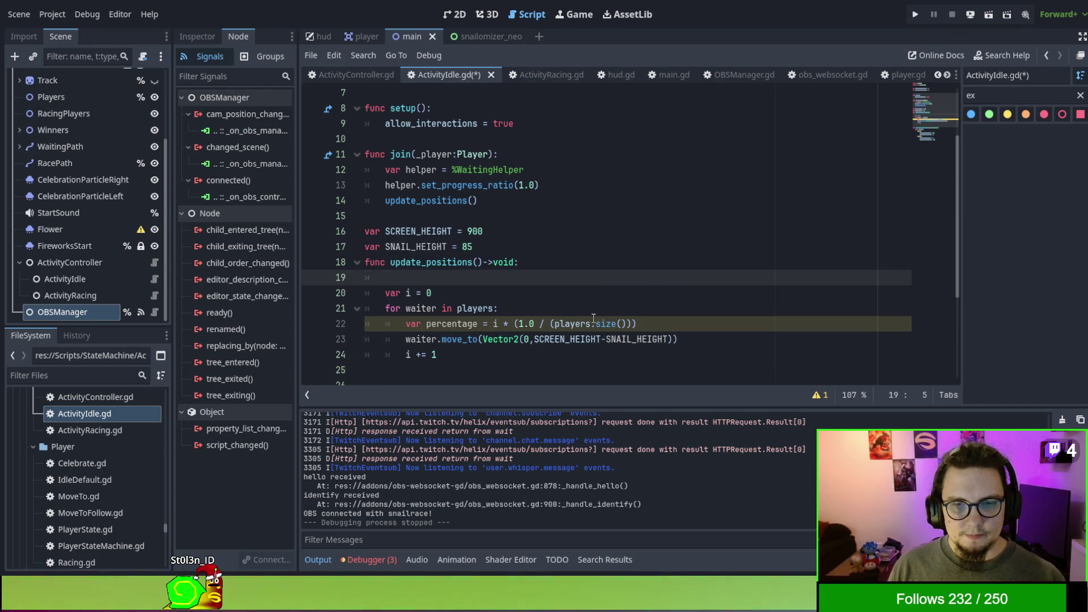
Replace the Vector2 x of 0 with the start of percentage*(SCREEN_WIDTH-.
double_click(526, 340)
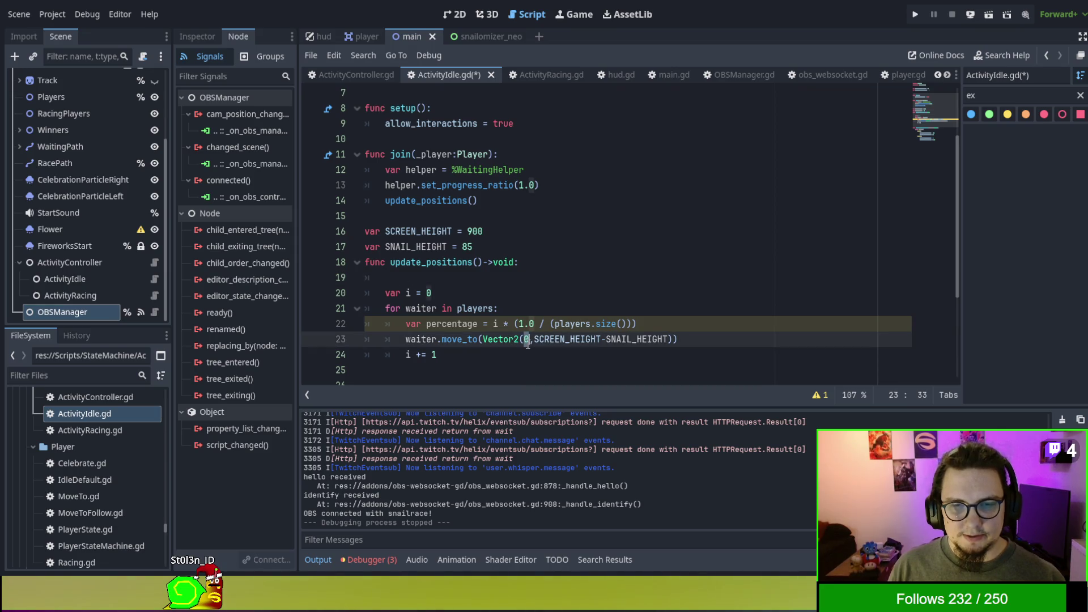
double_click(445, 328)
key("ctrl+c")
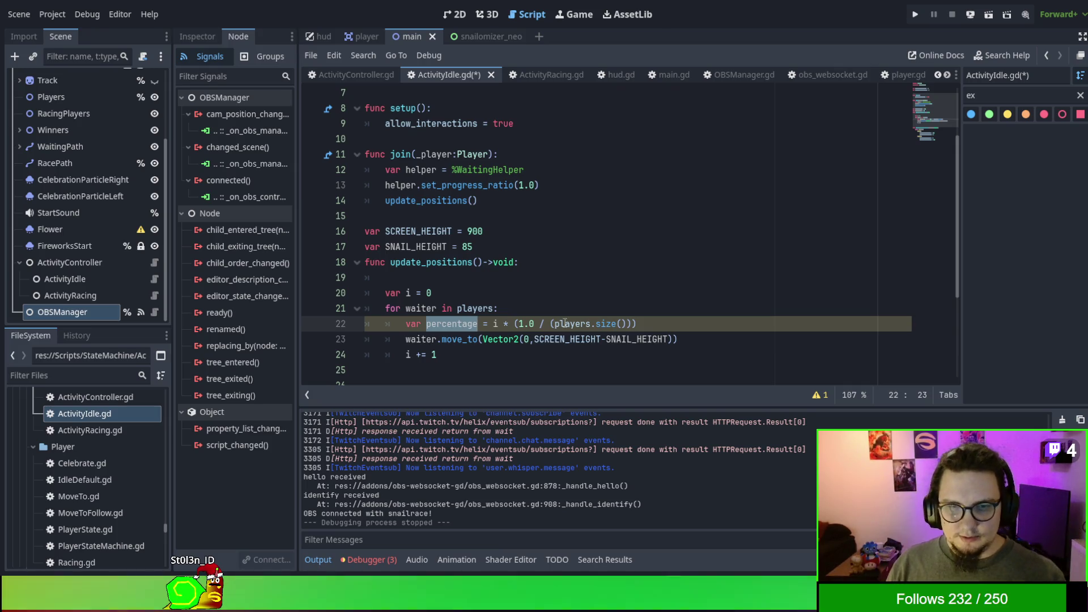
double_click(525, 339)
key("ctrl+v")
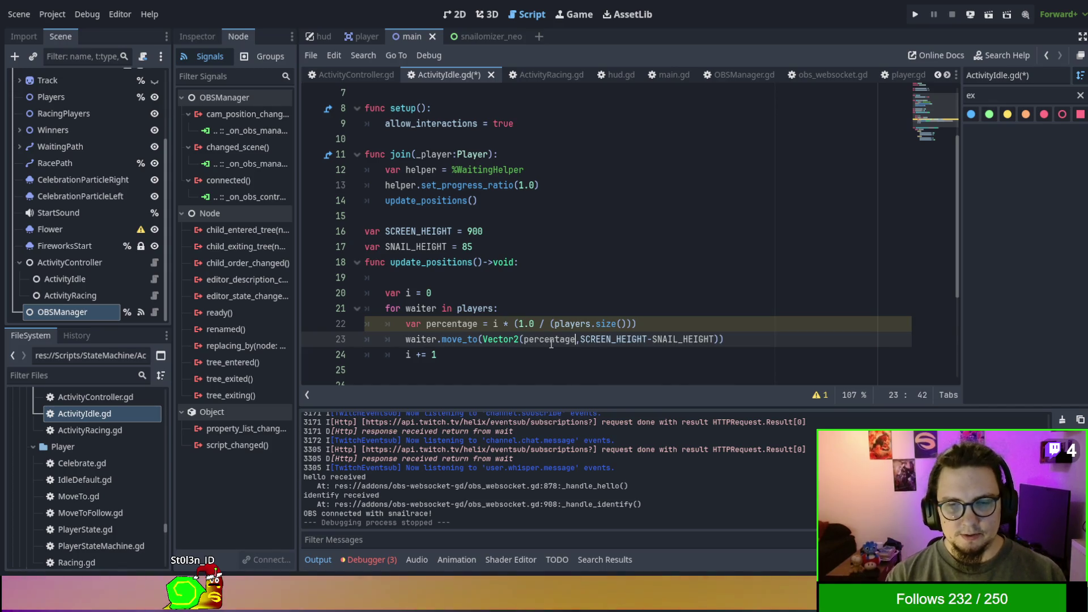
type("*")
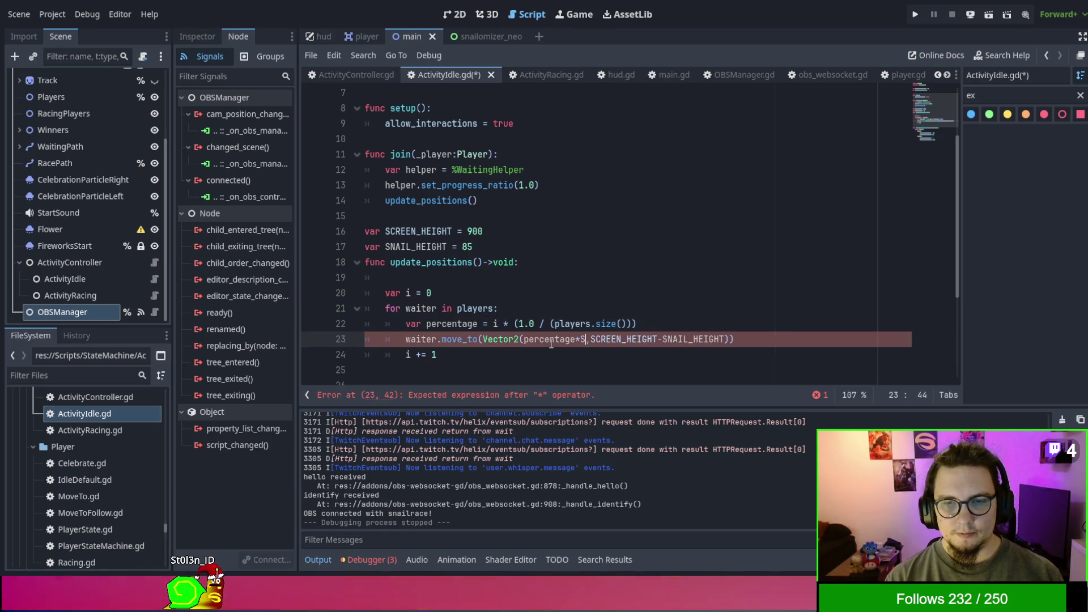
type("SCREEN_WIDTH")
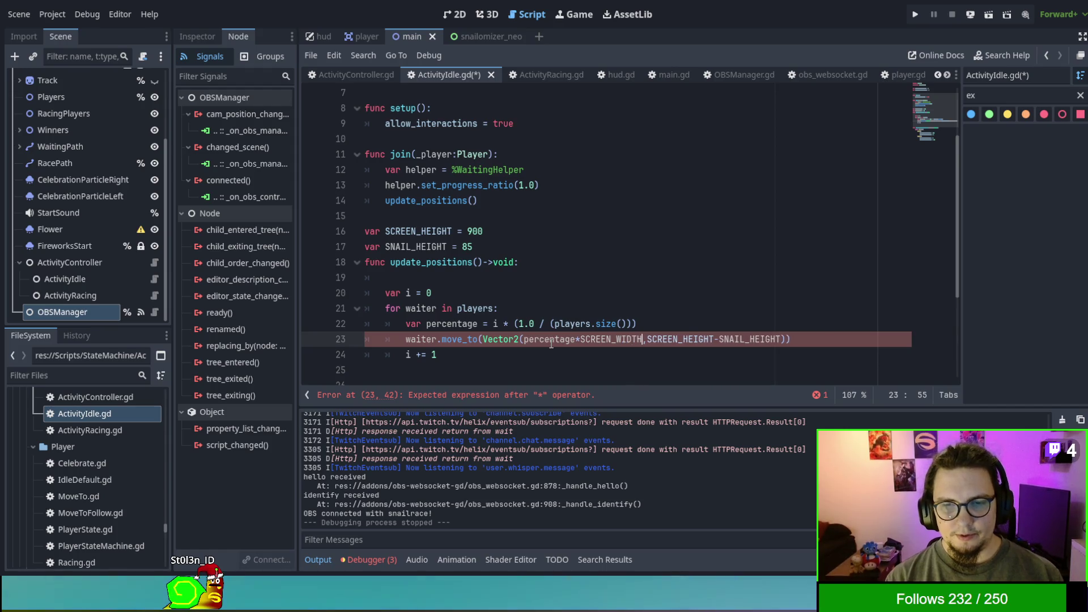
key("BackSpace")
key("BackSpace")
key("BackSpace")
type("(SCRE")
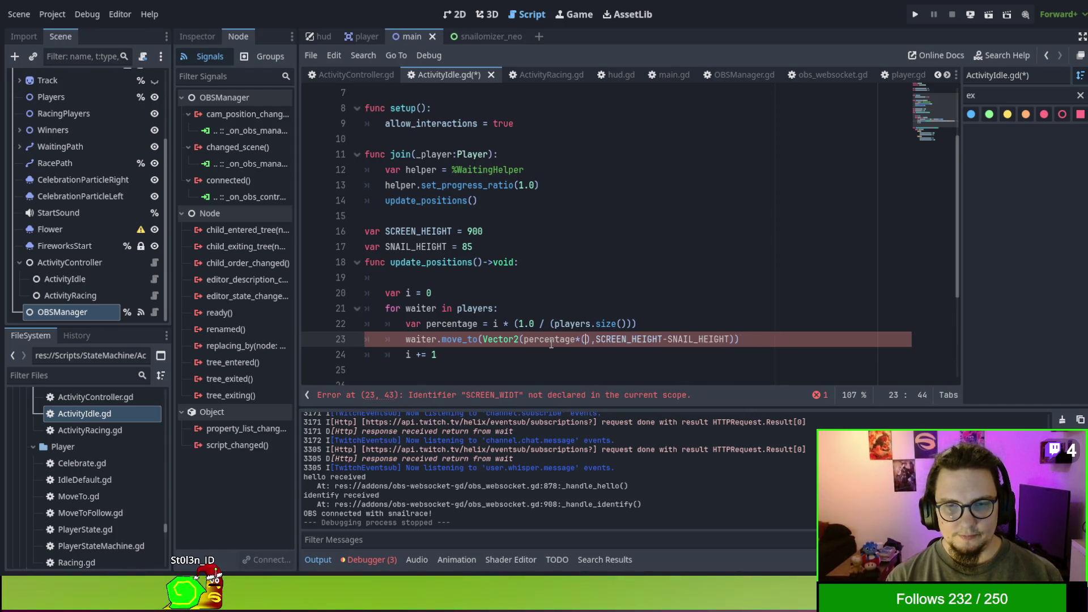
type("EN_WIDTH")
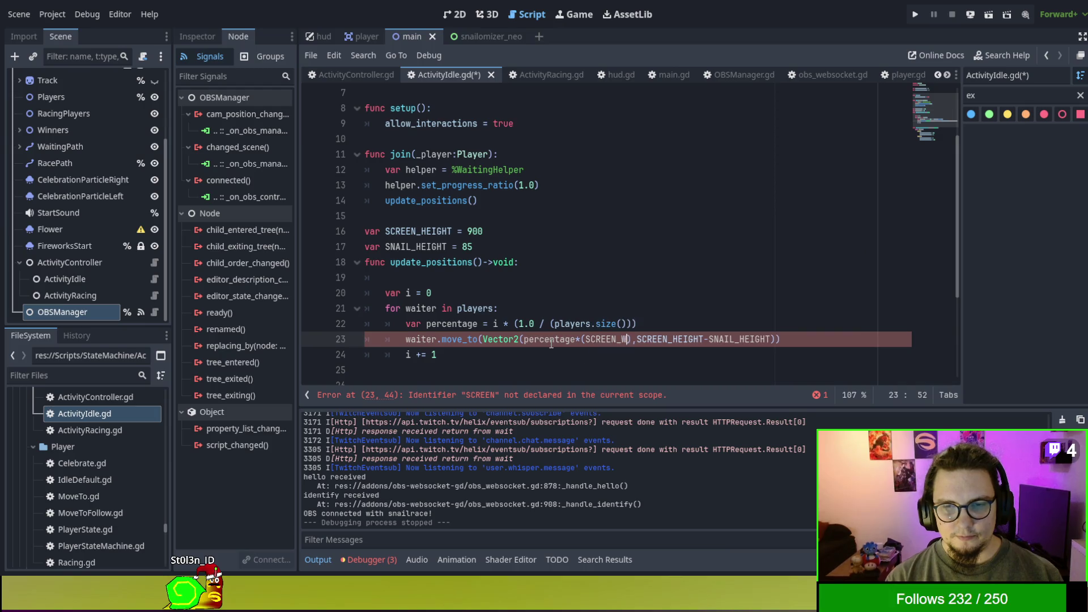
type("-")
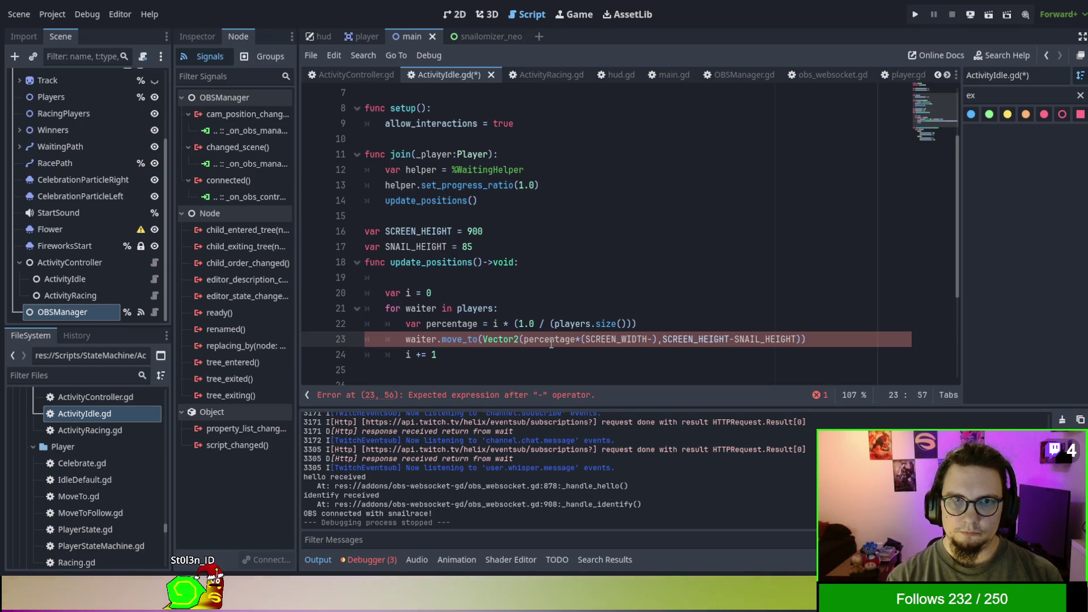
scroll(435, 163, "up", 2)
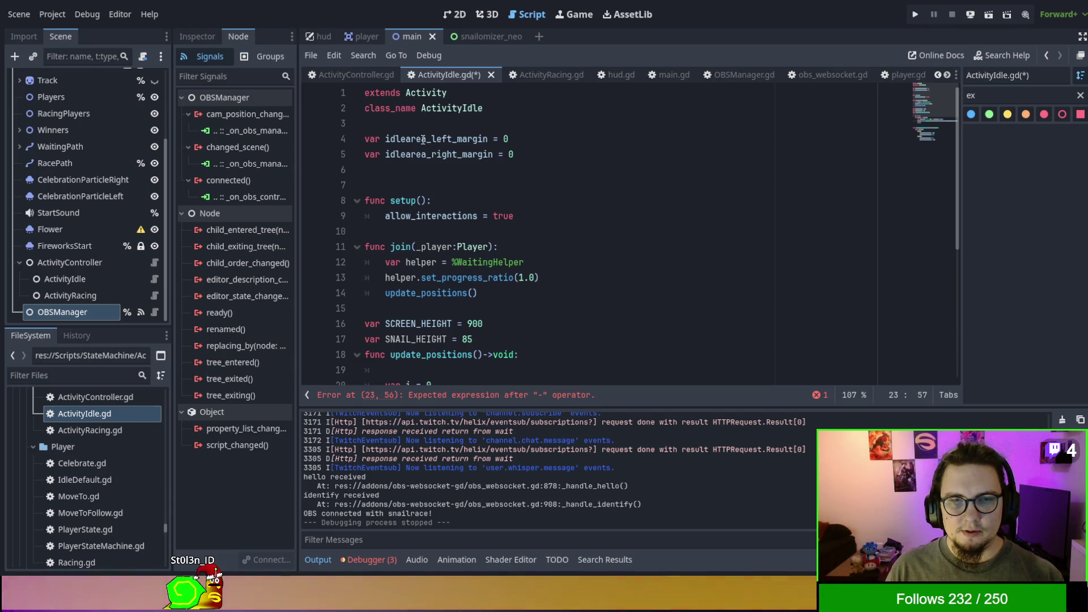
Complete the width term as SCREEN_WIDTH-idlearea_right_margin.
double_click(423, 140)
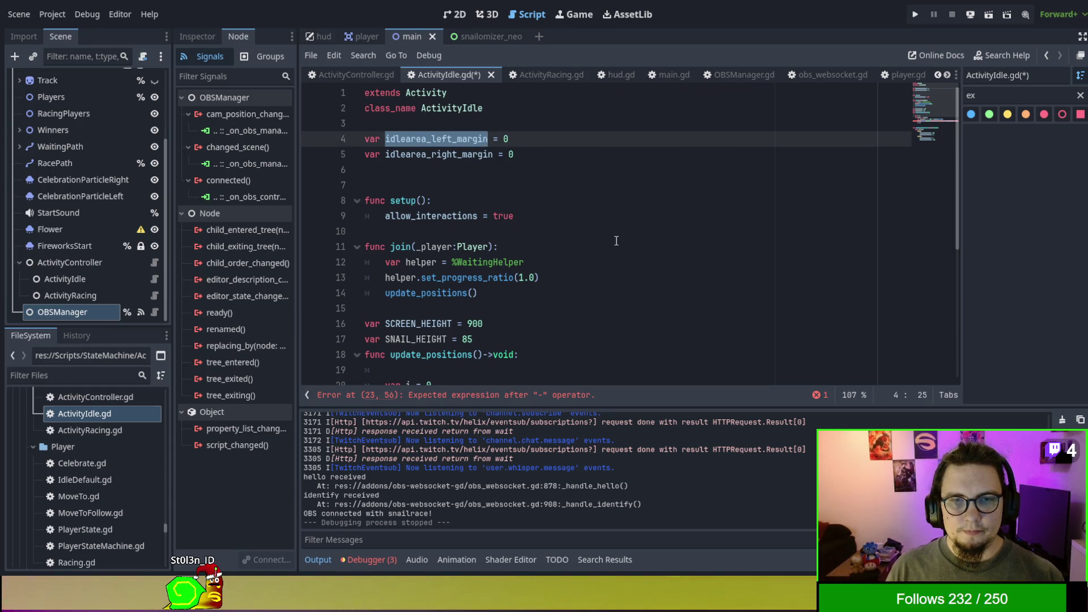
double_click(454, 159)
key("ctrl+c")
scroll(638, 290, "down", 3)
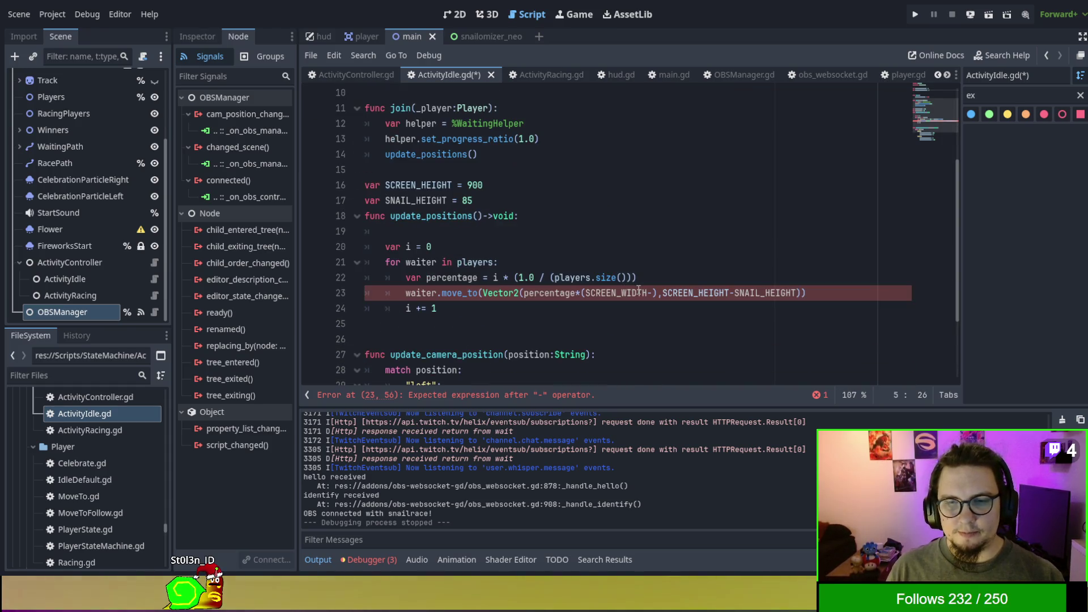
left_click(646, 293)
key("ctrl+v")
Prefix the x expression with idlearea_left_margin+( and close it with a comma.
scroll(439, 94, "up", 2)
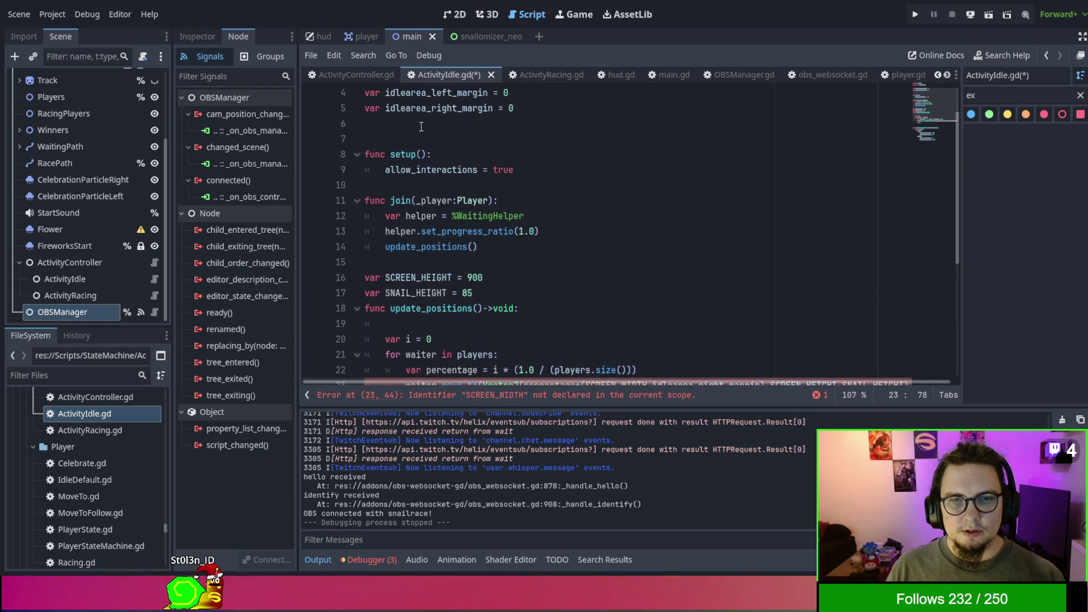
double_click(439, 95)
key("ctrl+c")
scroll(638, 253, "down", 3)
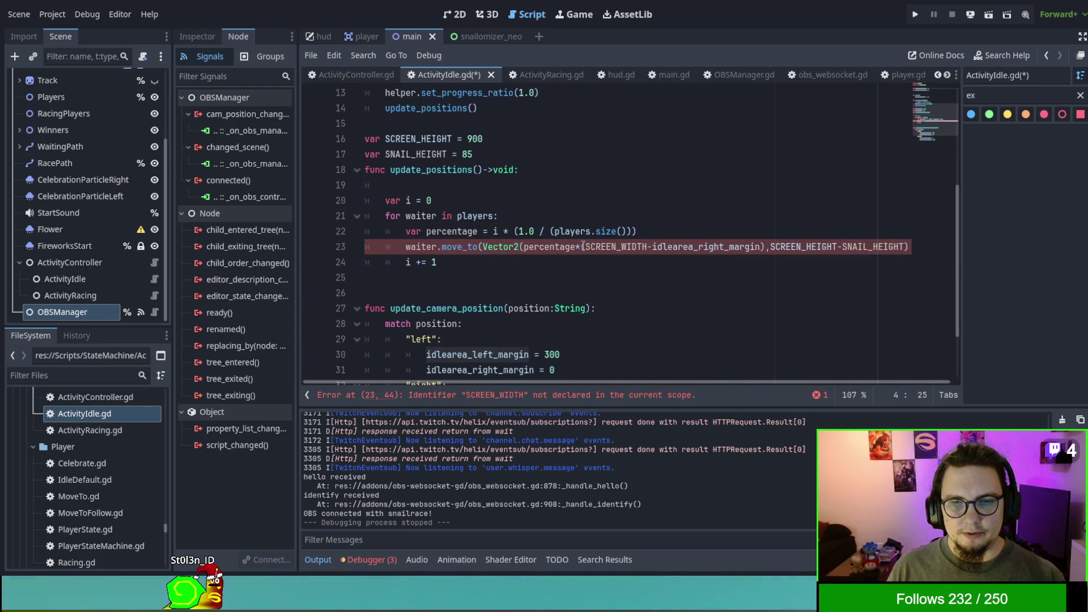
left_click(527, 246)
key("Down")
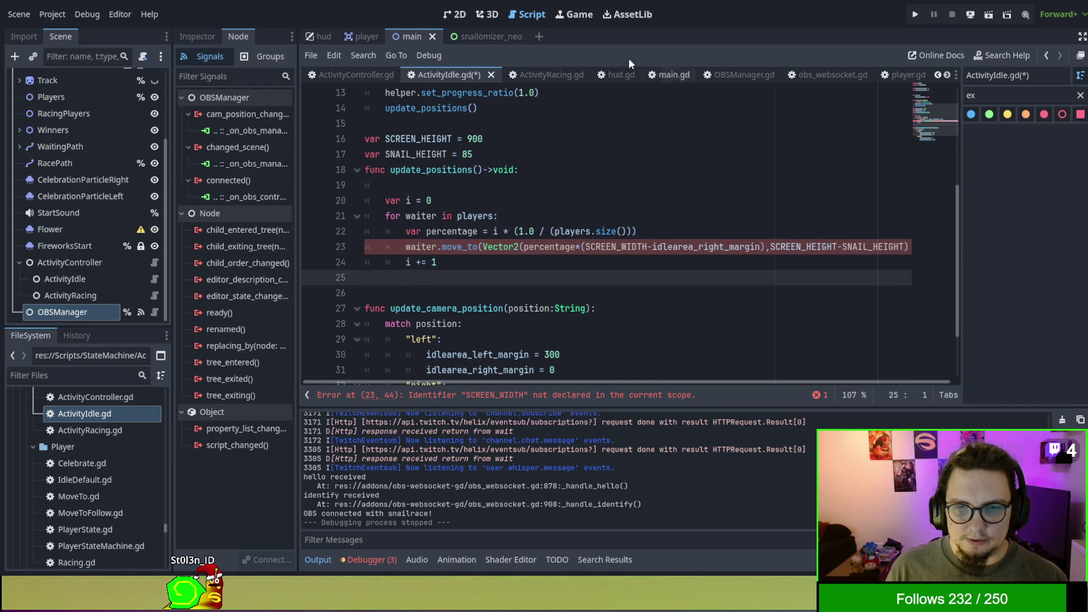
left_click(519, 250)
key("ctrl+v")
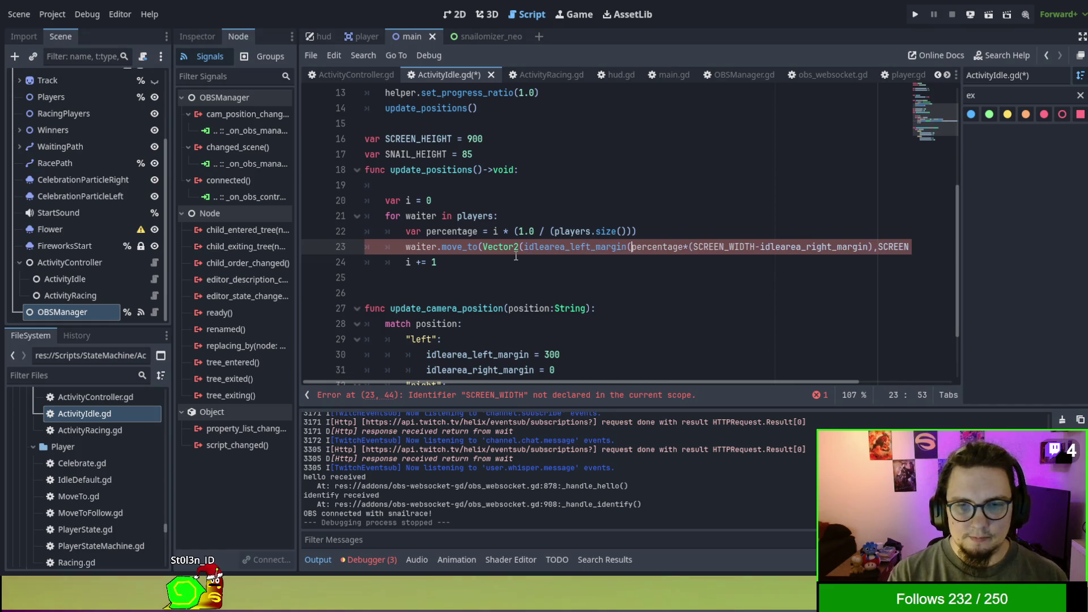
type("_")
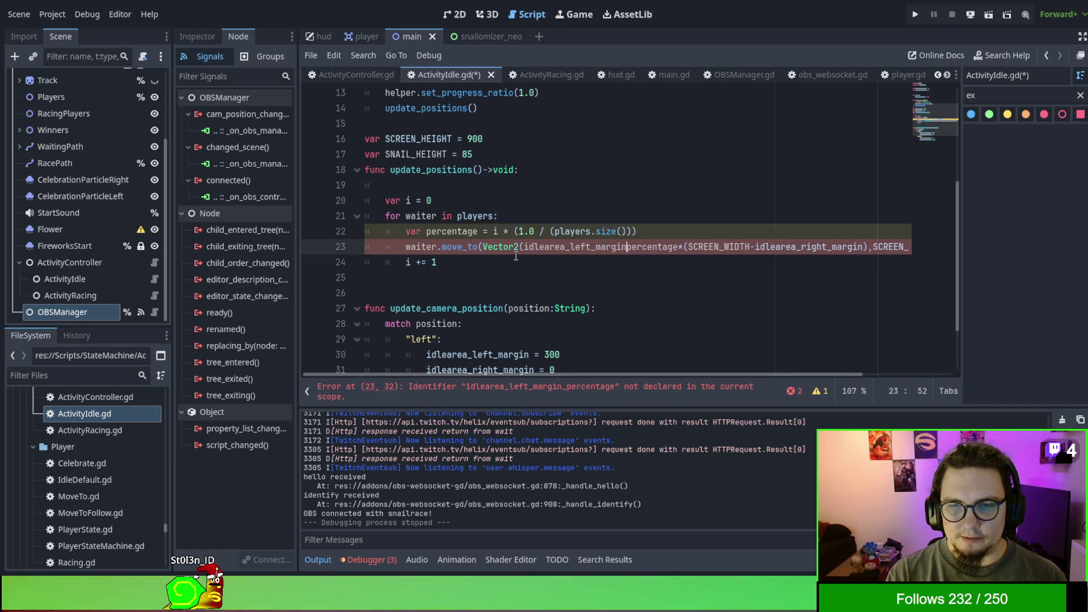
key("BackSpace")
key("Escape")
type("+(")
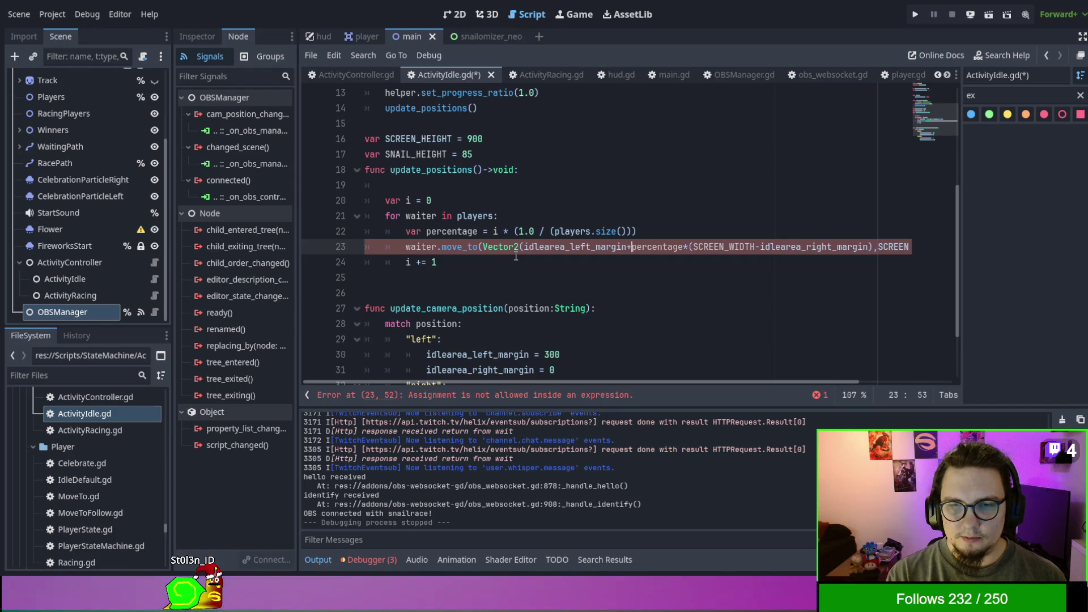
left_click(880, 248)
type(",")
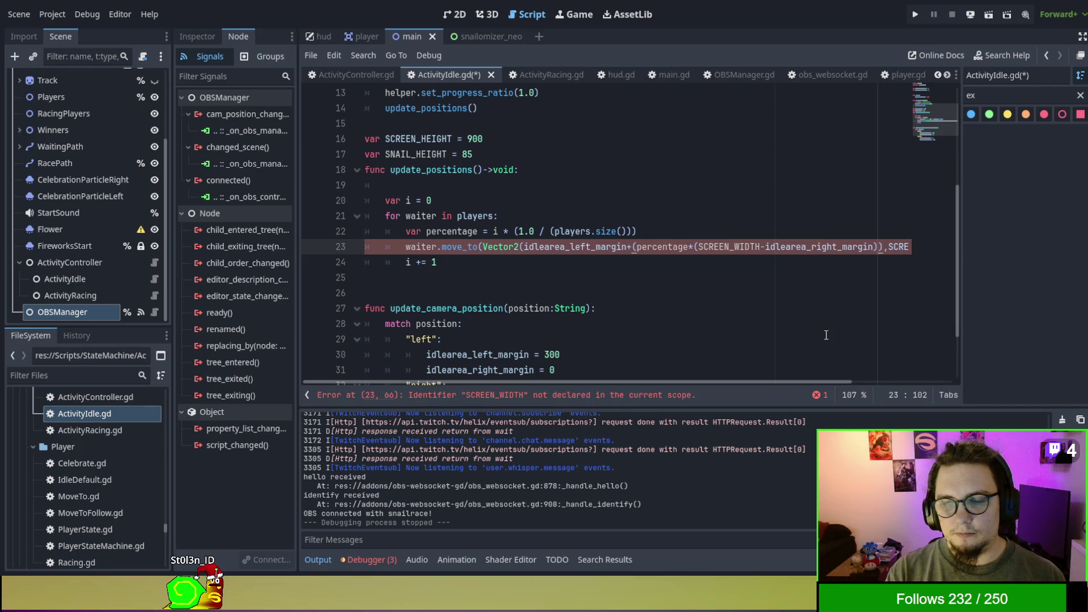
Move the x formula into a new position variable and pass position to Vector2.
left_click(527, 248, "shift")
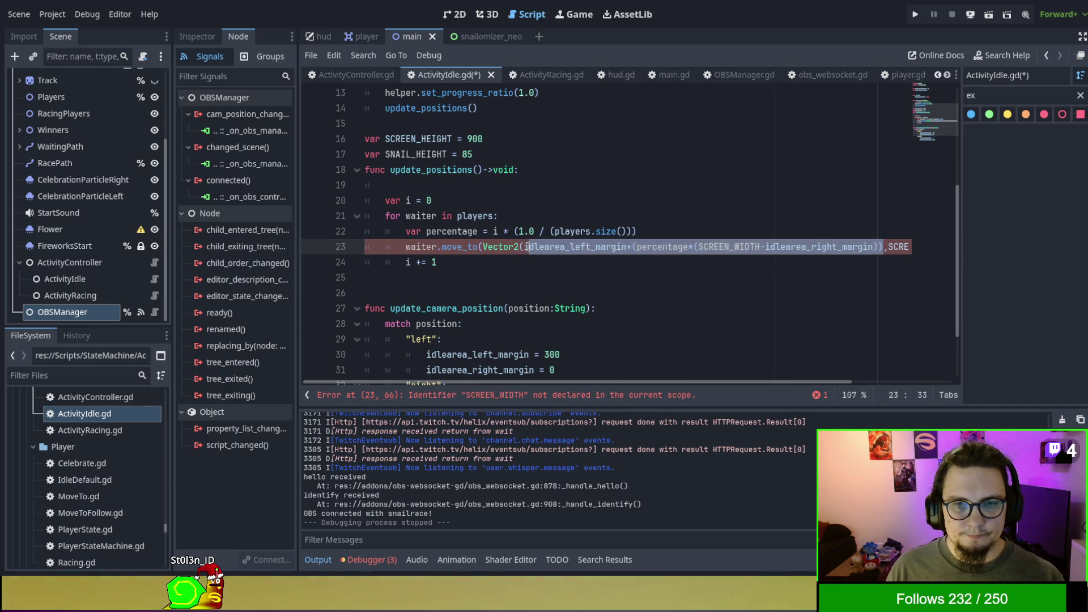
key("BackSpace")
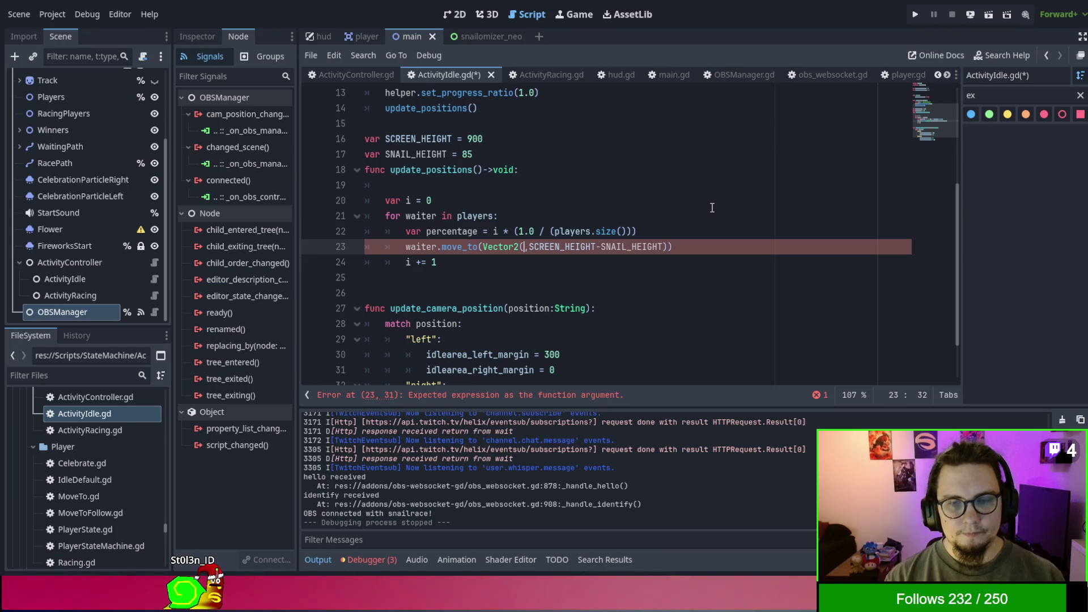
type("position")
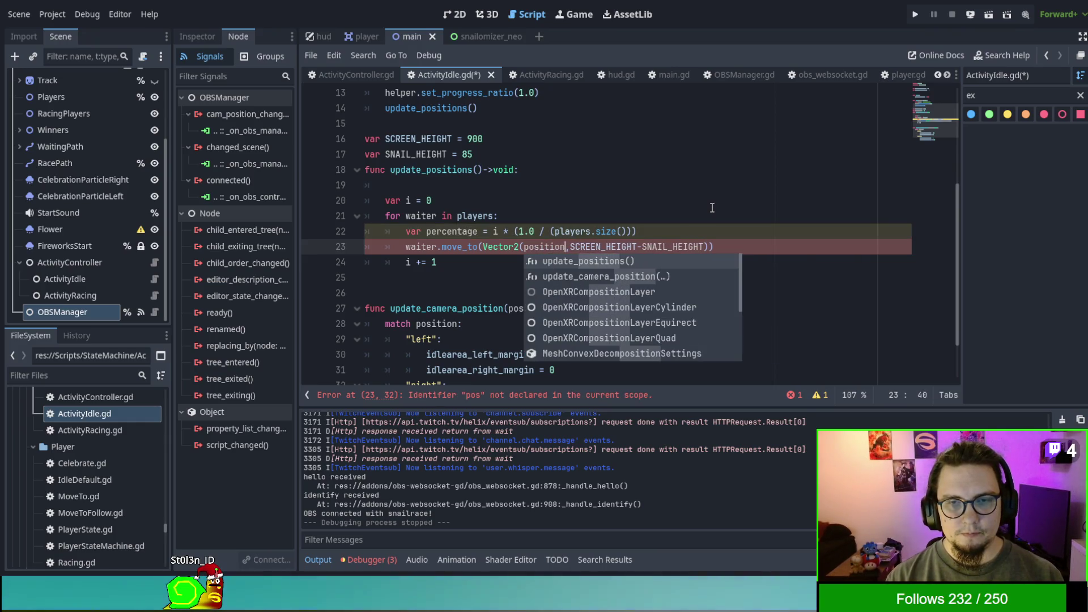
left_click(706, 236)
key("Return")
type("var position =")
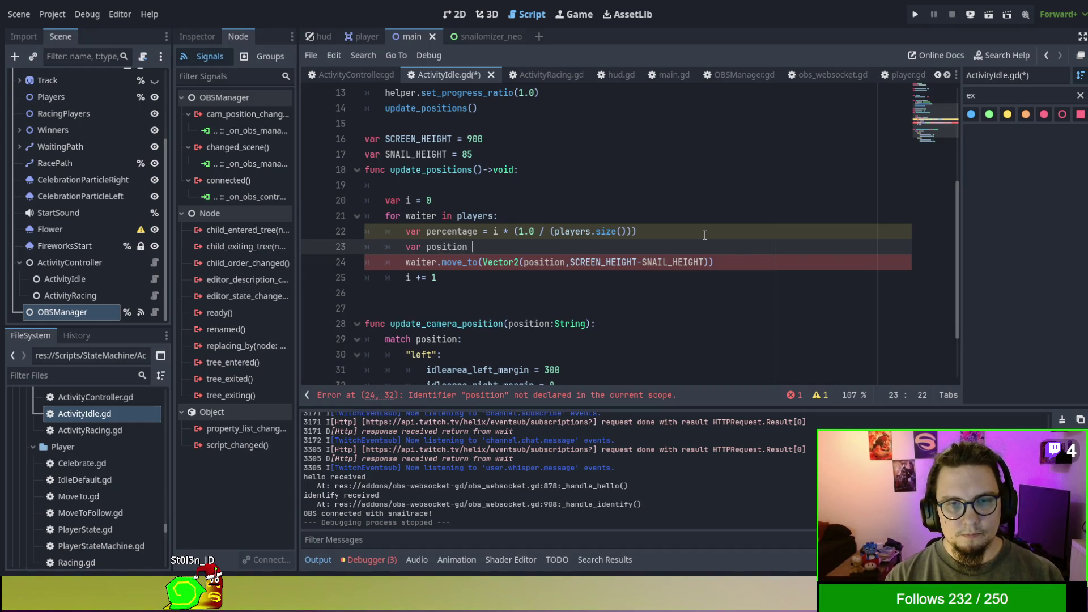
type("idlearea_left_margin+(percentage*(SCREEN_WIDTH-idlearea_right_margin))")
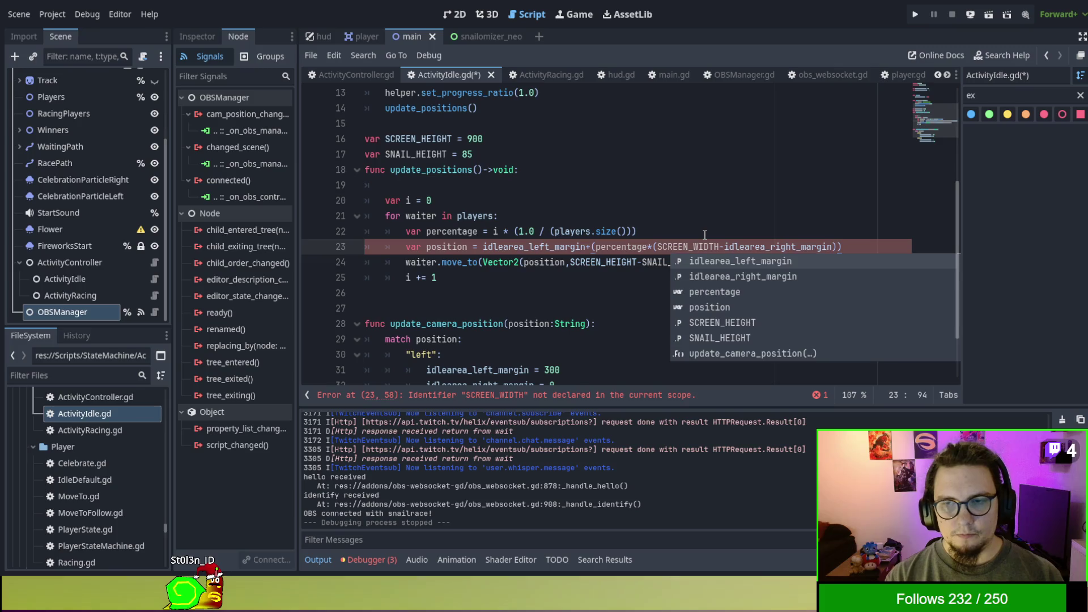
key("Escape")
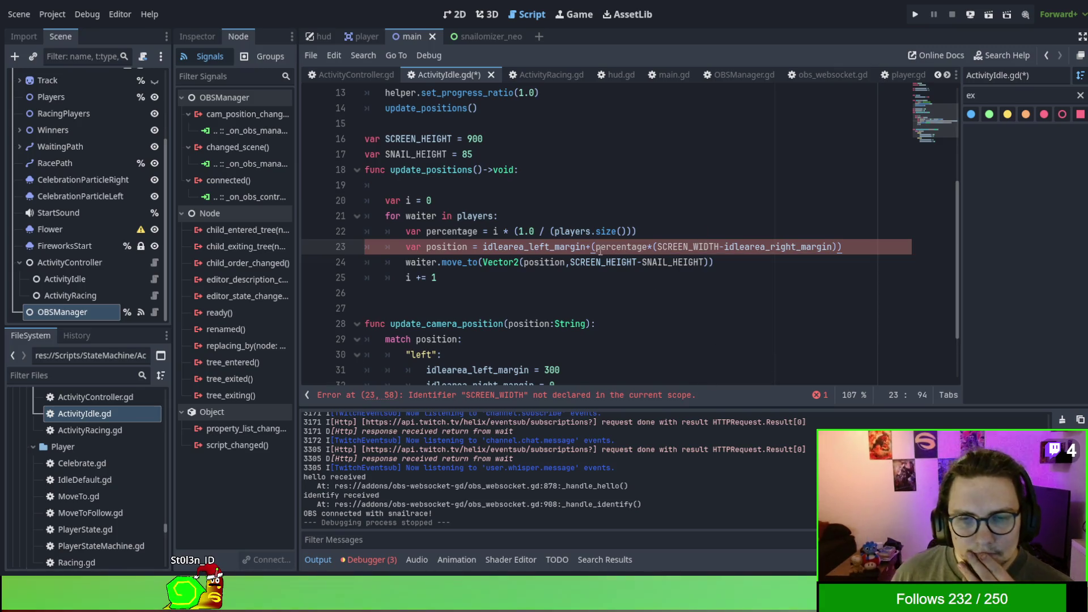
double_click(688, 246)
key("ctrl+c")
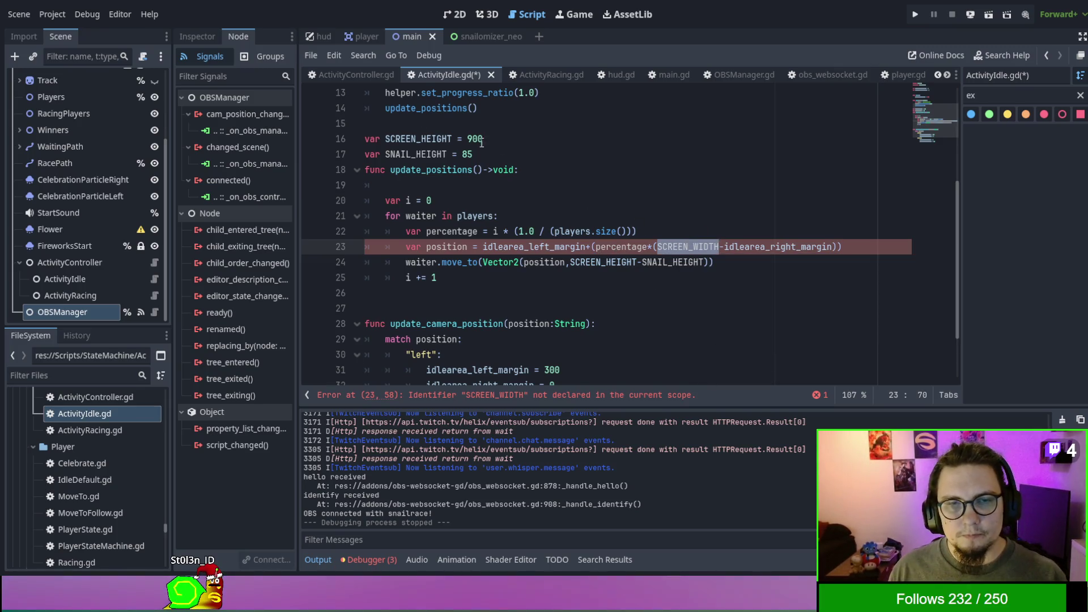
left_click(538, 153)
key("Return")
Declare var SCREEN_WIDTH = 1080 below SNAIL_HEIGHT, then save and run the project.
type("var")
key("ctrl+v")
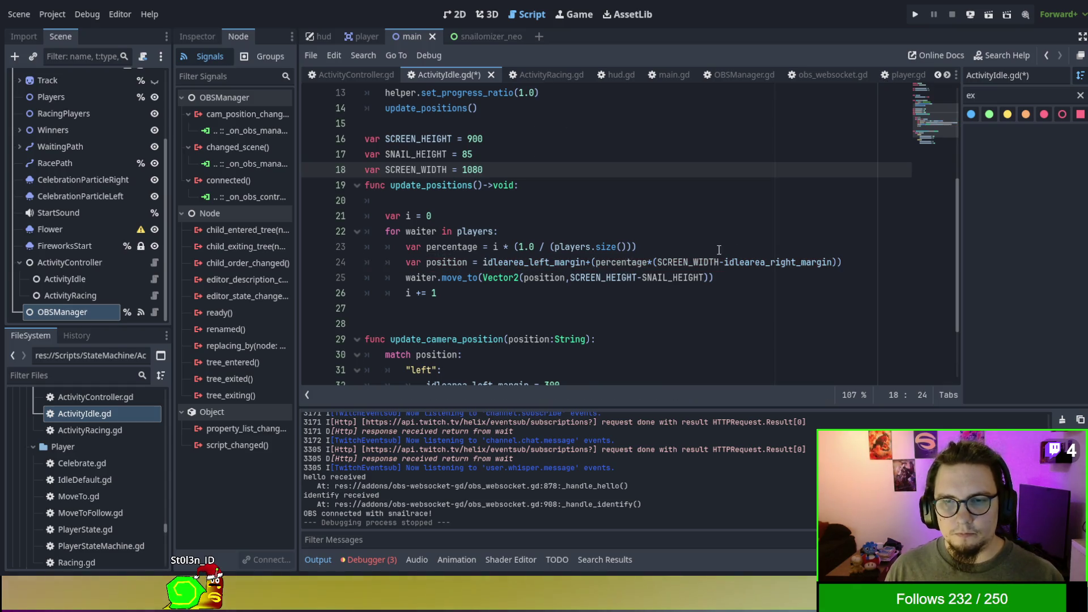
double_click(579, 261)
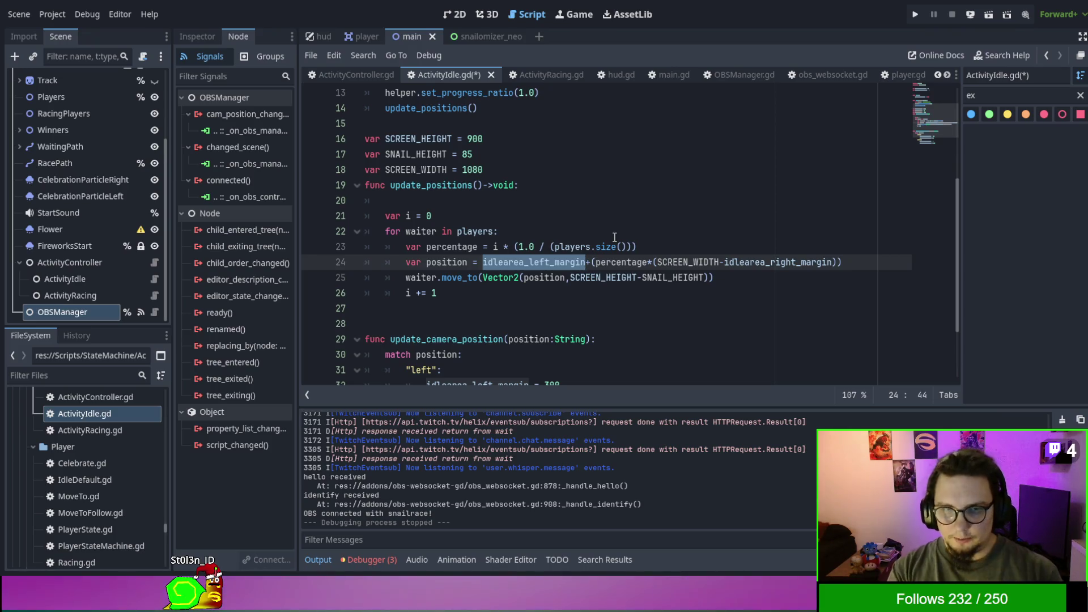
key("F5")
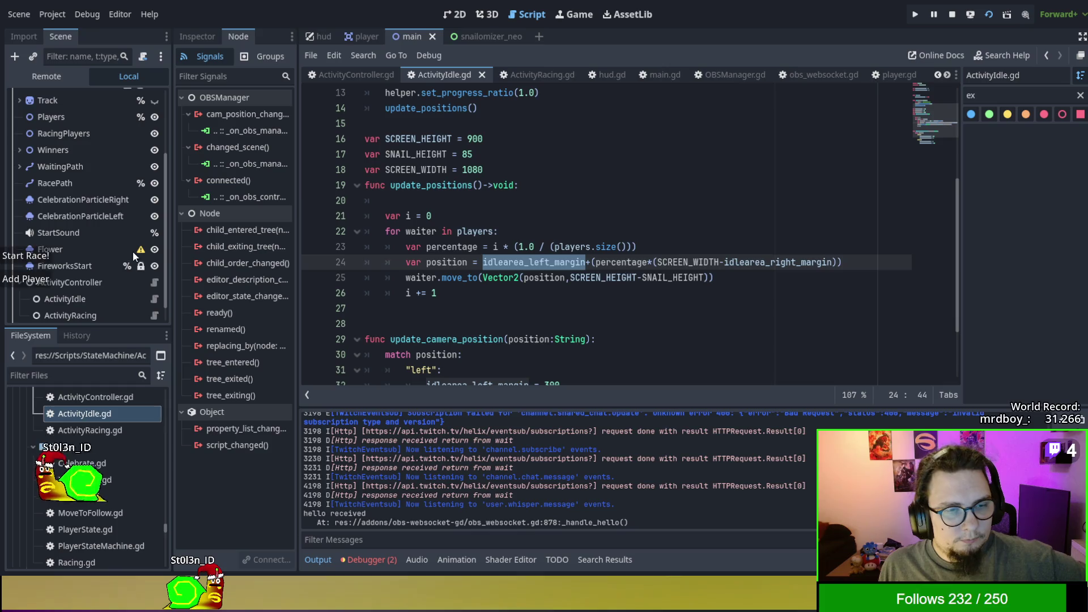
Add waiting snails in the running game, stop it, and drop the blank line after update_positions.
left_click(45, 280)
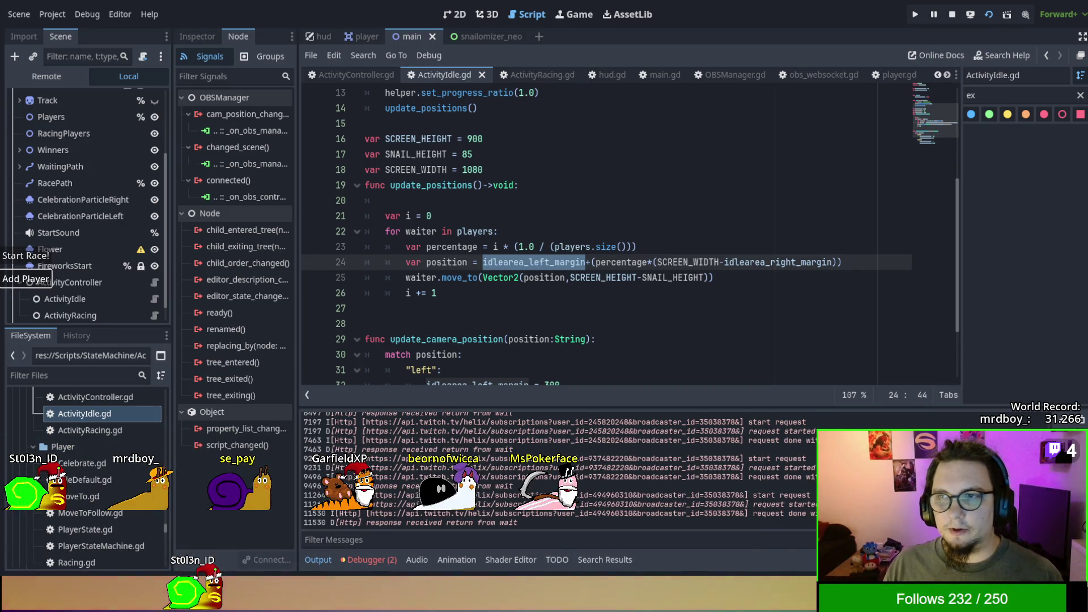
key("F8")
double_click(424, 185)
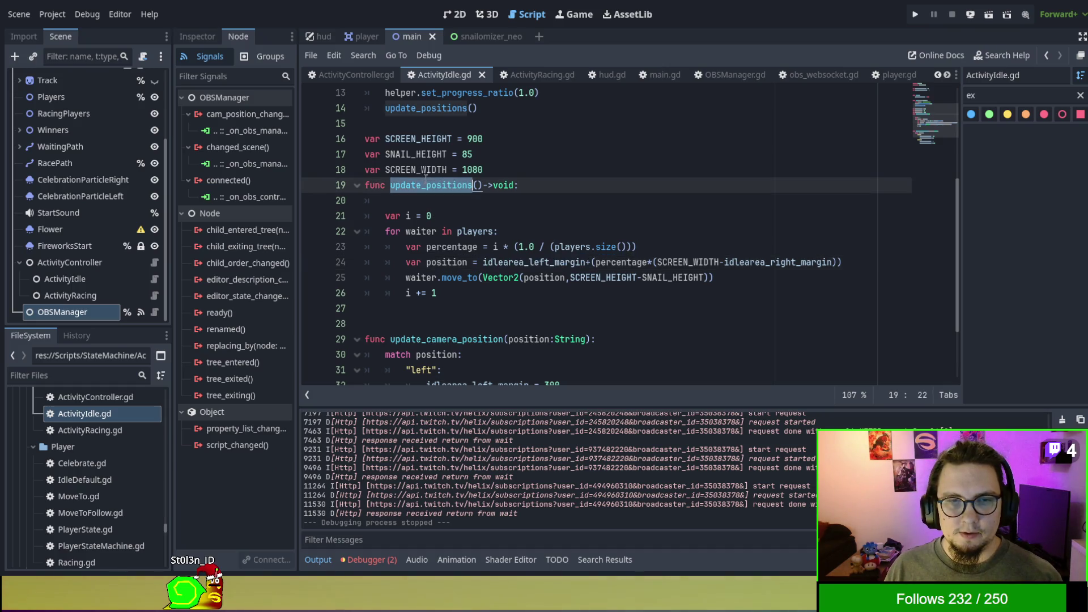
left_click(530, 186)
key("Delete")
Call update_positions() at the end of update_camera_position.
scroll(593, 248, "down", 2)
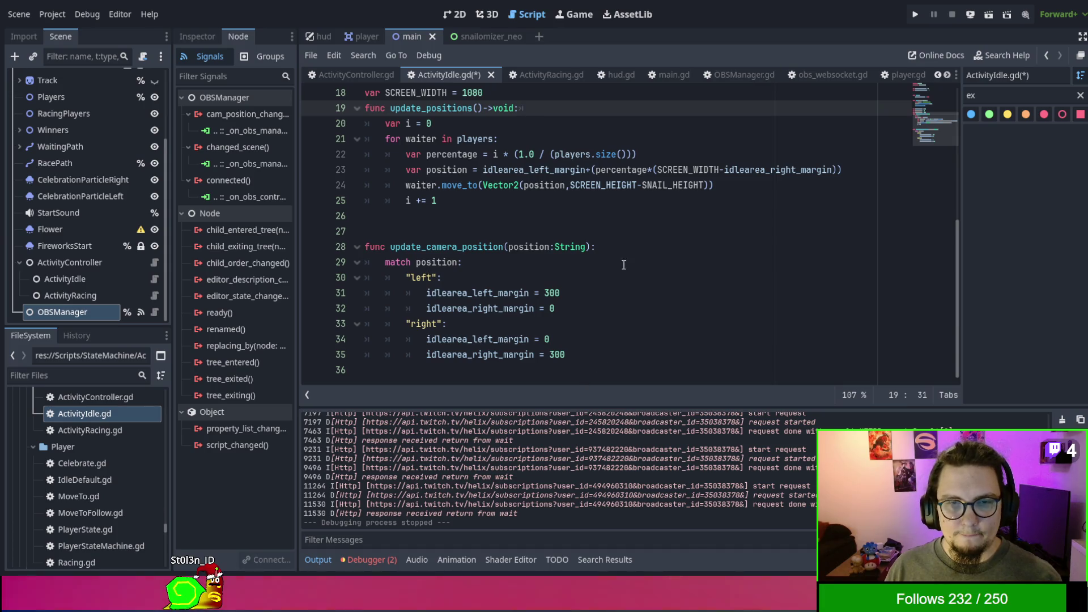
left_click(632, 247)
left_click(617, 354)
key("Return")
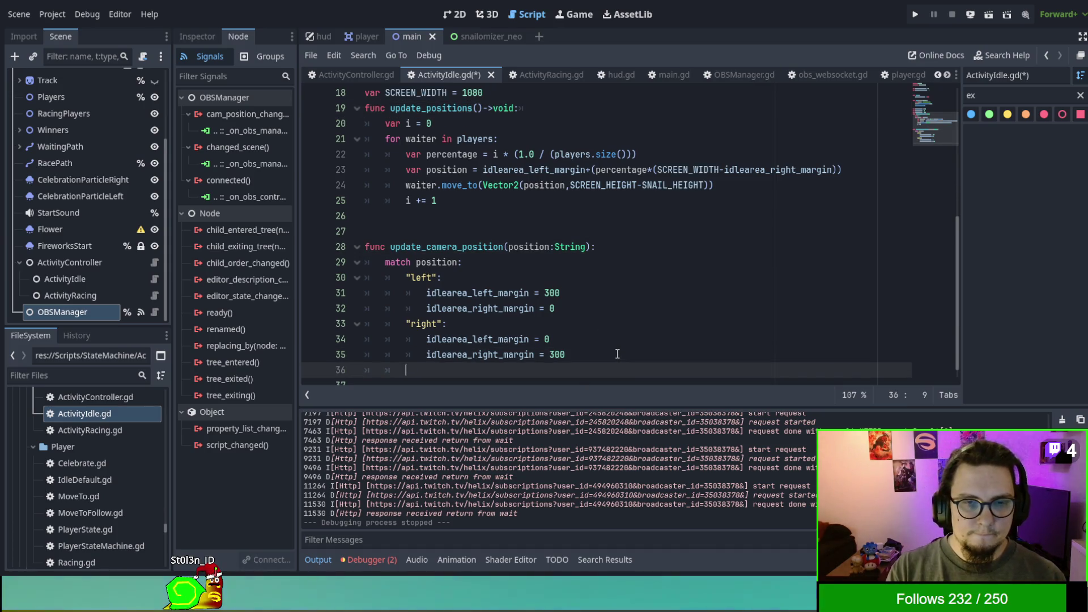
type("update_positions")
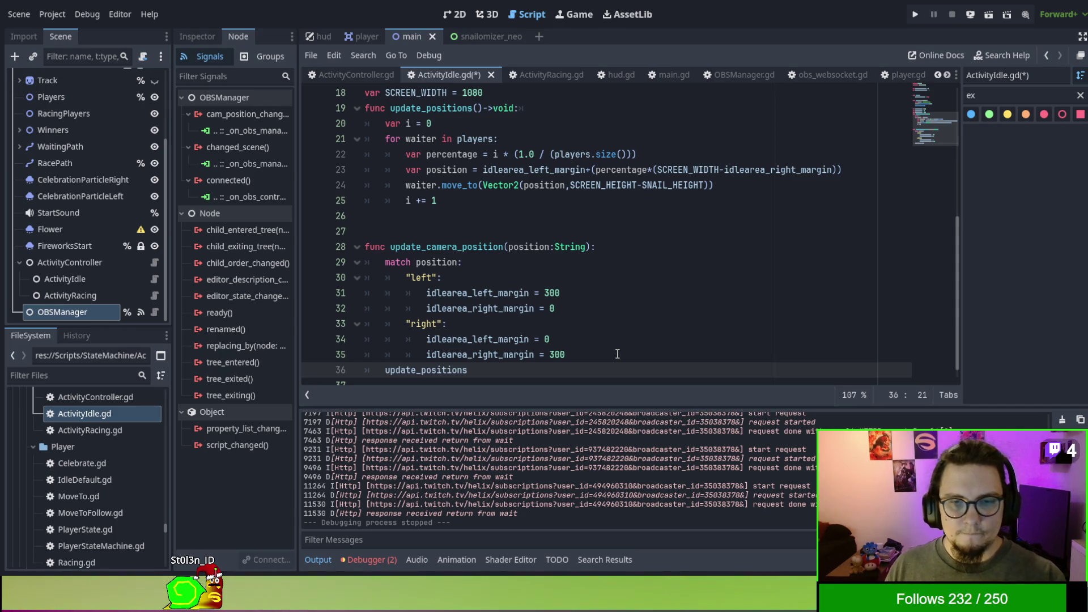